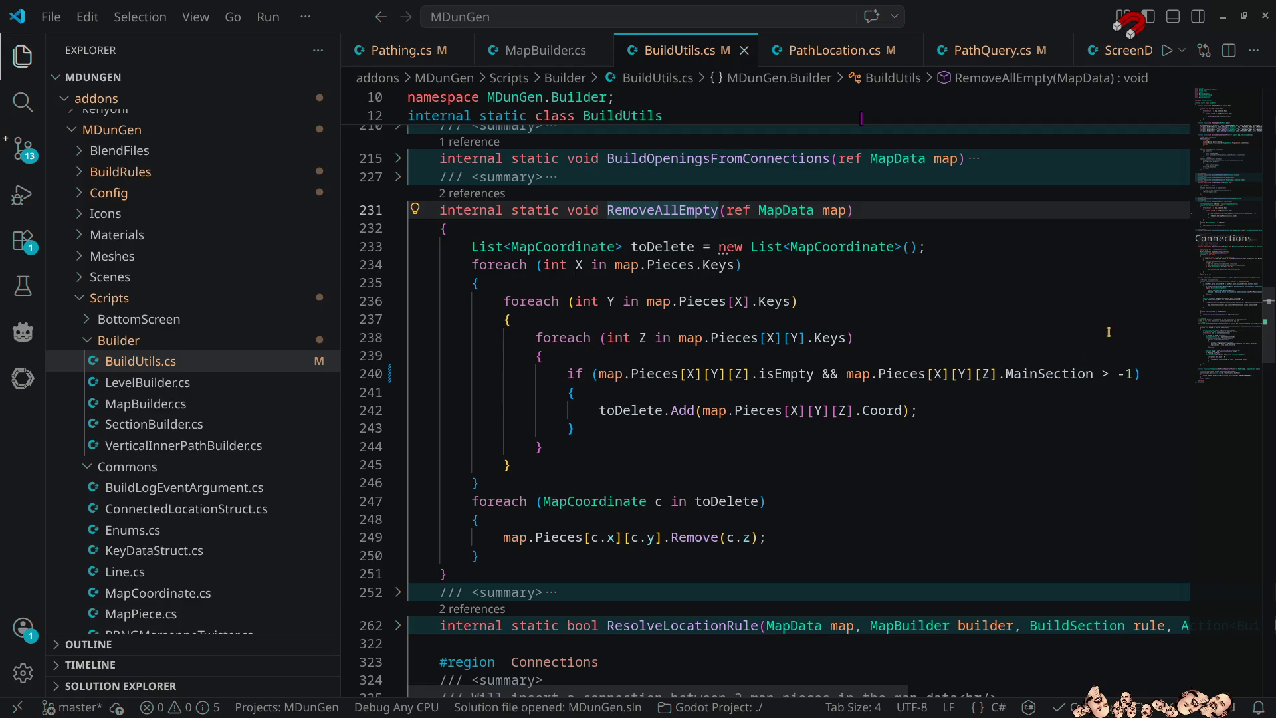
Change line 240's MainSection check from '> -1' to '== -1' and save BuildUtils.cs
{"action": "mouse_move", "coordinate": [1071, 372]}
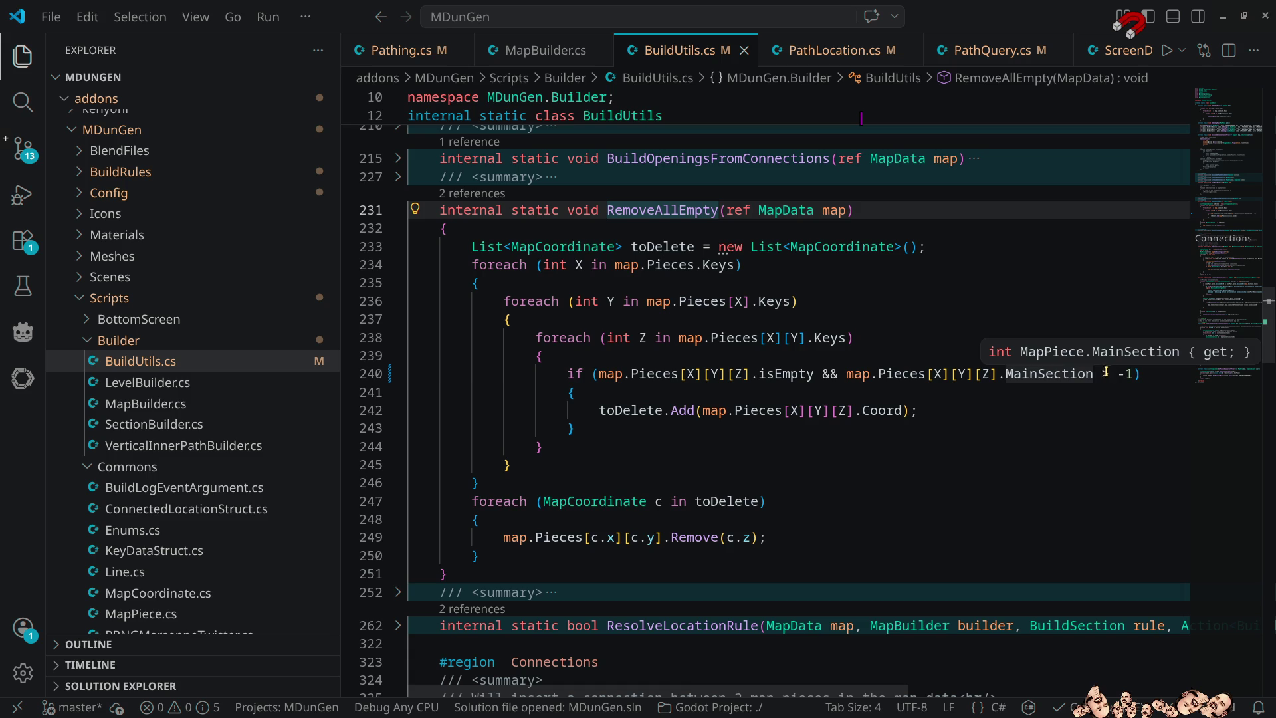
{"action": "left_click", "coordinate": [1103, 373]}
{"action": "key", "text": "BackSpace"}
{"action": "type", "text": "=="}
{"action": "key", "text": "ctrl+s"}
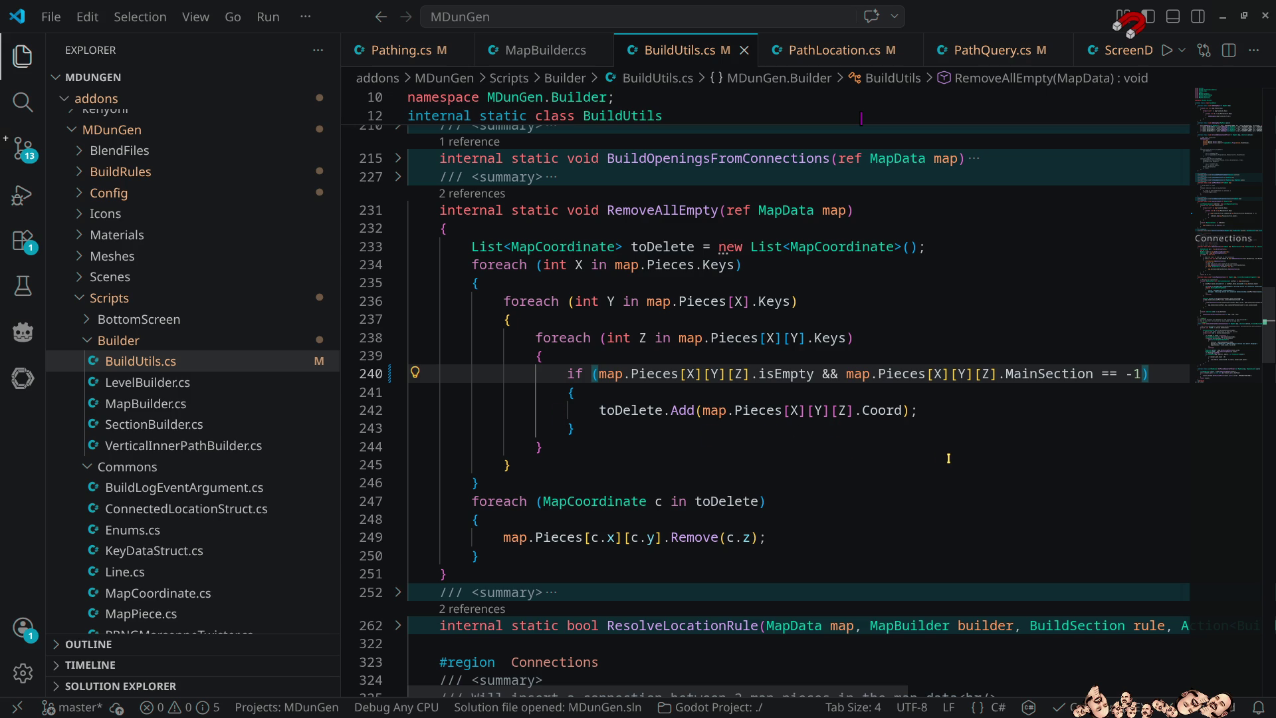
{"action": "left_click", "coordinate": [1222, 16]}
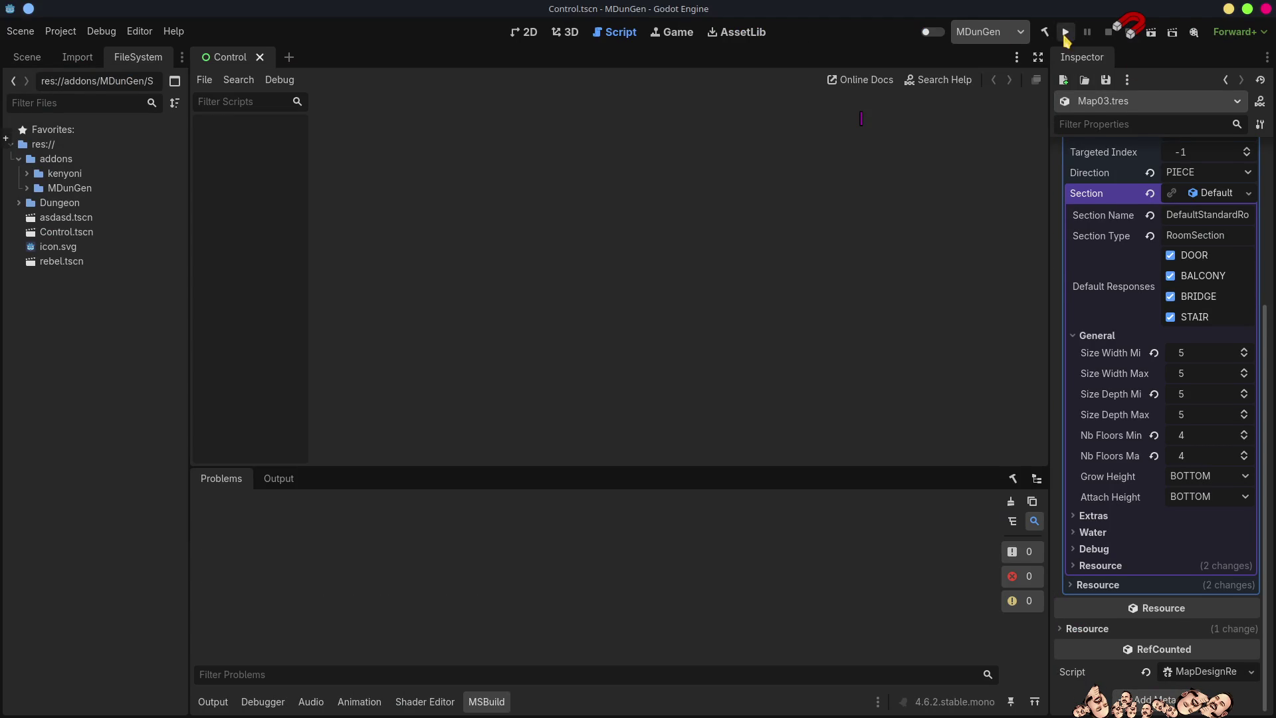
Rebuild the .NET project twice and enable the MDunGen plugin
{"action": "left_click", "coordinate": [1047, 33]}
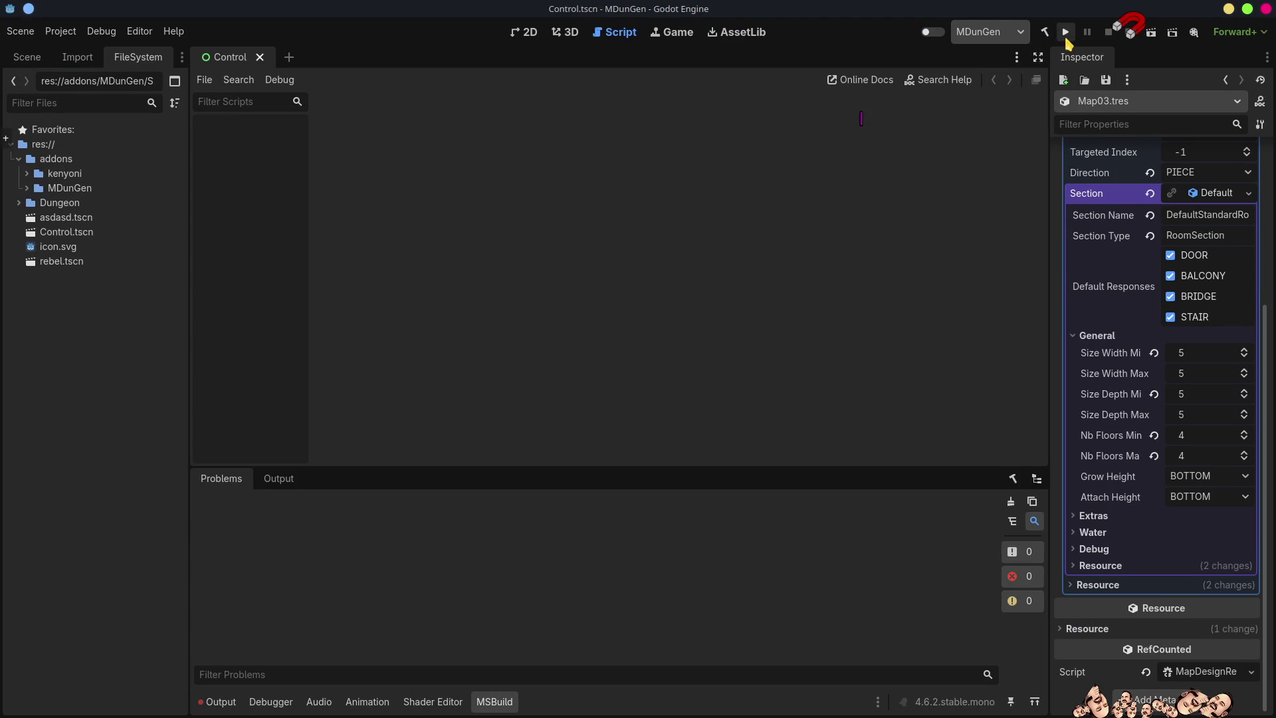
{"action": "left_click", "coordinate": [1044, 32]}
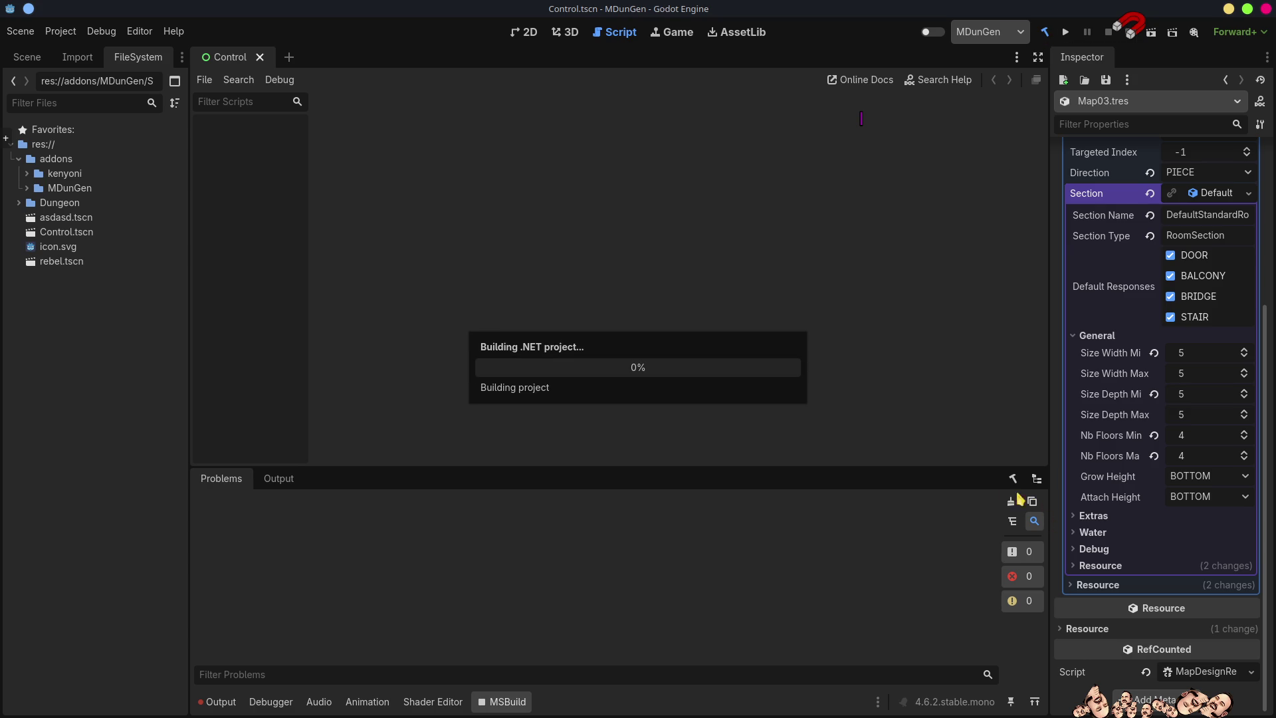
{"action": "left_click", "coordinate": [934, 32]}
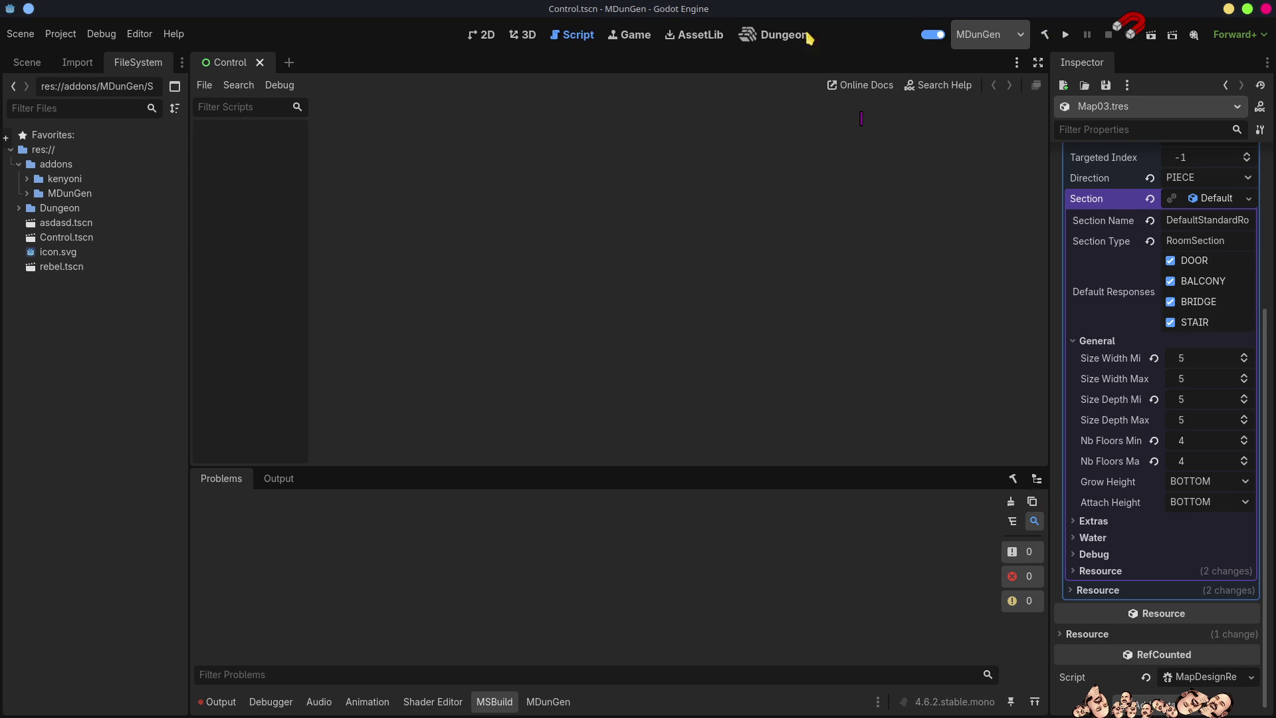
Generate a two-room test map in the Dungeon view and orbit it into 3D
{"action": "left_click", "coordinate": [774, 35]}
{"action": "left_click", "coordinate": [515, 87]}
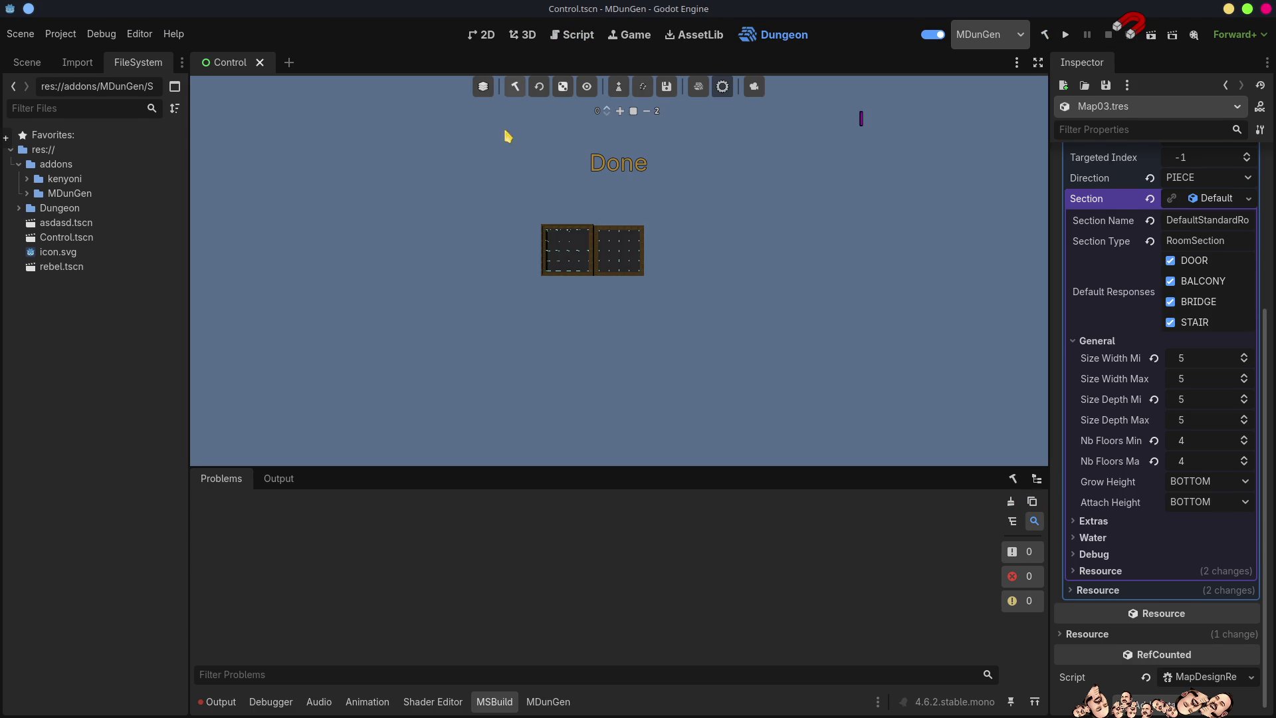
{"action": "mouse_move", "coordinate": [702, 428]}
{"action": "left_mouse_down"}
{"action": "mouse_move", "coordinate": [654, 404]}
{"action": "mouse_move", "coordinate": [661, 382]}
{"action": "mouse_move", "coordinate": [1091, 299]}
{"action": "left_mouse_up"}
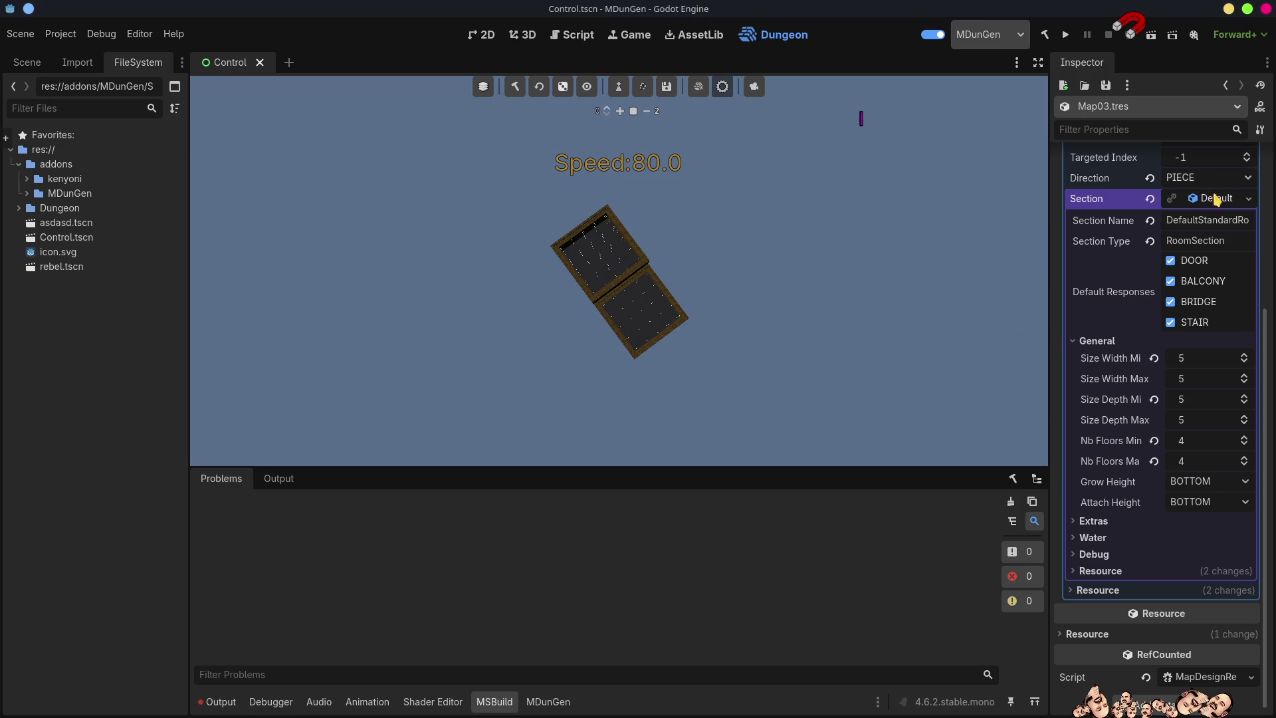
{"action": "scroll", "coordinate": [1225, 312], "scroll_direction": "up", "scroll_amount": 5}
{"action": "left_click", "coordinate": [1213, 432]}
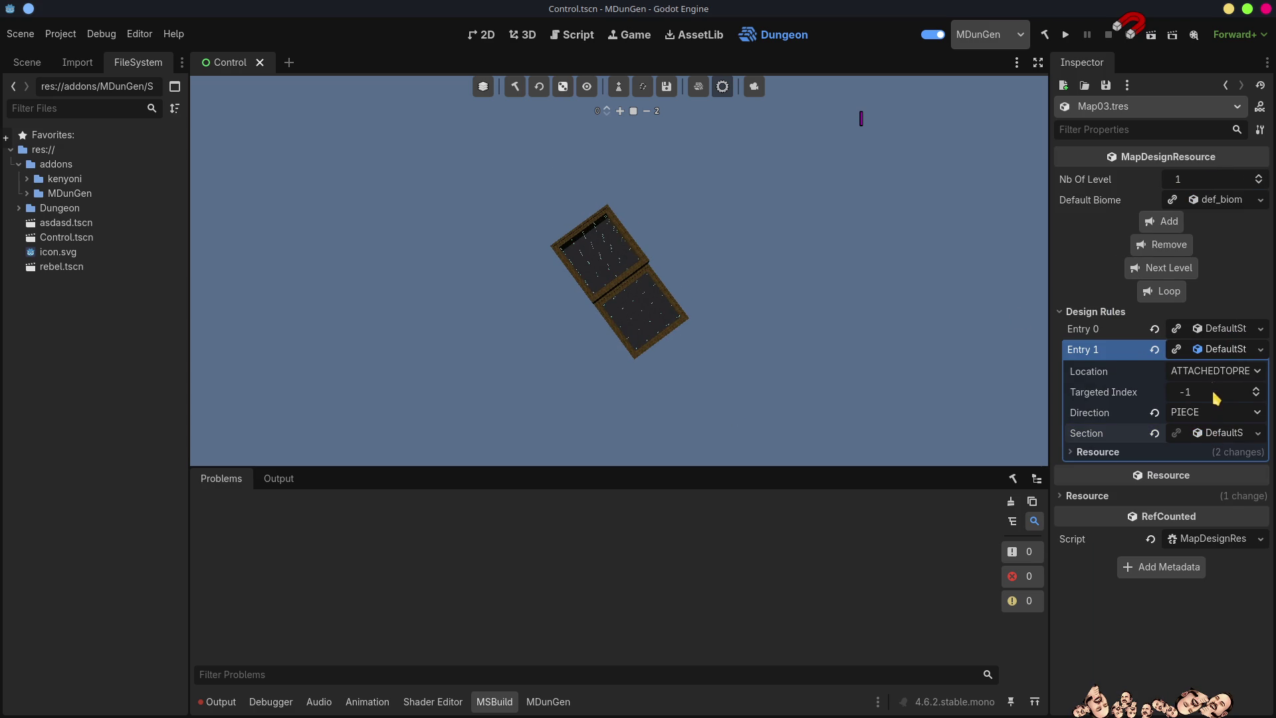
Add a Loop rule as Entry 2 of Map03's design rules
{"action": "left_click", "coordinate": [1168, 294]}
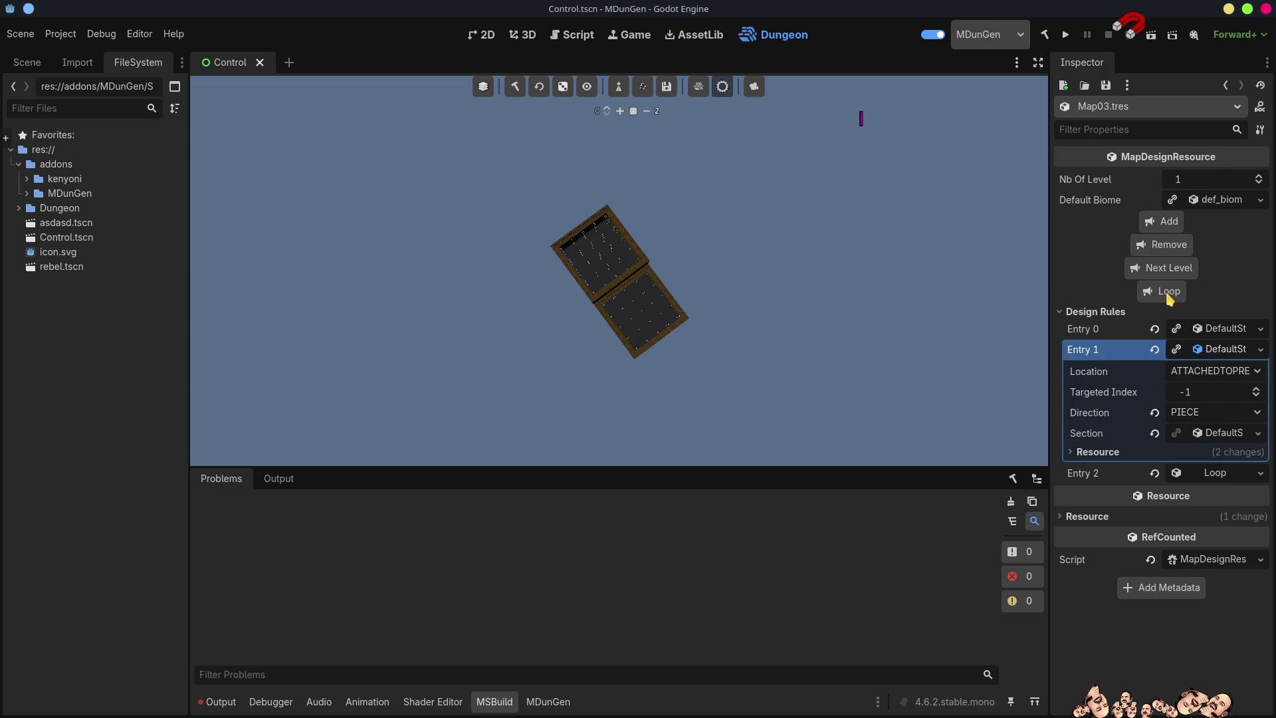
{"action": "left_click", "coordinate": [1218, 476]}
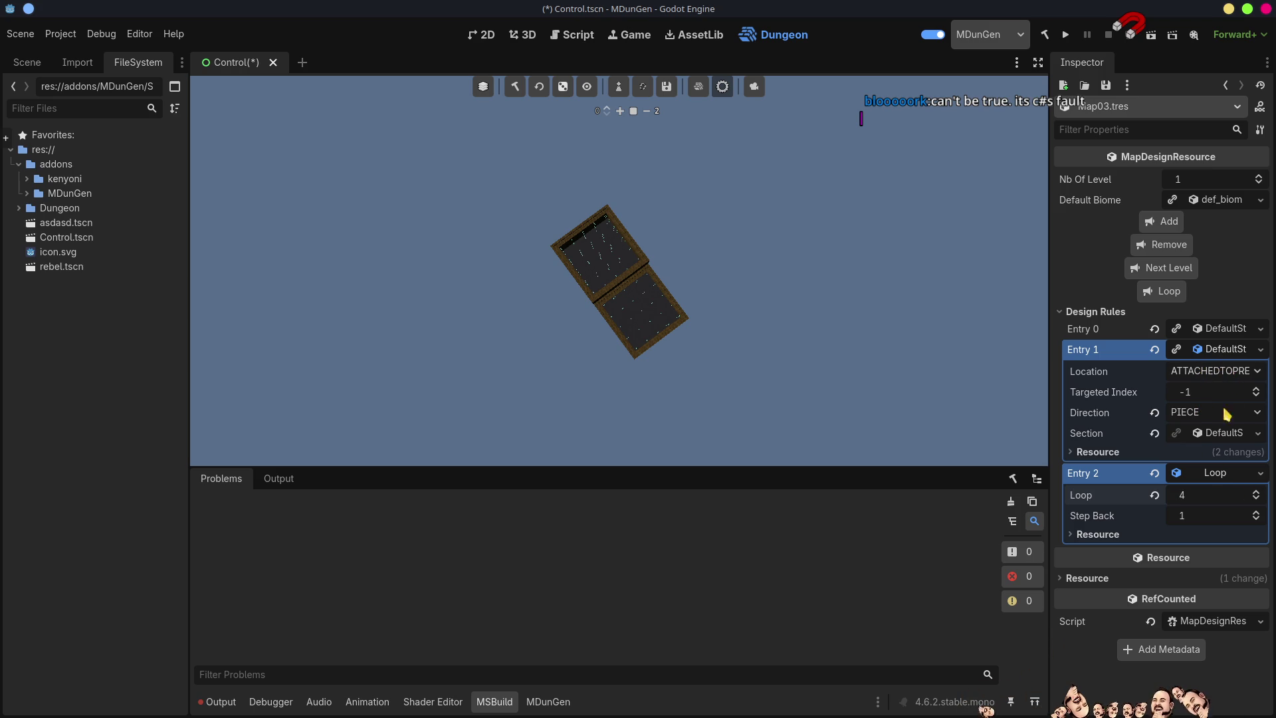
{"action": "left_click", "coordinate": [1216, 475]}
Set Entry 1's Location to ATTACHEDTOSECTION with Targeted Index 0, then clear and regenerate the map
{"action": "left_click", "coordinate": [1215, 371]}
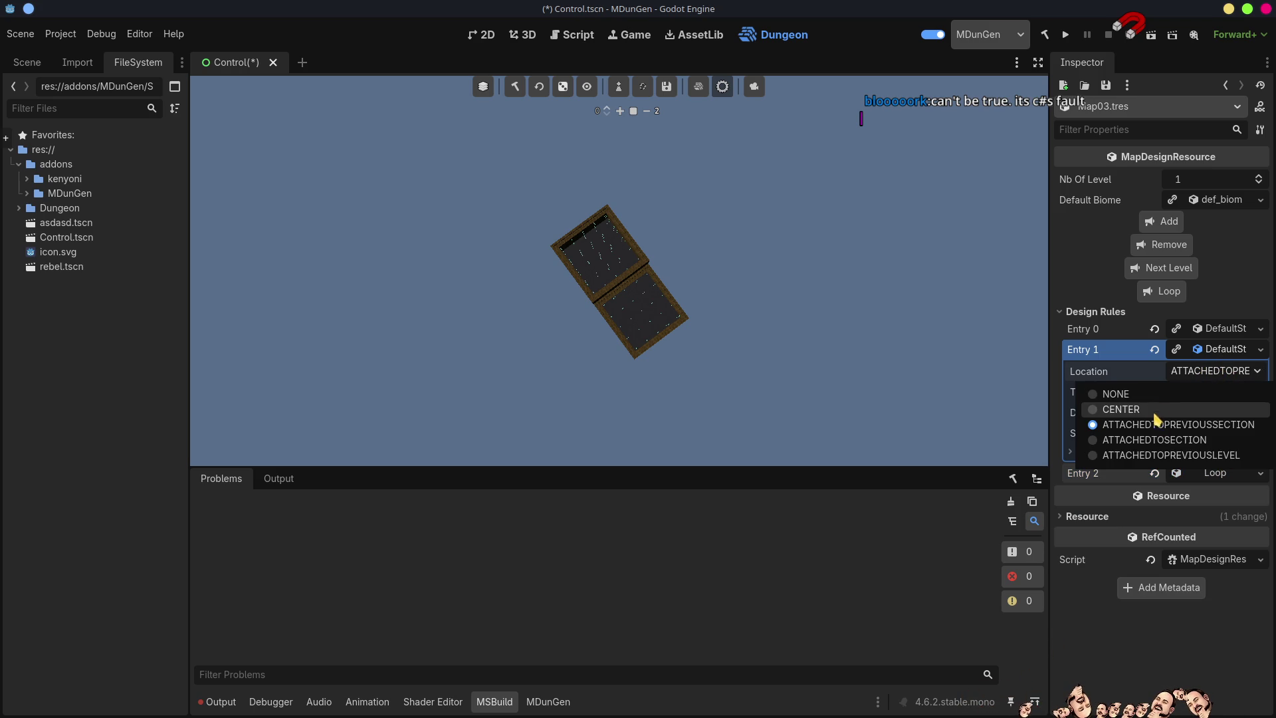
{"action": "left_click", "coordinate": [1177, 442]}
{"action": "left_click", "coordinate": [1255, 390]}
{"action": "left_click", "coordinate": [1255, 390]}
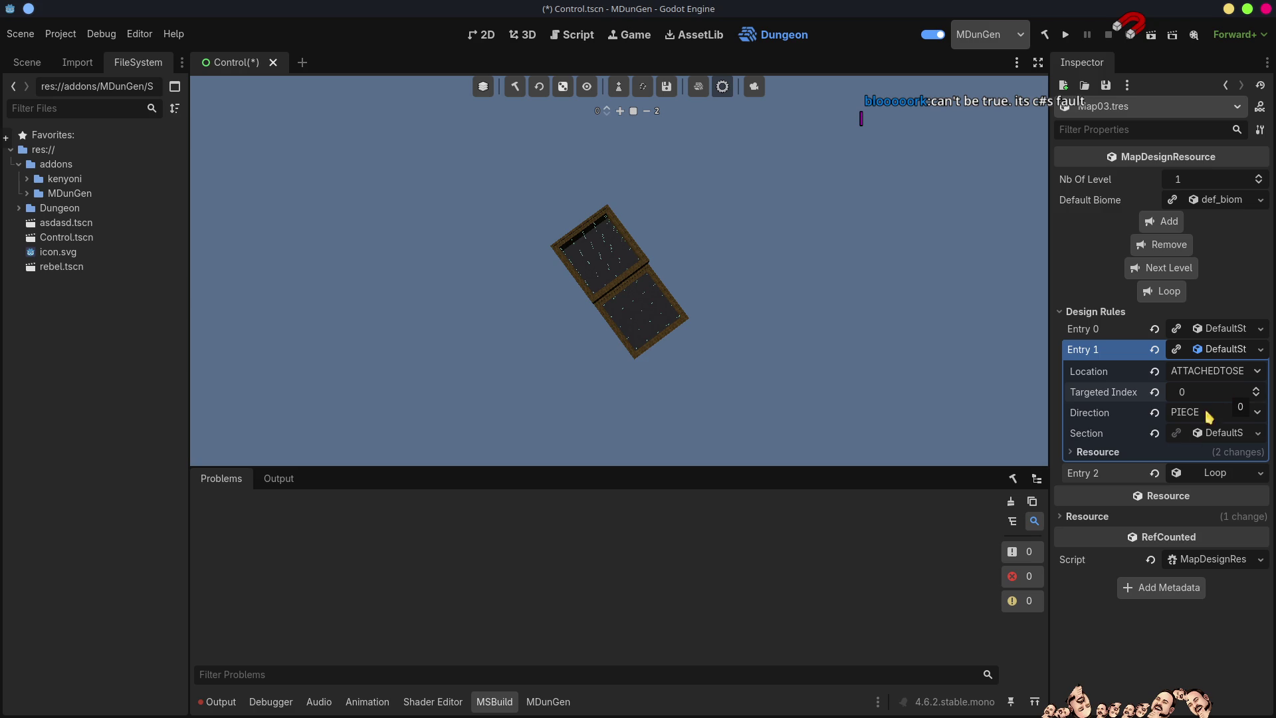
{"action": "left_click", "coordinate": [539, 87]}
{"action": "left_click", "coordinate": [515, 86]}
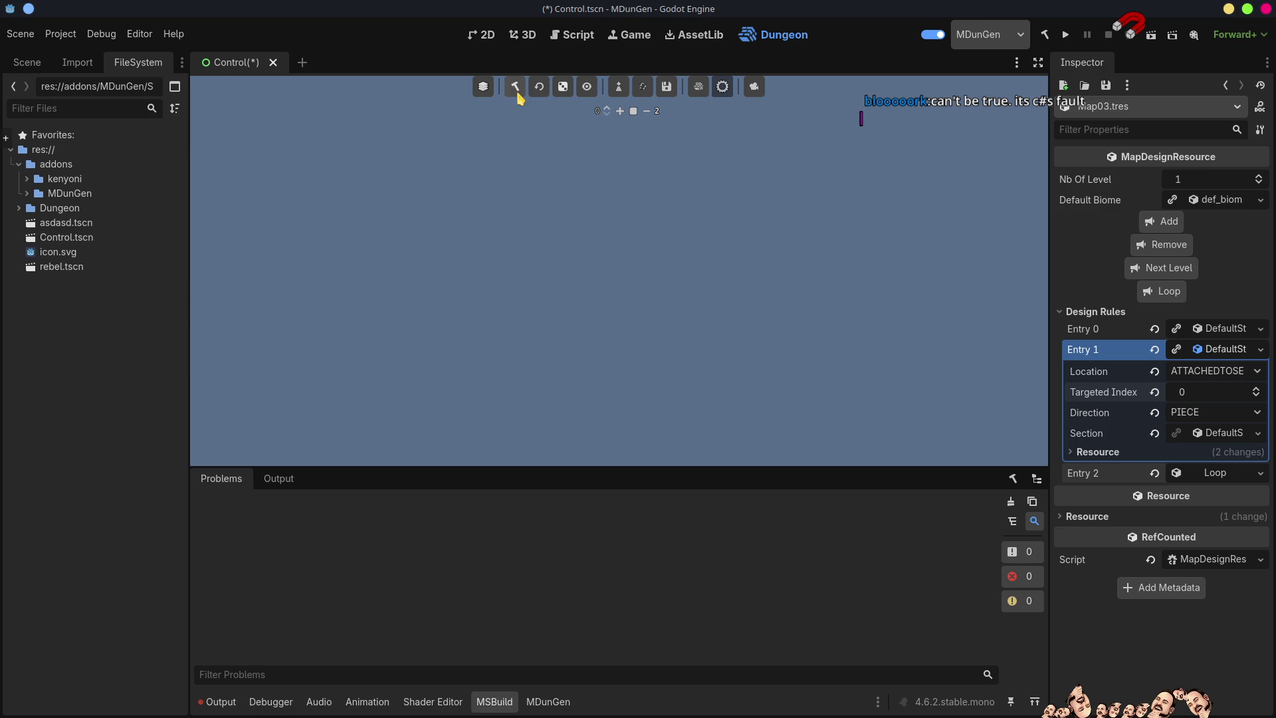
Zoom and orbit around the five-room cross-shaped cluster and select its front room
{"action": "scroll", "coordinate": [618, 265], "scroll_direction": "up", "scroll_amount": 10}
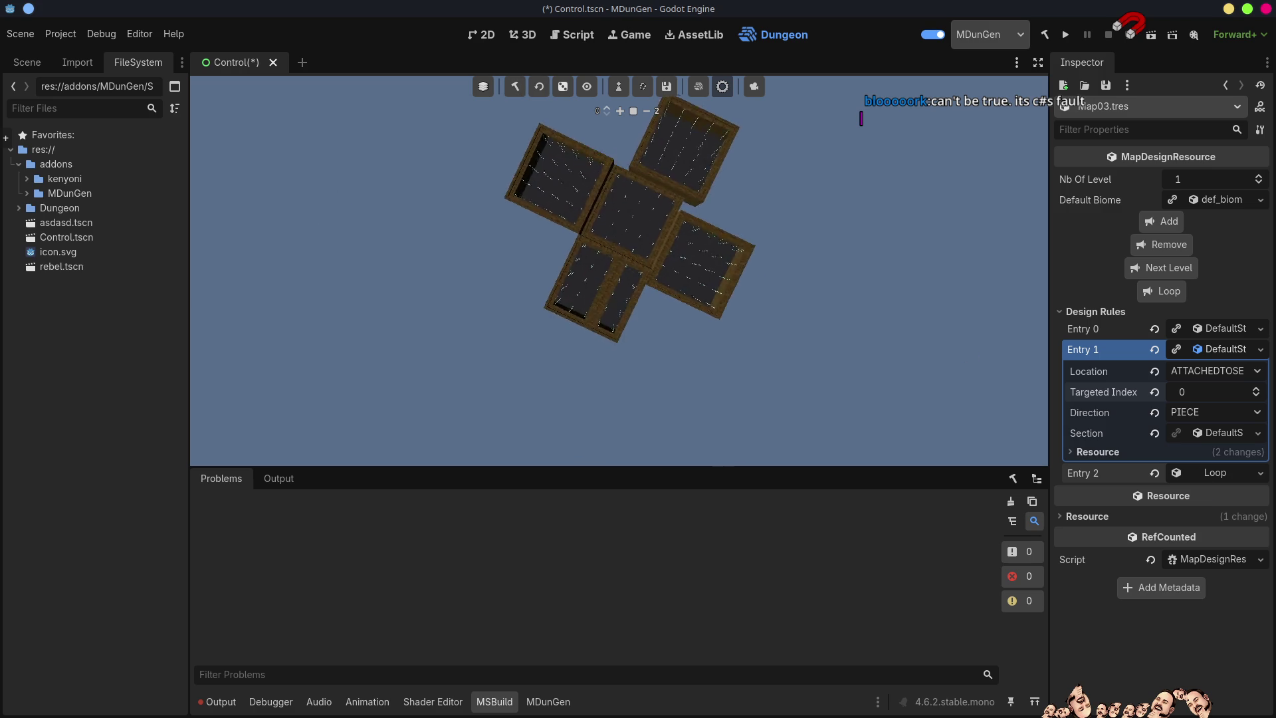
{"action": "scroll", "coordinate": [619, 266], "scroll_direction": "down", "scroll_amount": 3}
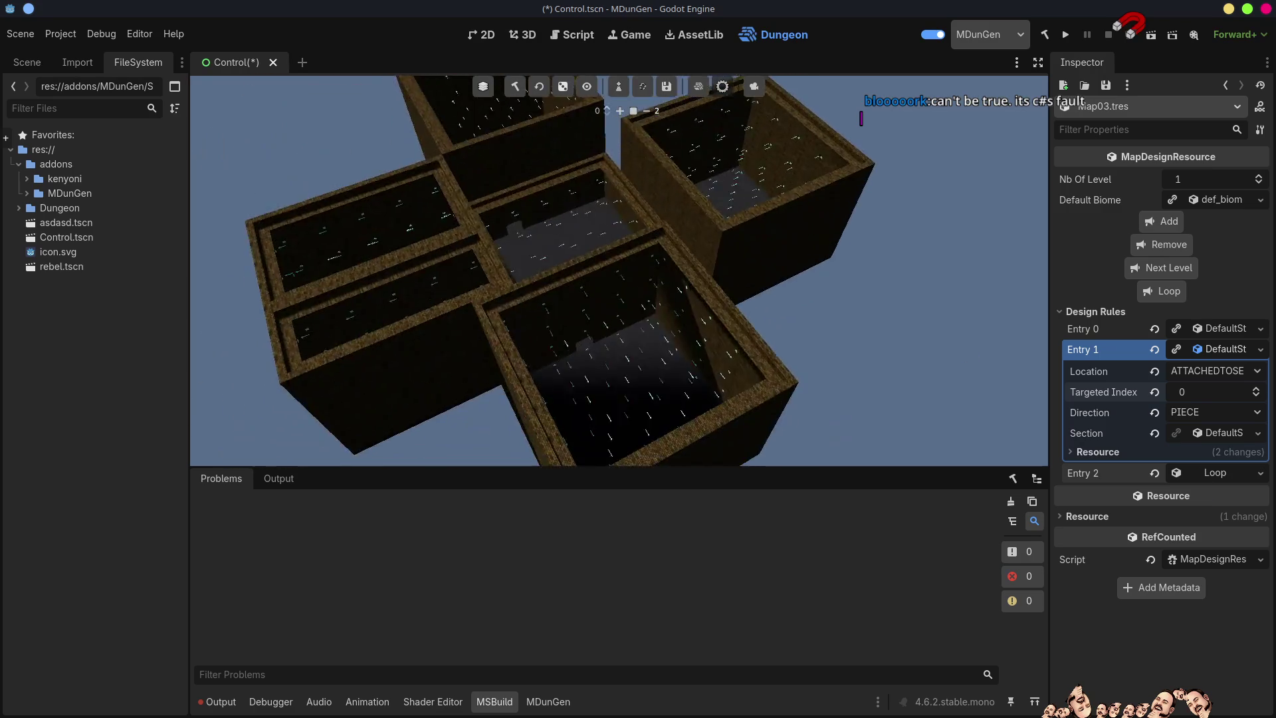
{"action": "scroll", "coordinate": [619, 265], "scroll_direction": "up", "scroll_amount": 6}
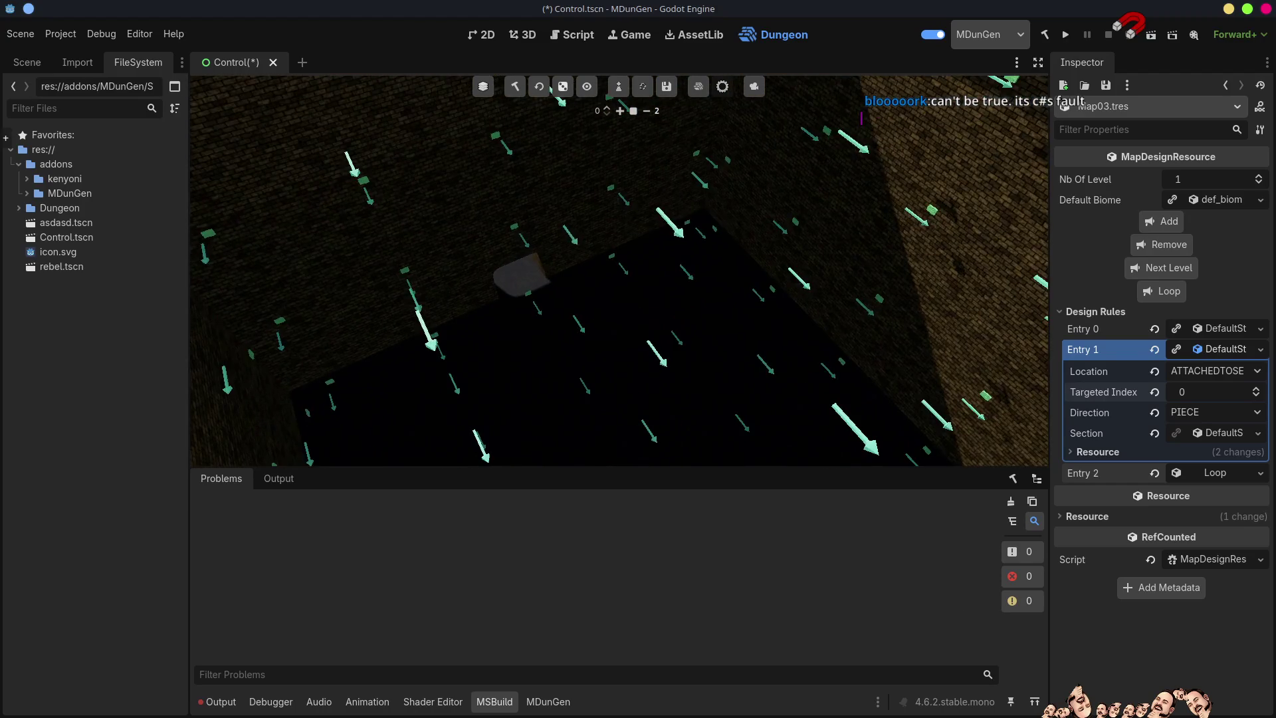
{"action": "scroll", "coordinate": [618, 266], "scroll_direction": "down", "scroll_amount": 3}
{"action": "scroll", "coordinate": [619, 266], "scroll_direction": "up", "scroll_amount": 3}
{"action": "scroll", "coordinate": [618, 266], "scroll_direction": "down", "scroll_amount": 3}
{"action": "scroll", "coordinate": [618, 266], "scroll_direction": "up", "scroll_amount": 2}
{"action": "scroll", "coordinate": [596, 225], "scroll_direction": "down", "scroll_amount": 3}
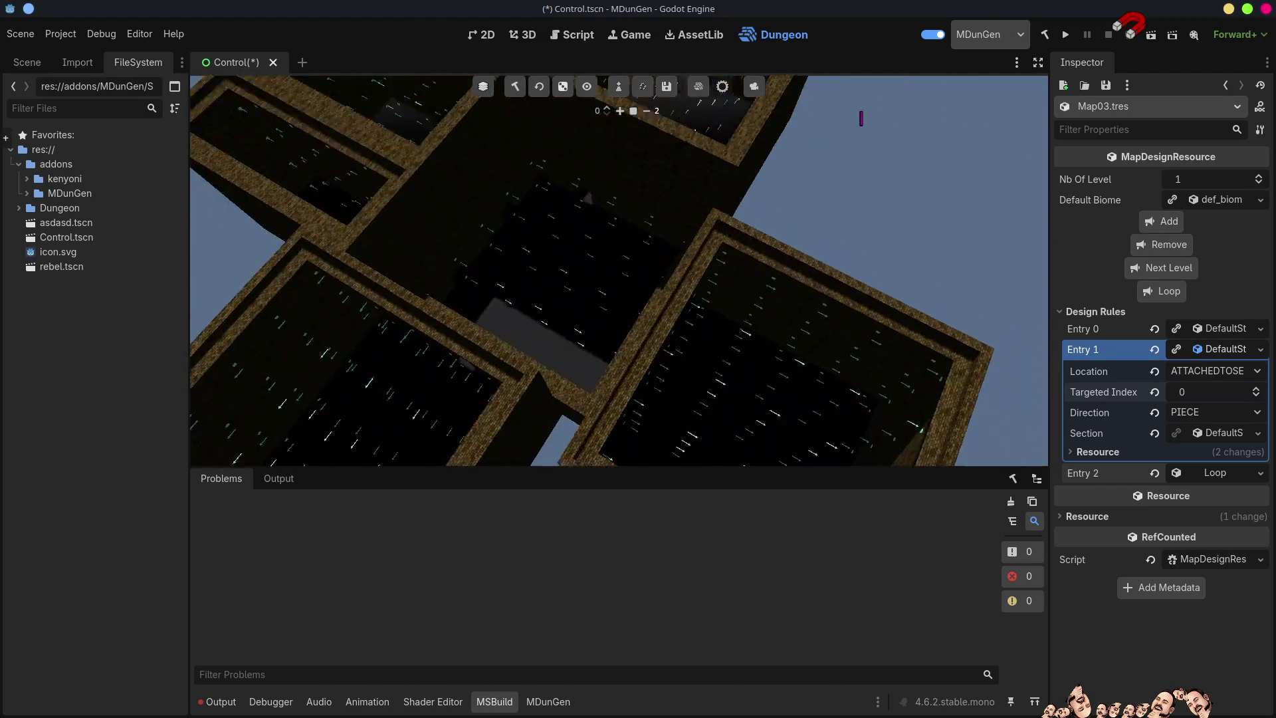
{"action": "scroll", "coordinate": [614, 376], "scroll_direction": "up", "scroll_amount": 5}
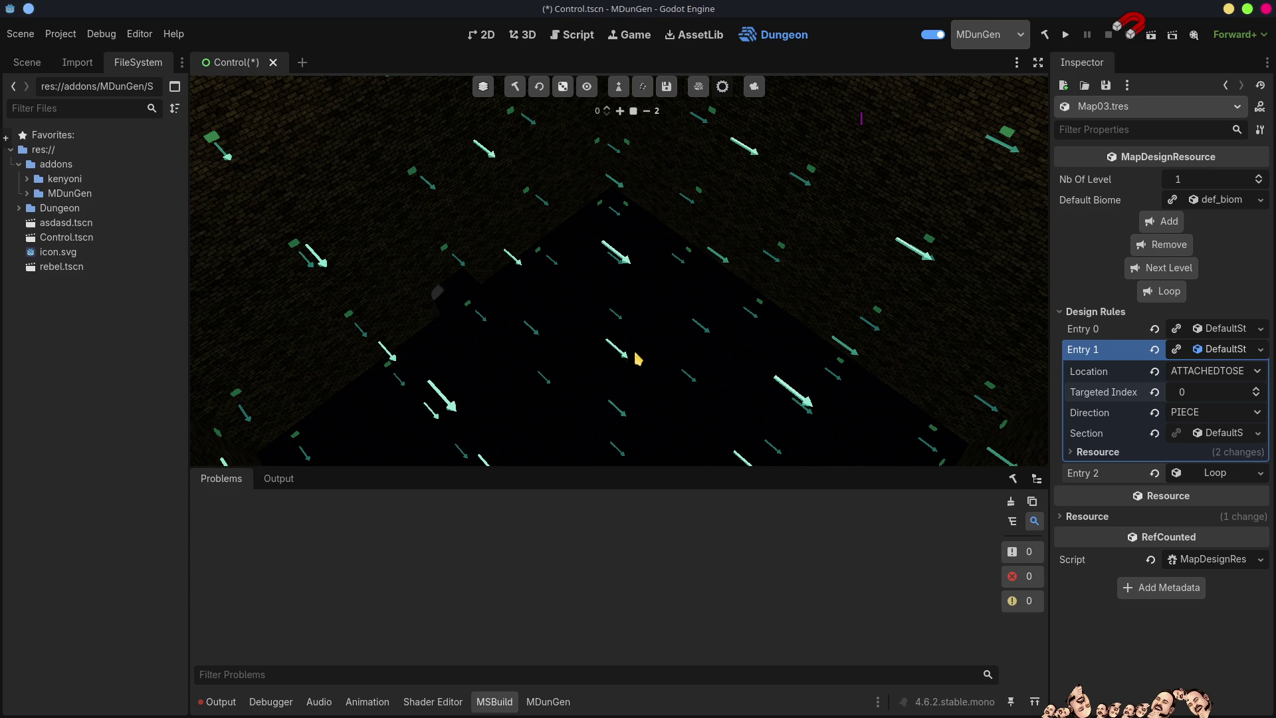
{"action": "left_click_drag", "start_coordinate": [657, 341], "coordinate": [565, 277]}
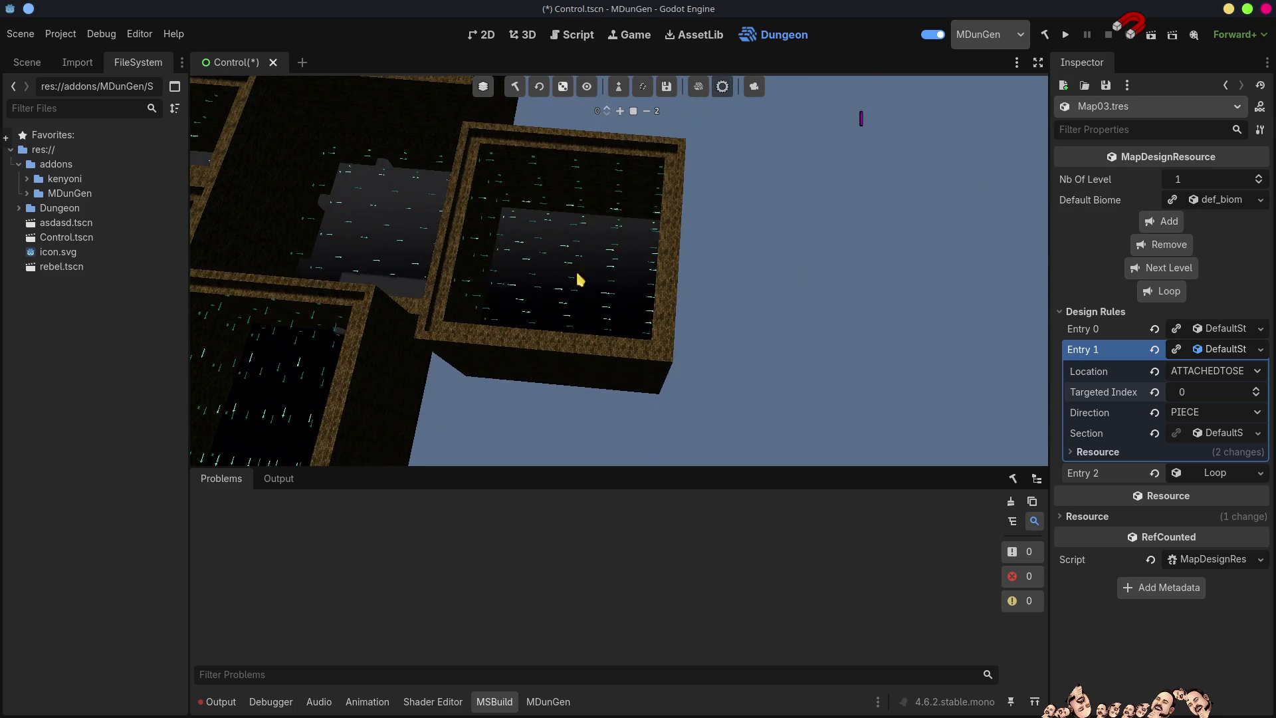
{"action": "left_click_drag", "start_coordinate": [684, 357], "coordinate": [612, 303]}
{"action": "left_click_drag", "start_coordinate": [794, 382], "coordinate": [800, 387]}
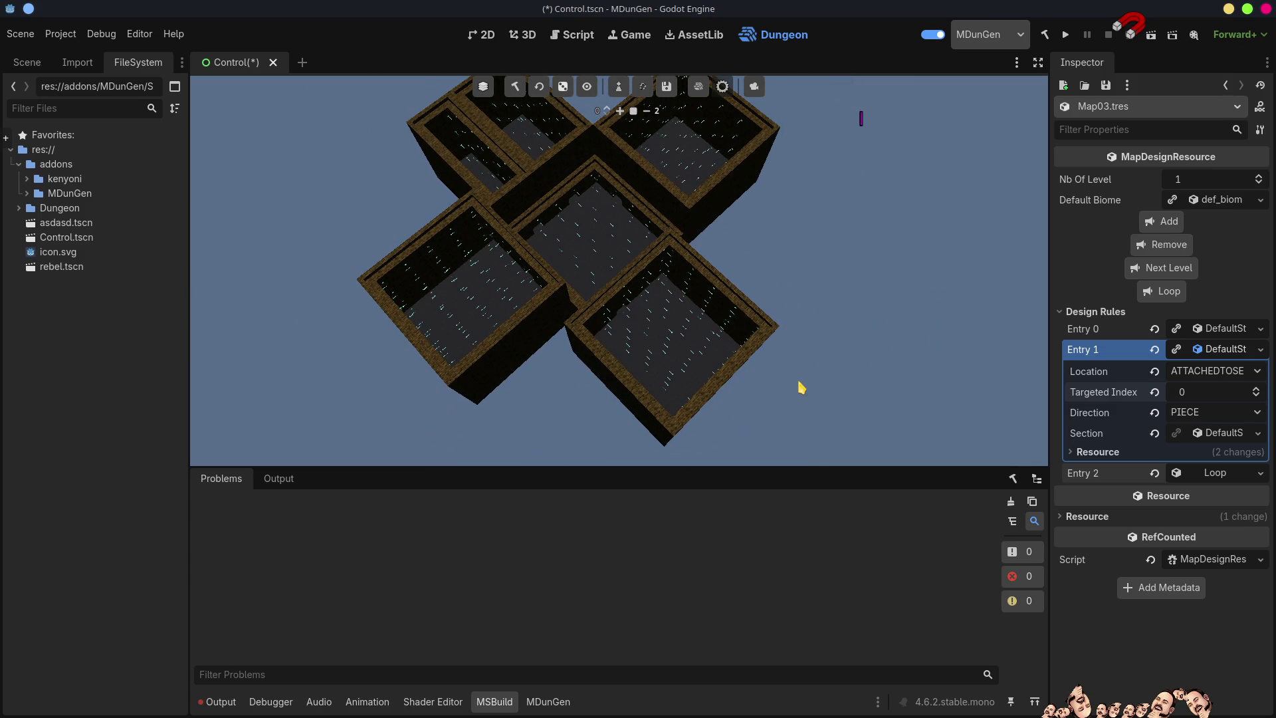
{"action": "left_click", "coordinate": [706, 365]}
{"action": "scroll", "coordinate": [838, 286], "scroll_direction": "up", "scroll_amount": 2}
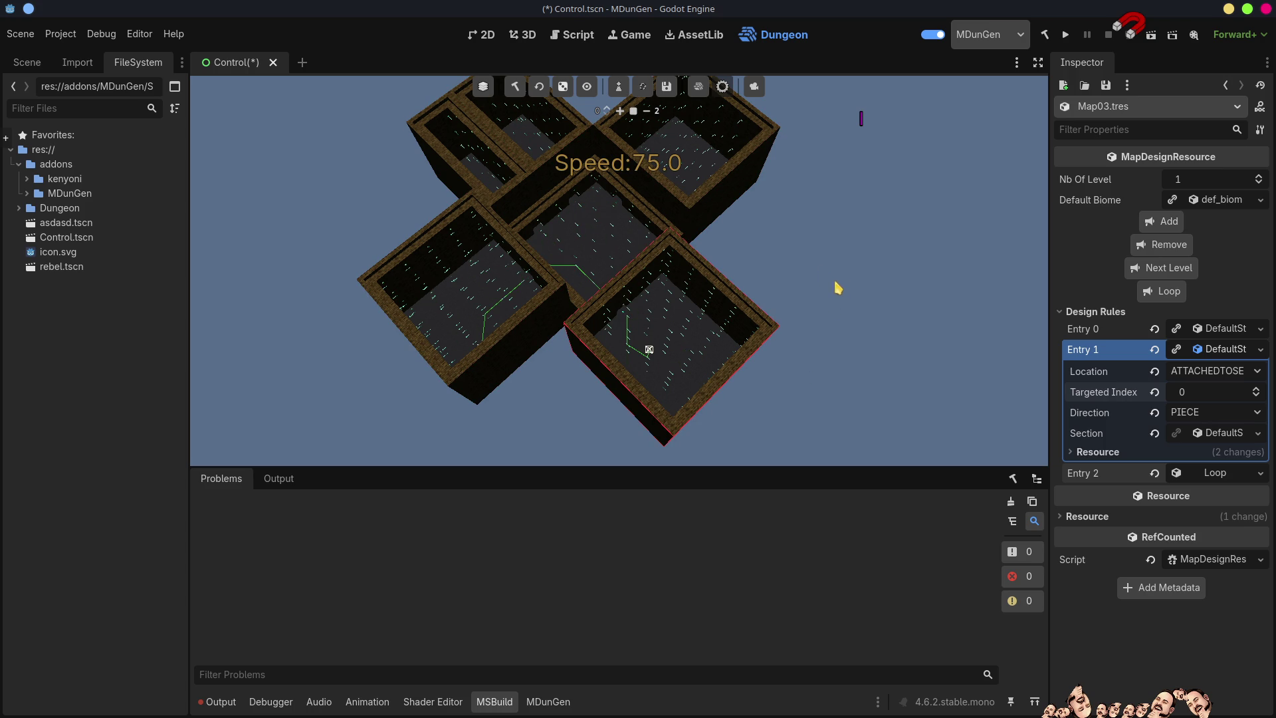
{"action": "left_click", "coordinate": [1216, 348]}
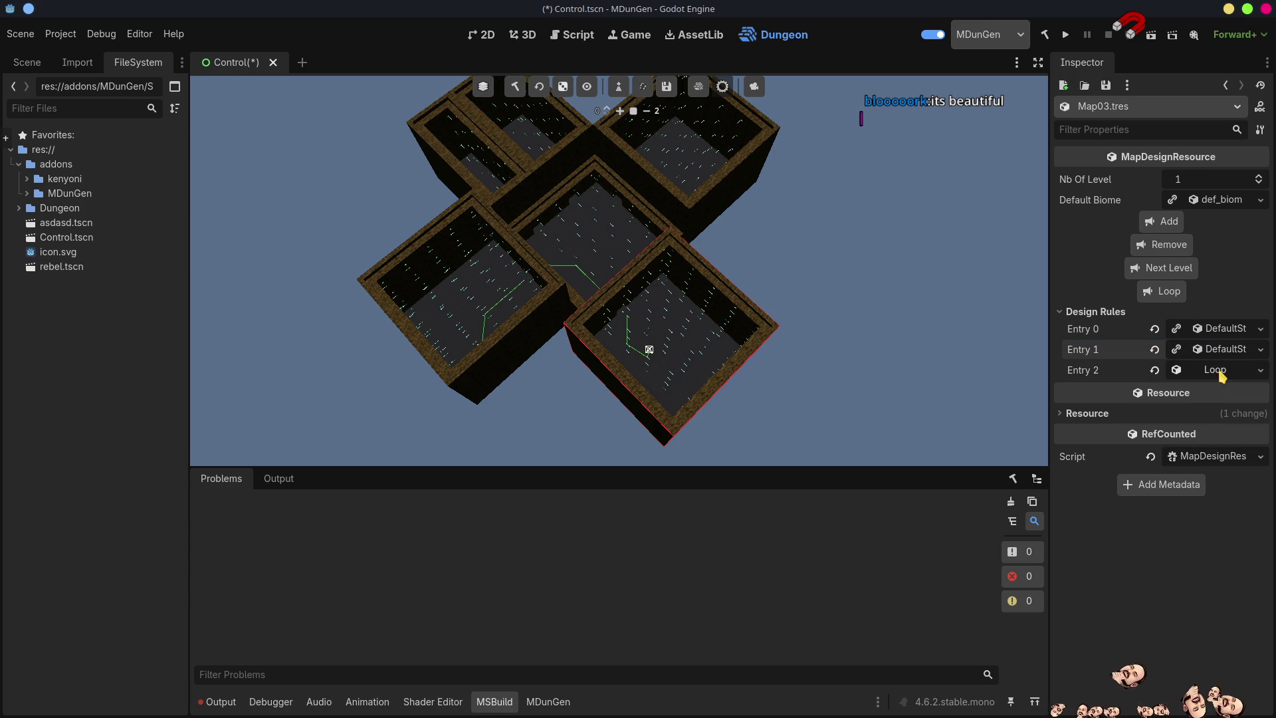
Replace Entry 2's Loop rule with the copied build section
{"action": "left_click", "coordinate": [1226, 353]}
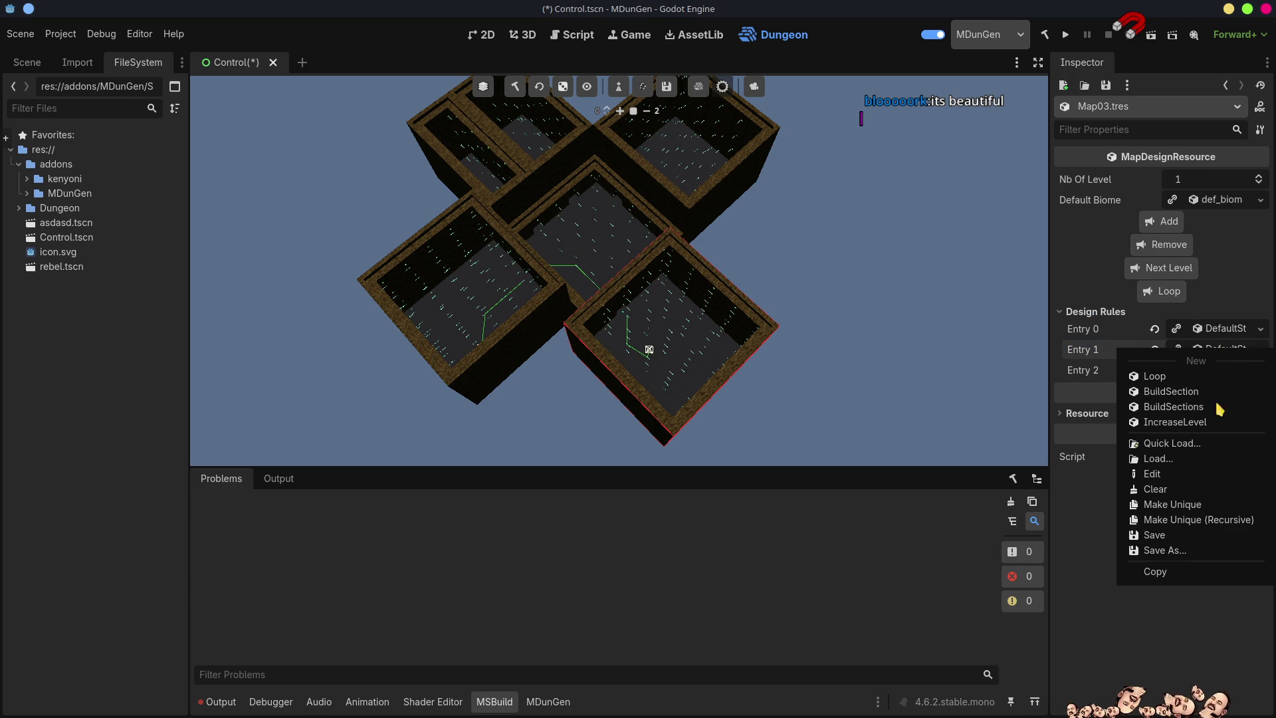
{"action": "left_click", "coordinate": [1184, 509]}
{"action": "right_click", "coordinate": [1216, 376]}
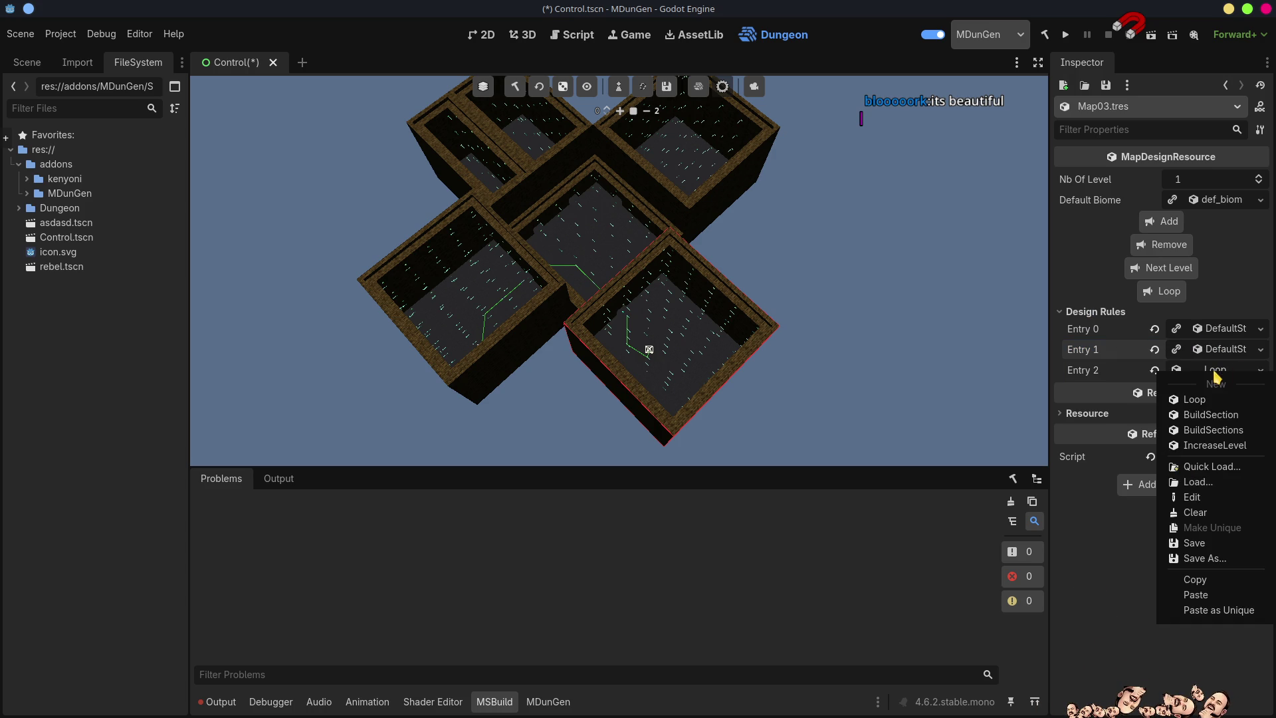
{"action": "left_click", "coordinate": [1198, 597]}
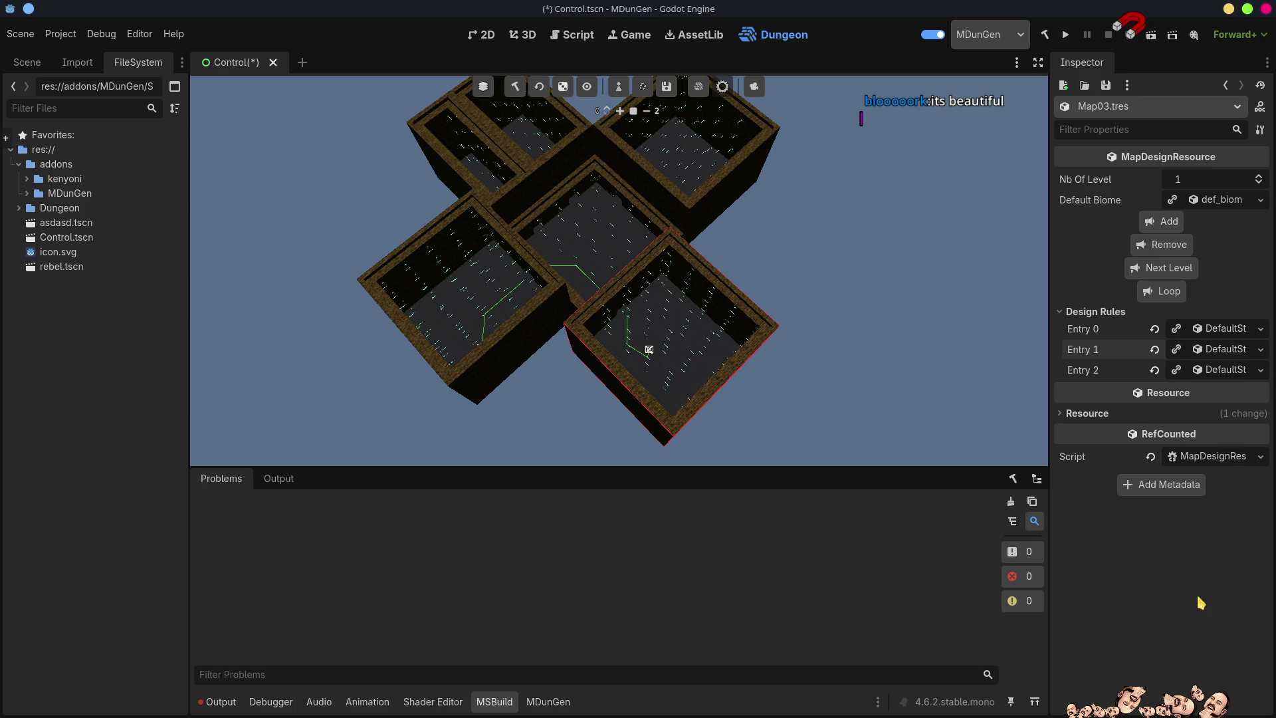
Add Loop rule Entry 3 and attach Entry 2 to the previous section
{"action": "left_click", "coordinate": [1168, 297]}
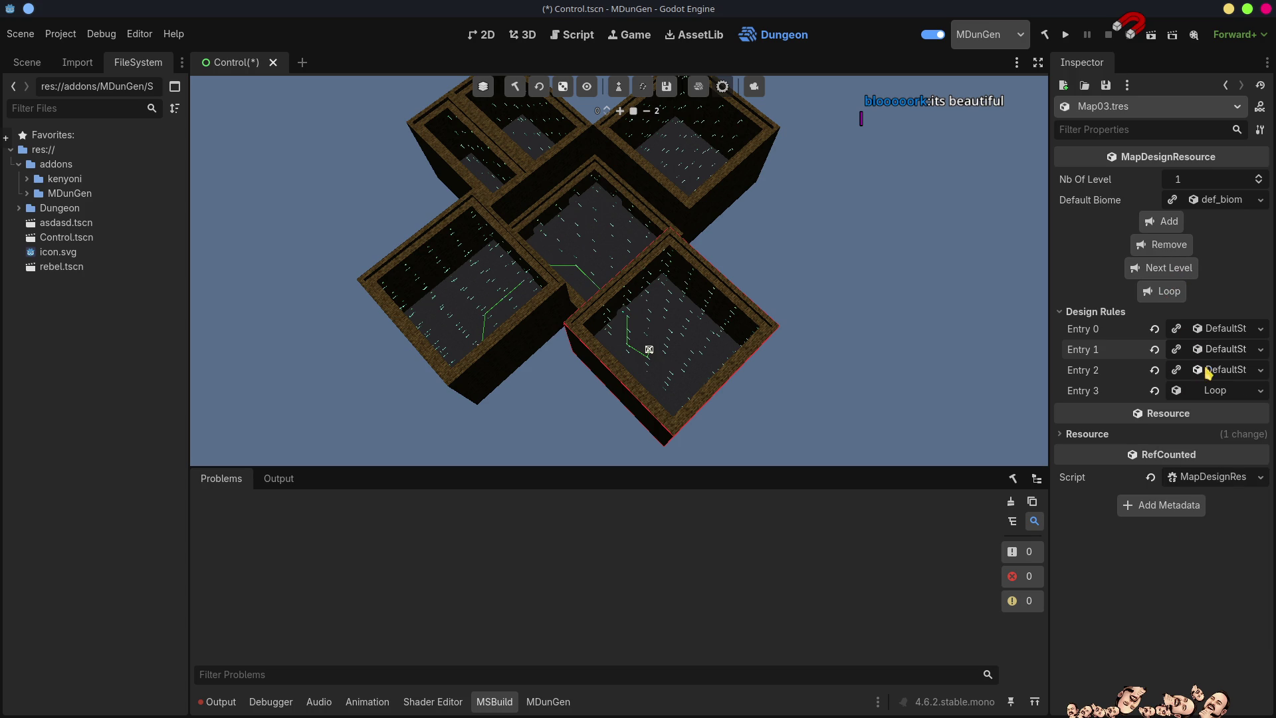
{"action": "left_click", "coordinate": [1226, 372]}
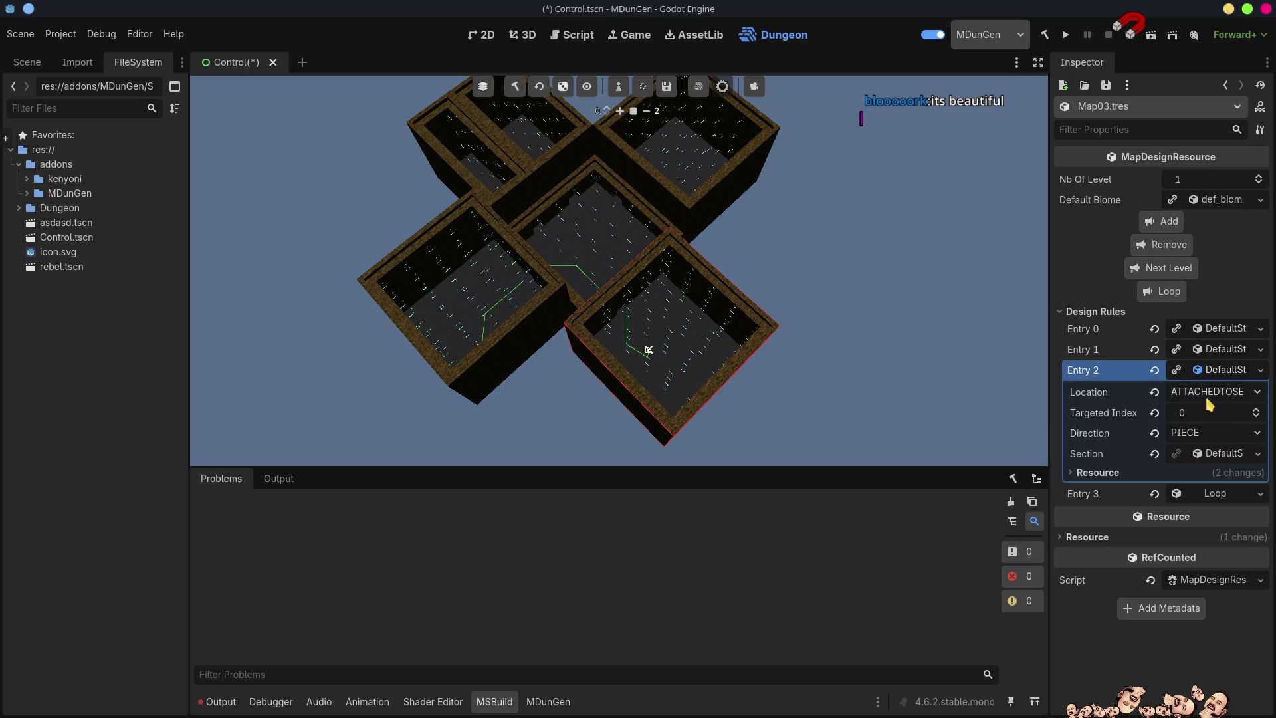
{"action": "left_click", "coordinate": [1209, 393]}
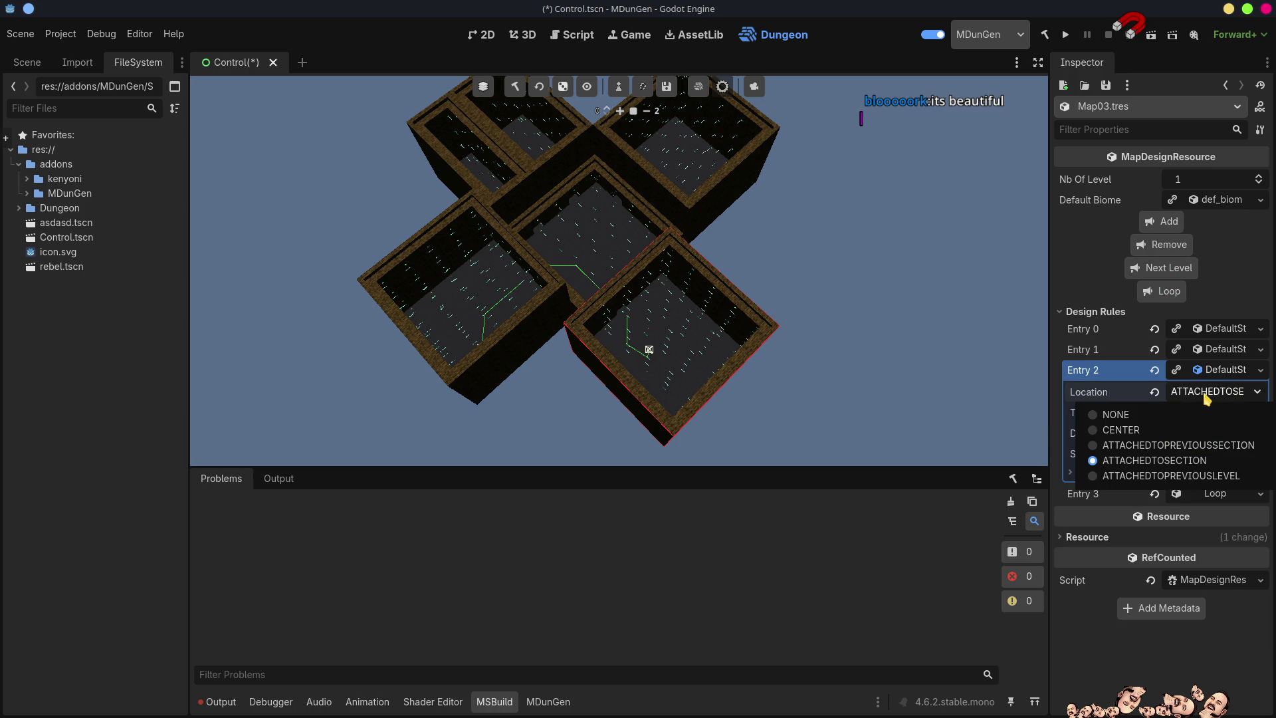
{"action": "left_click", "coordinate": [1174, 446]}
{"action": "left_click", "coordinate": [1223, 370]}
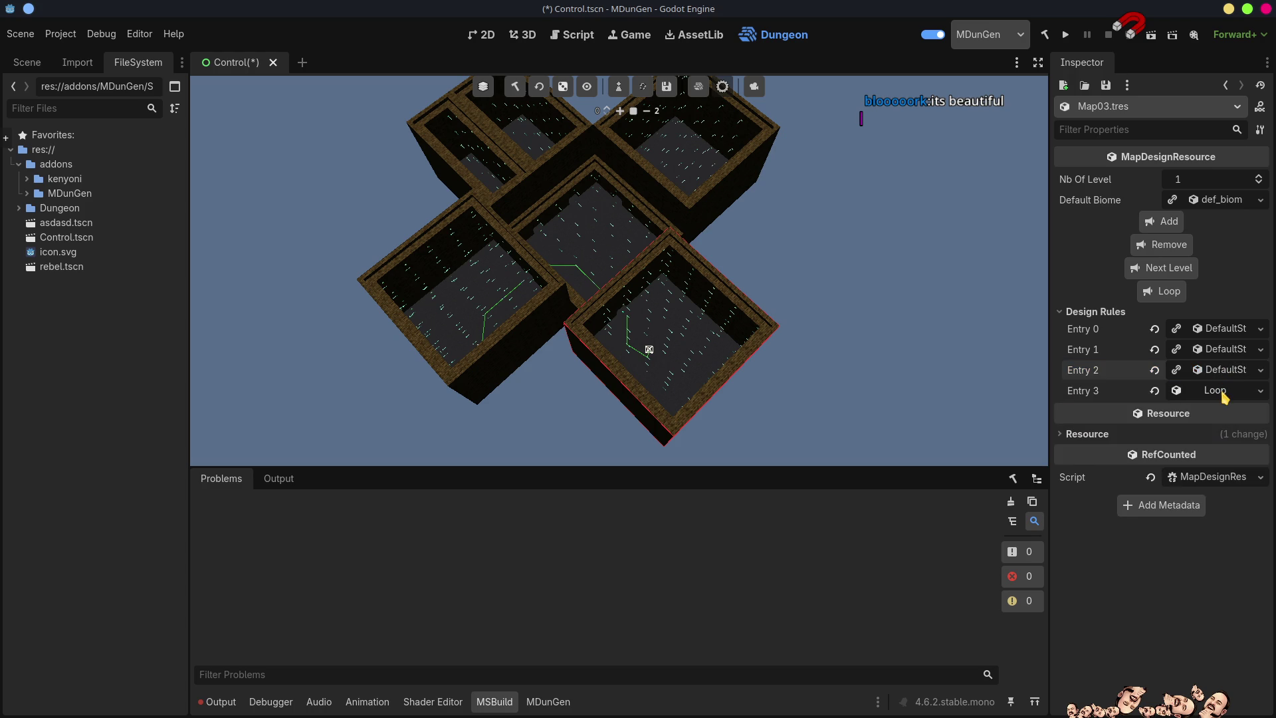
Set Entry 3's loop count to 3, then add Entry 4 as another Loop set to 3
{"action": "left_click", "coordinate": [1221, 392]}
{"action": "left_click", "coordinate": [1256, 410]}
{"action": "left_click", "coordinate": [1256, 410]}
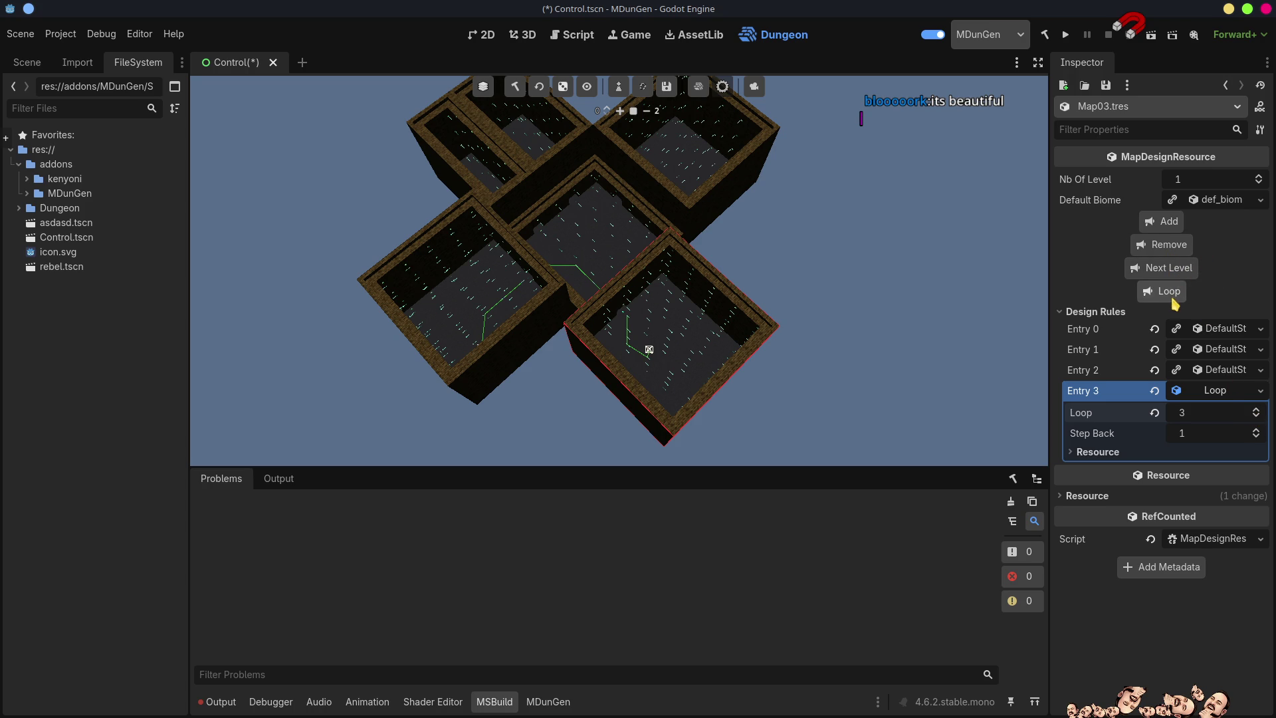
{"action": "left_click", "coordinate": [1163, 291]}
{"action": "left_click", "coordinate": [1221, 393]}
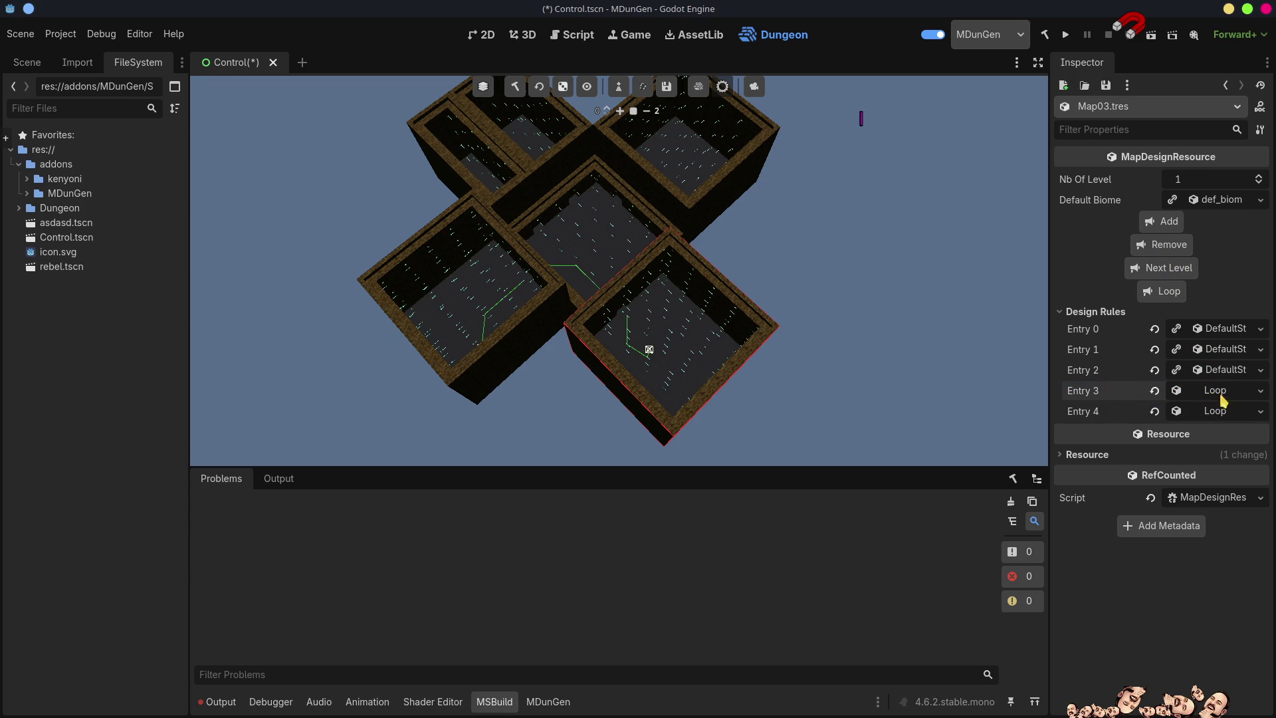
{"action": "left_click", "coordinate": [1226, 415]}
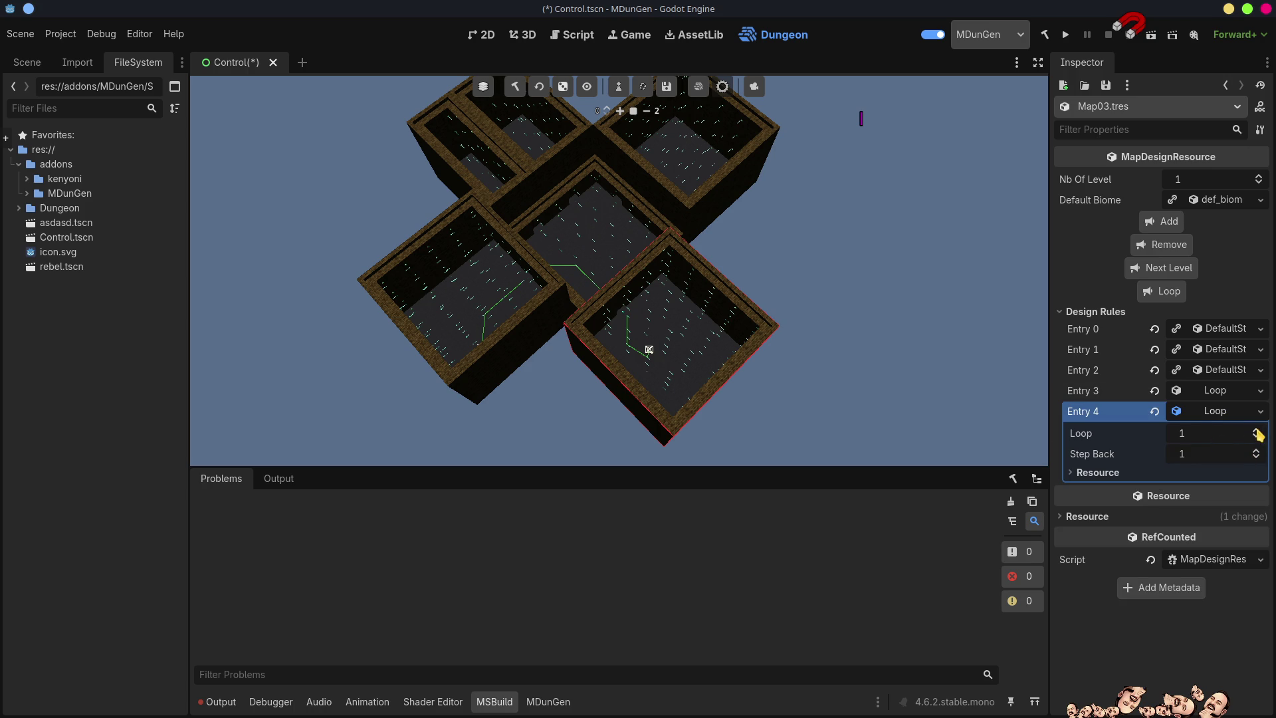
{"action": "left_click", "coordinate": [1256, 431]}
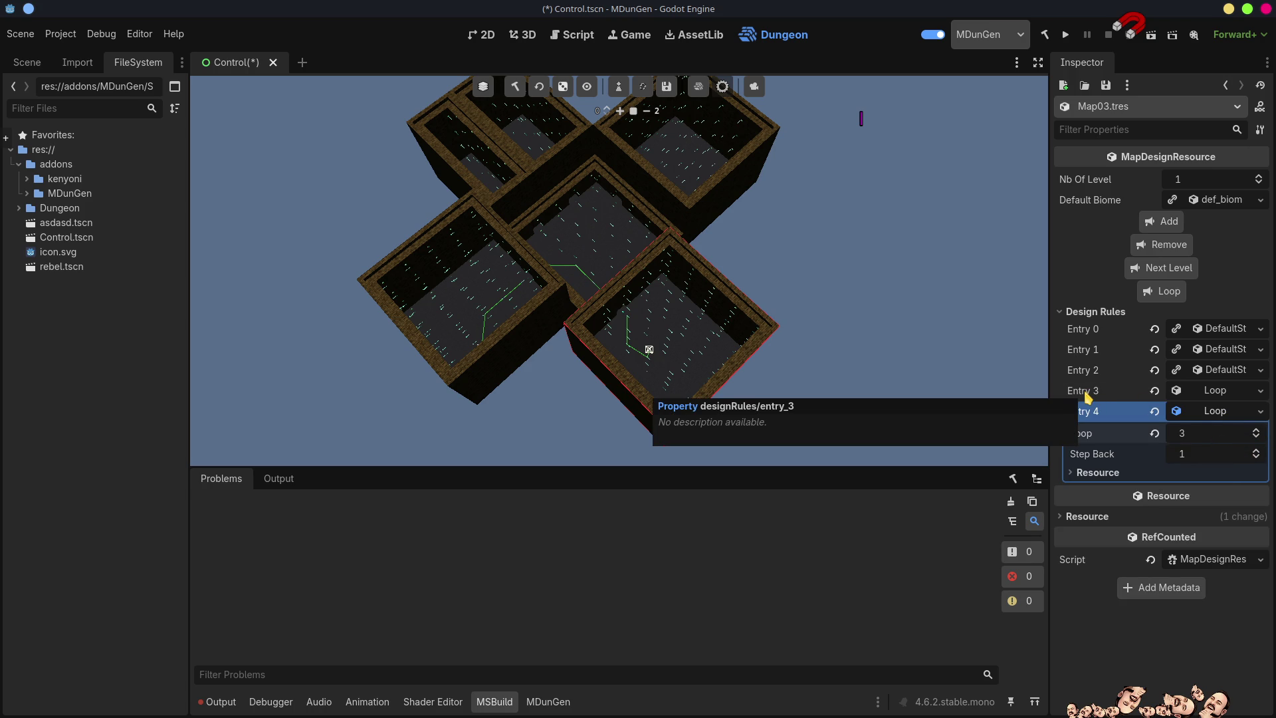
Set Entry 4's Step Back to 3 and regenerate, producing a winding chain of about twenty rooms
{"action": "left_click", "coordinate": [1258, 453]}
{"action": "left_click", "coordinate": [1256, 458]}
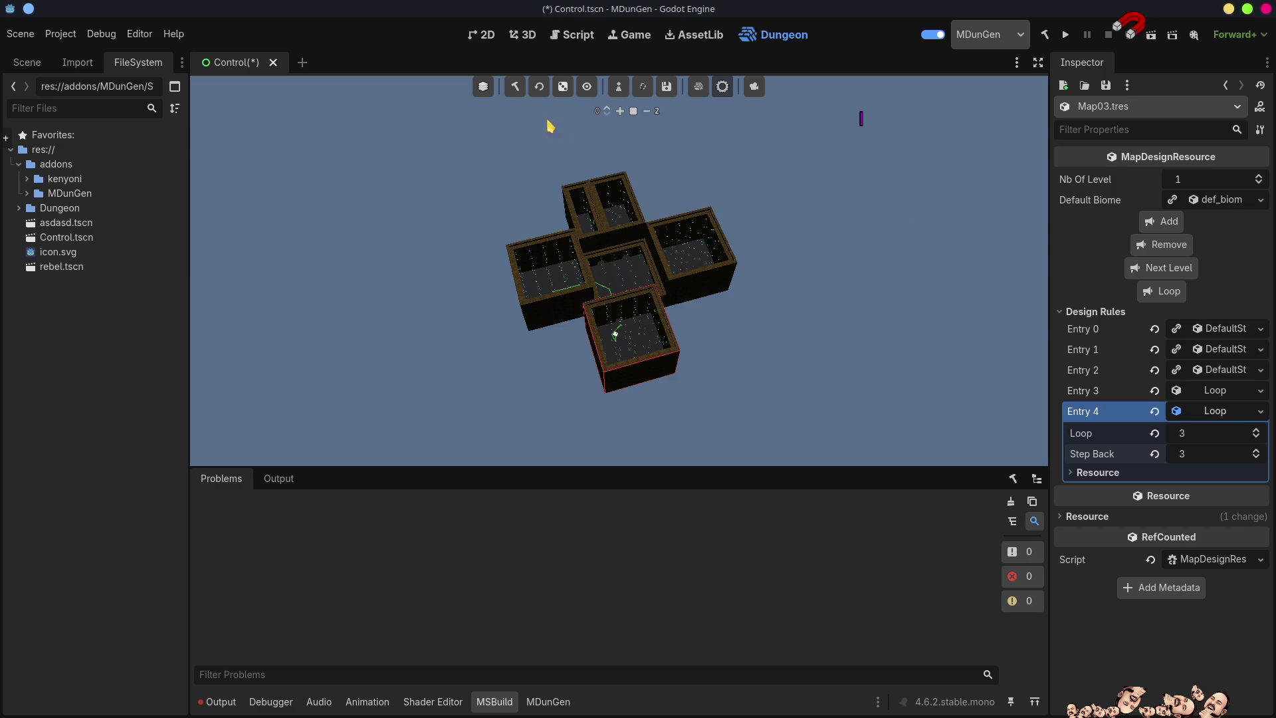
{"action": "left_click", "coordinate": [515, 88]}
{"action": "left_click", "coordinate": [563, 86]}
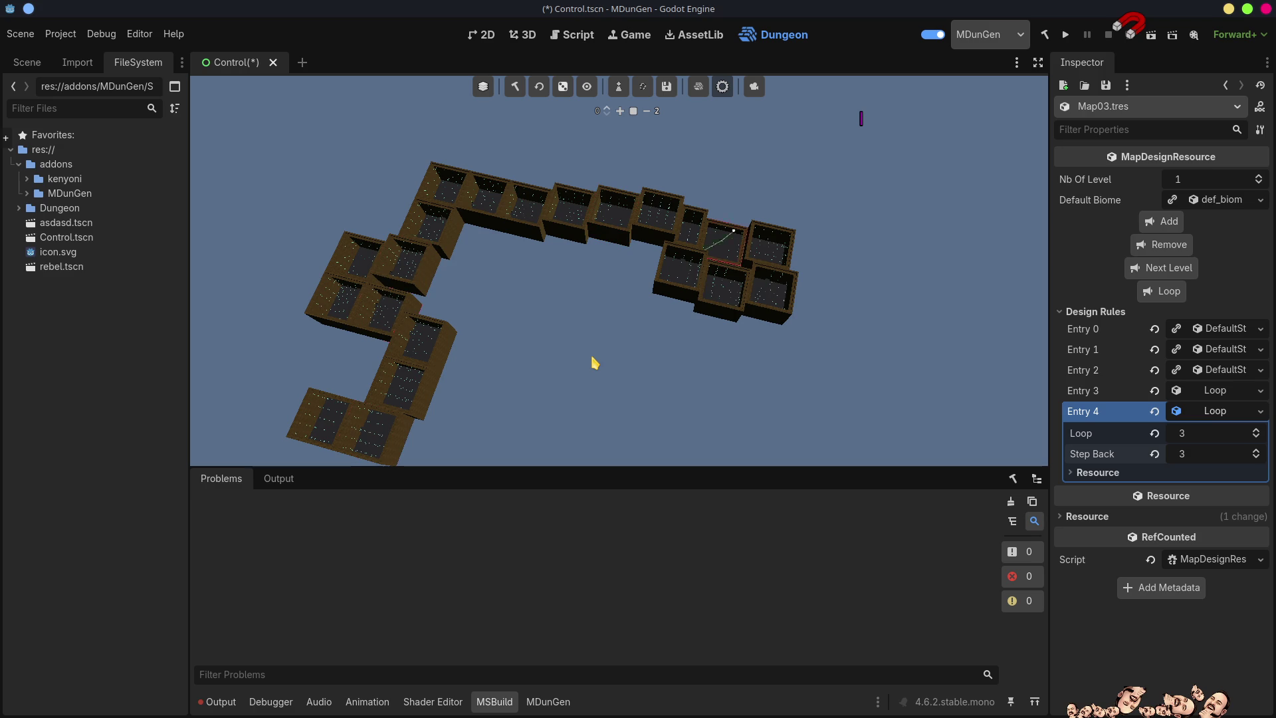
{"action": "mouse_move", "coordinate": [621, 367]}
{"action": "left_mouse_down"}
{"action": "mouse_move", "coordinate": [668, 367]}
{"action": "mouse_move", "coordinate": [654, 176]}
{"action": "left_mouse_up"}
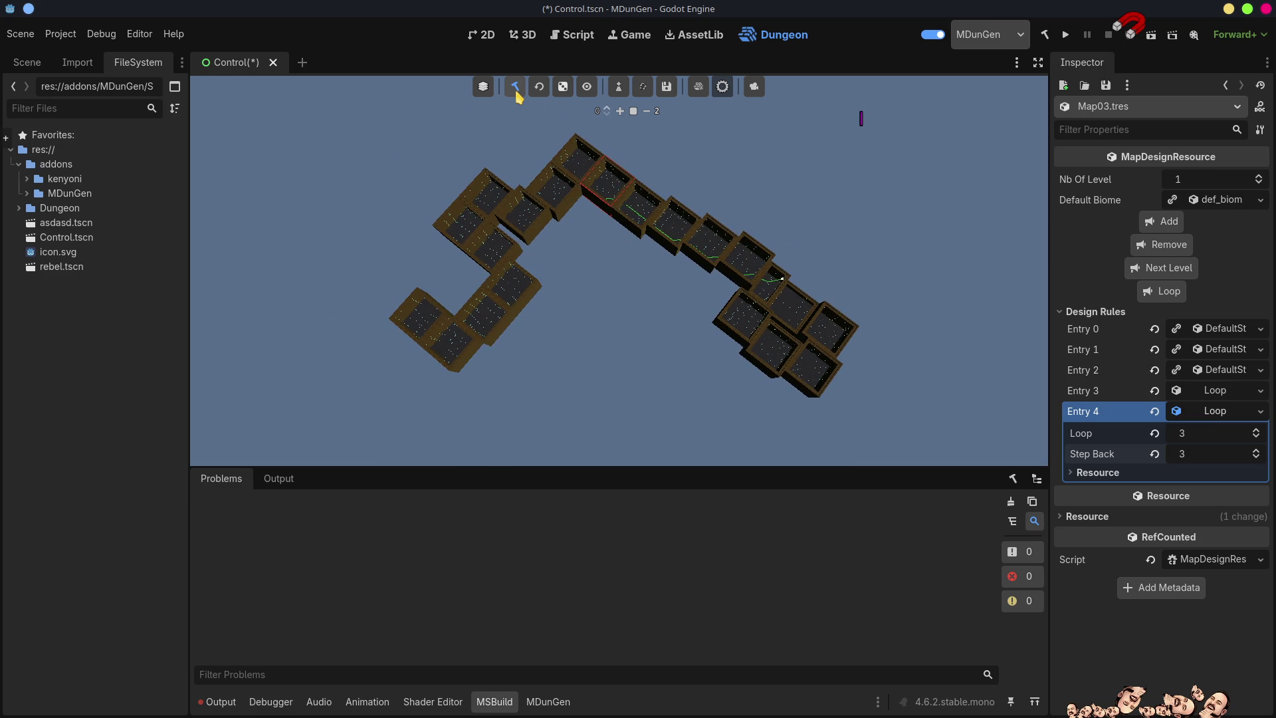
{"action": "left_click", "coordinate": [517, 91]}
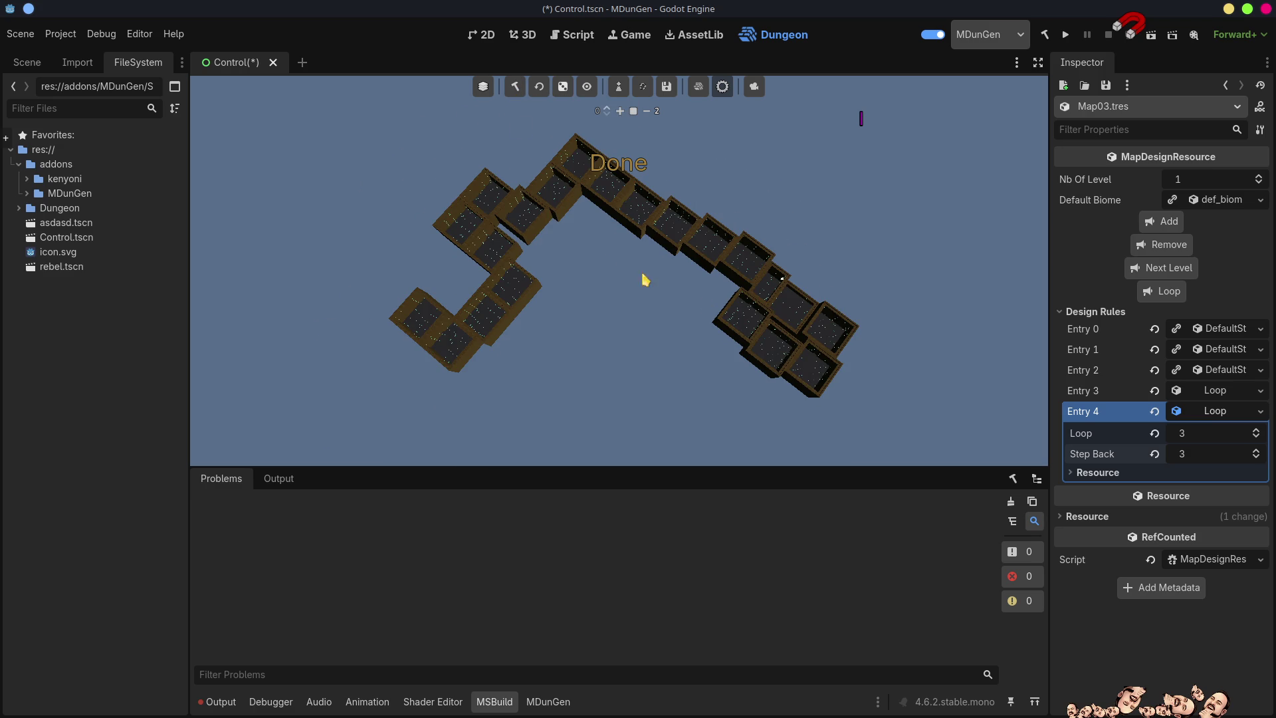
{"action": "left_click_drag", "start_coordinate": [748, 350], "coordinate": [738, 340]}
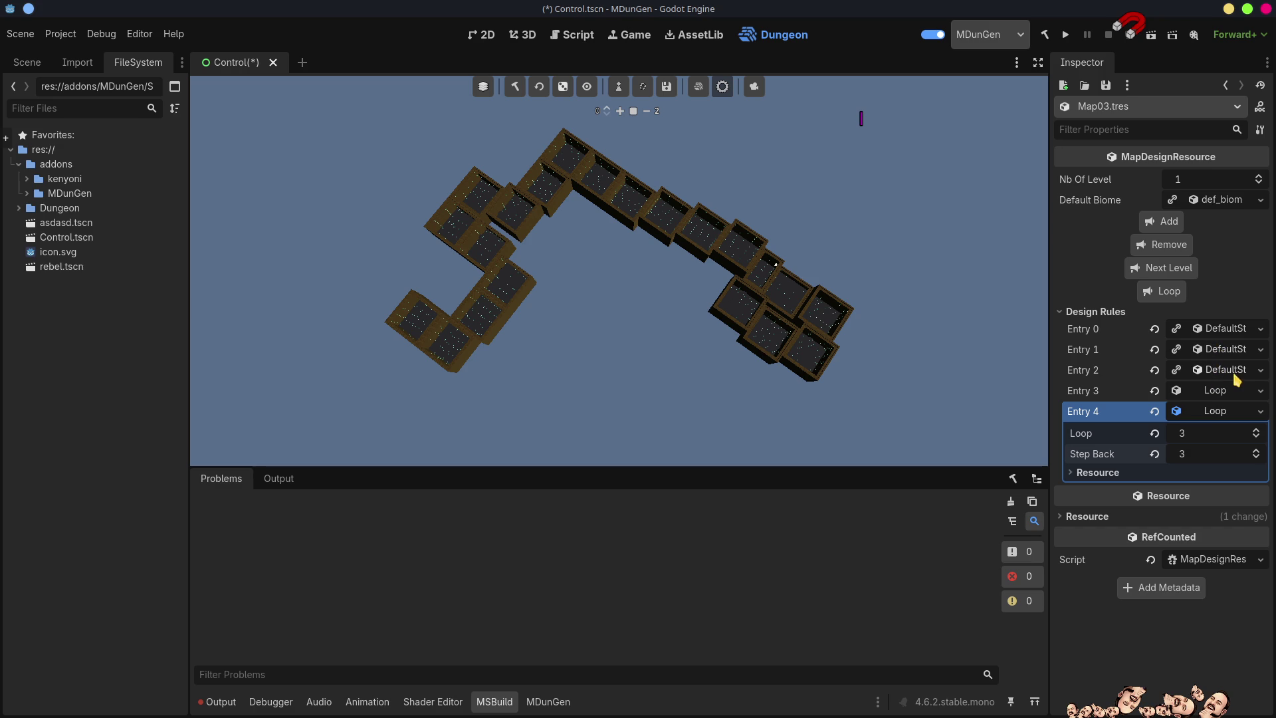
{"action": "left_click", "coordinate": [1224, 351]}
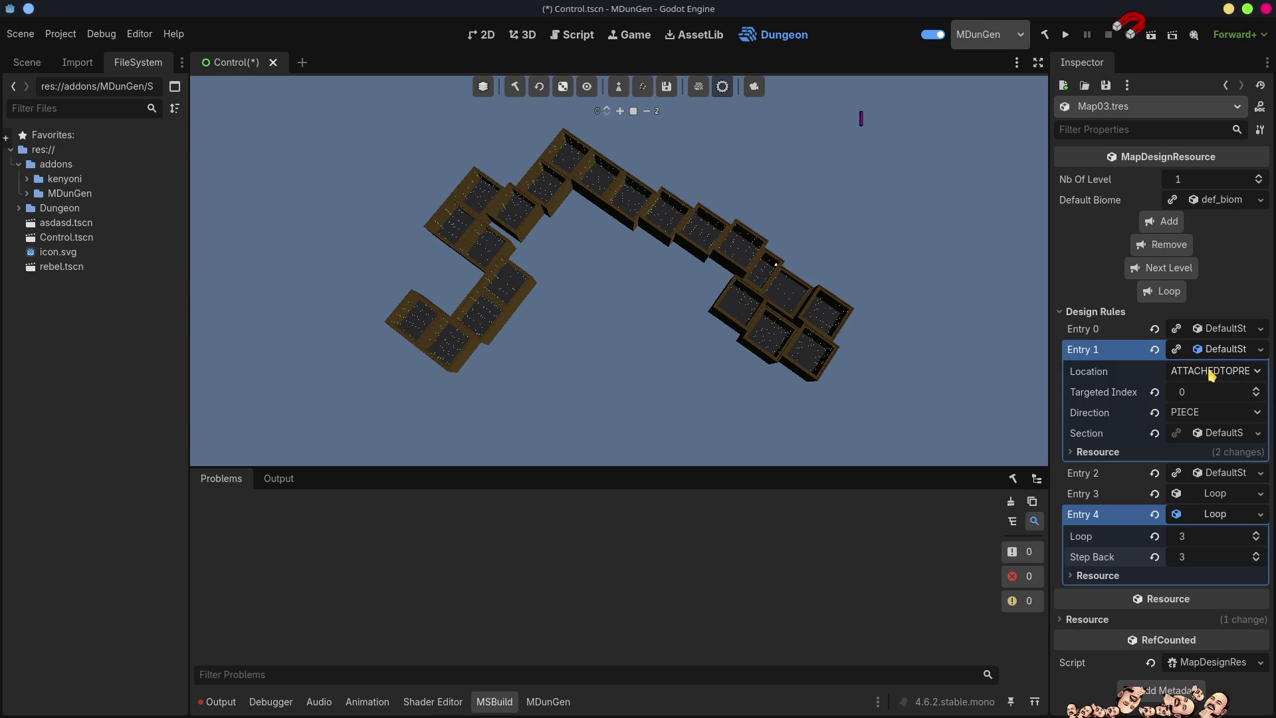
Change Entry 1's Location to ATTACHEDTOSECTION and rebuild the dungeon into a five-room cross
{"action": "left_click", "coordinate": [1211, 373]}
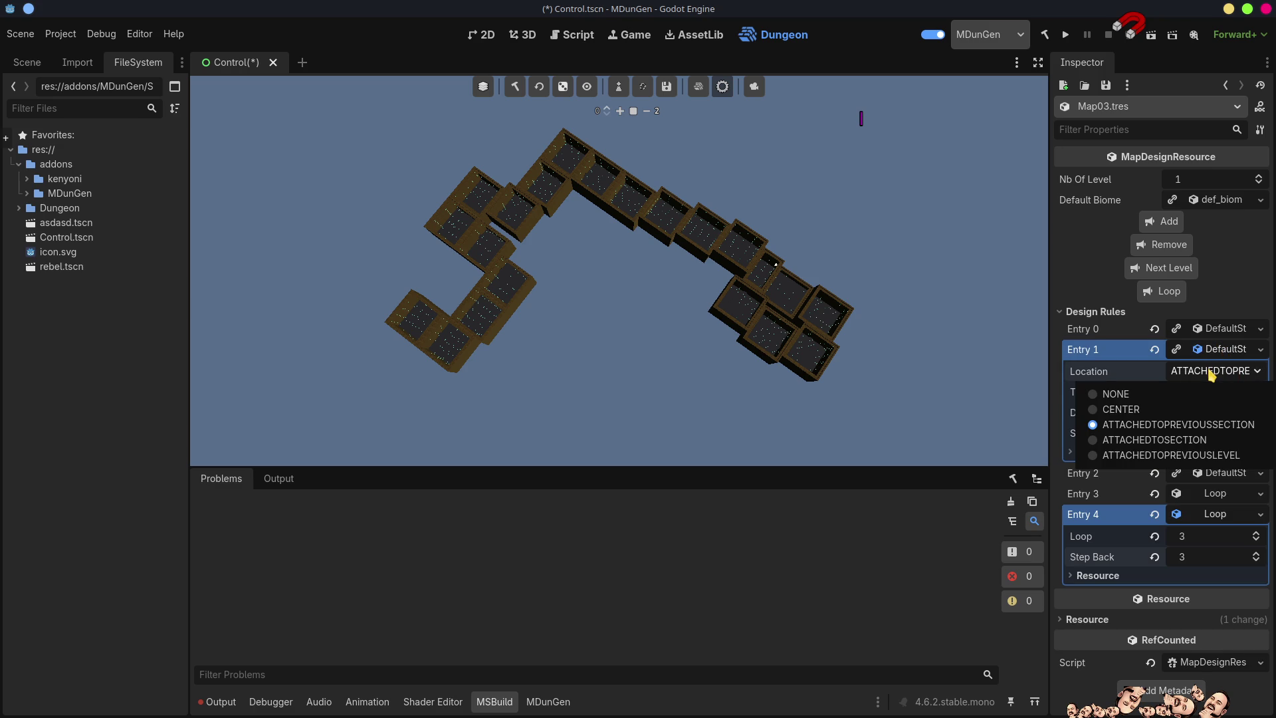
{"action": "left_click", "coordinate": [1156, 441]}
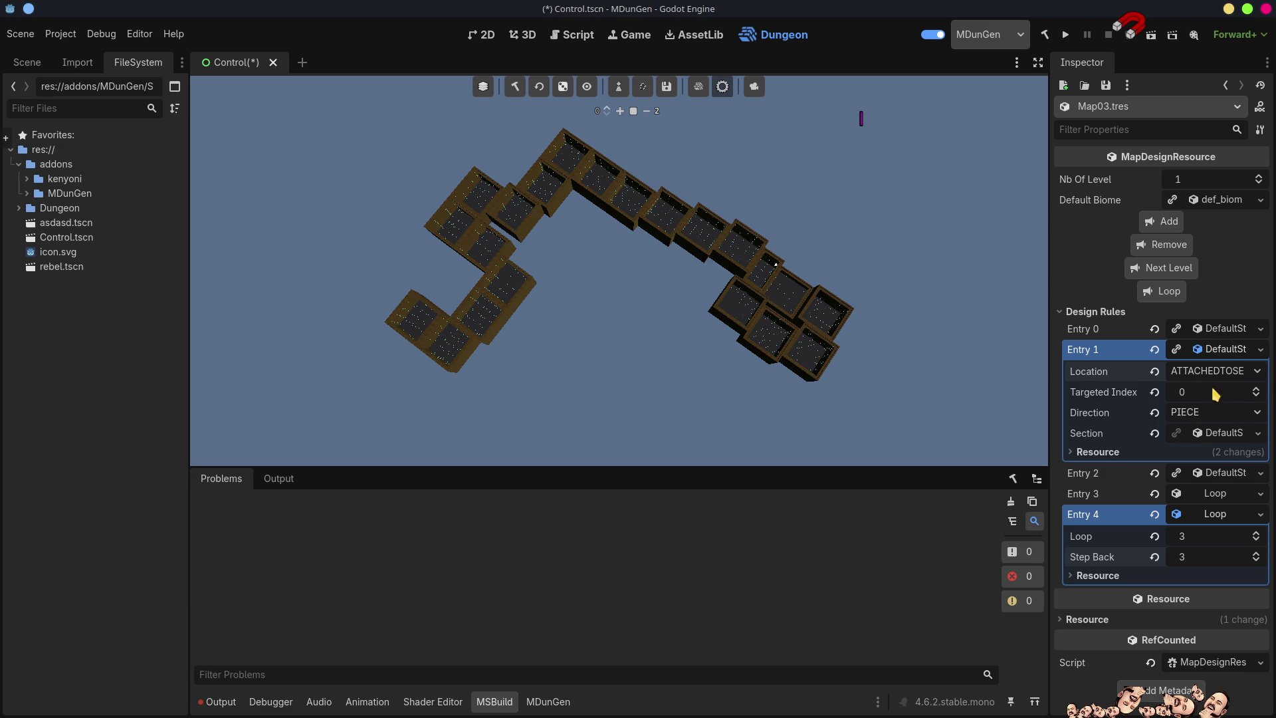
{"action": "left_click", "coordinate": [1219, 349]}
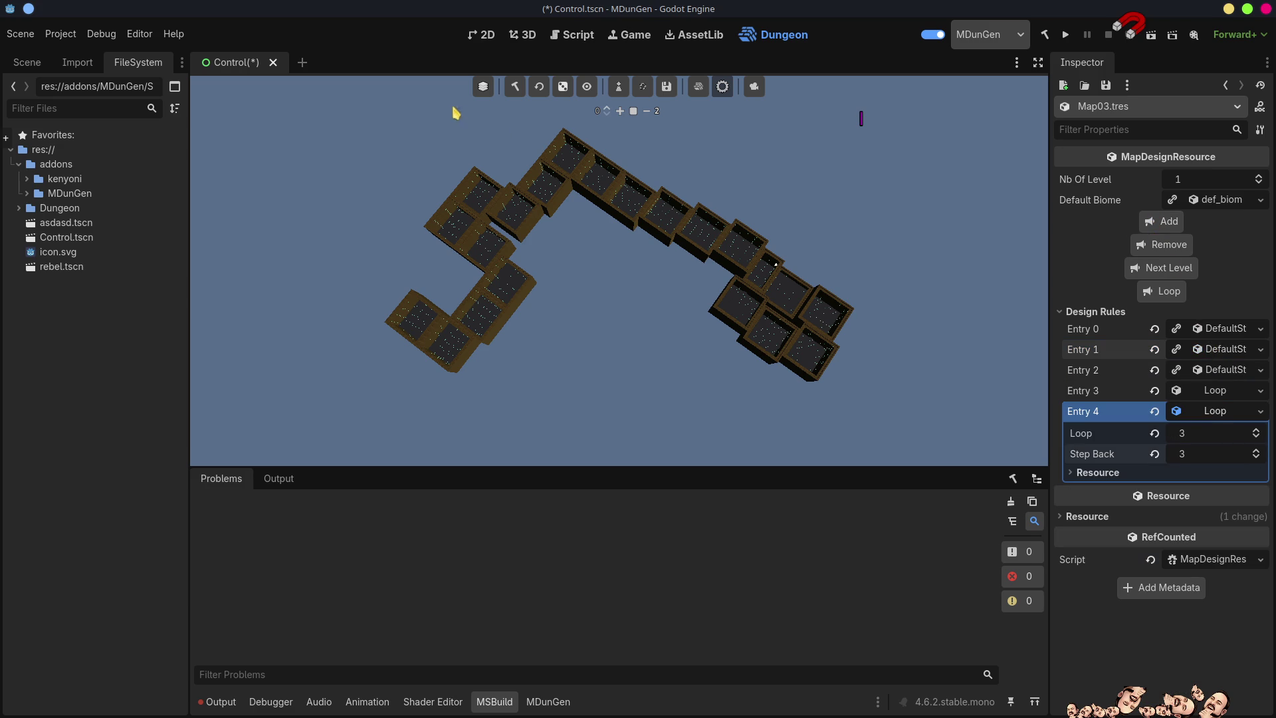
{"action": "left_click", "coordinate": [515, 86]}
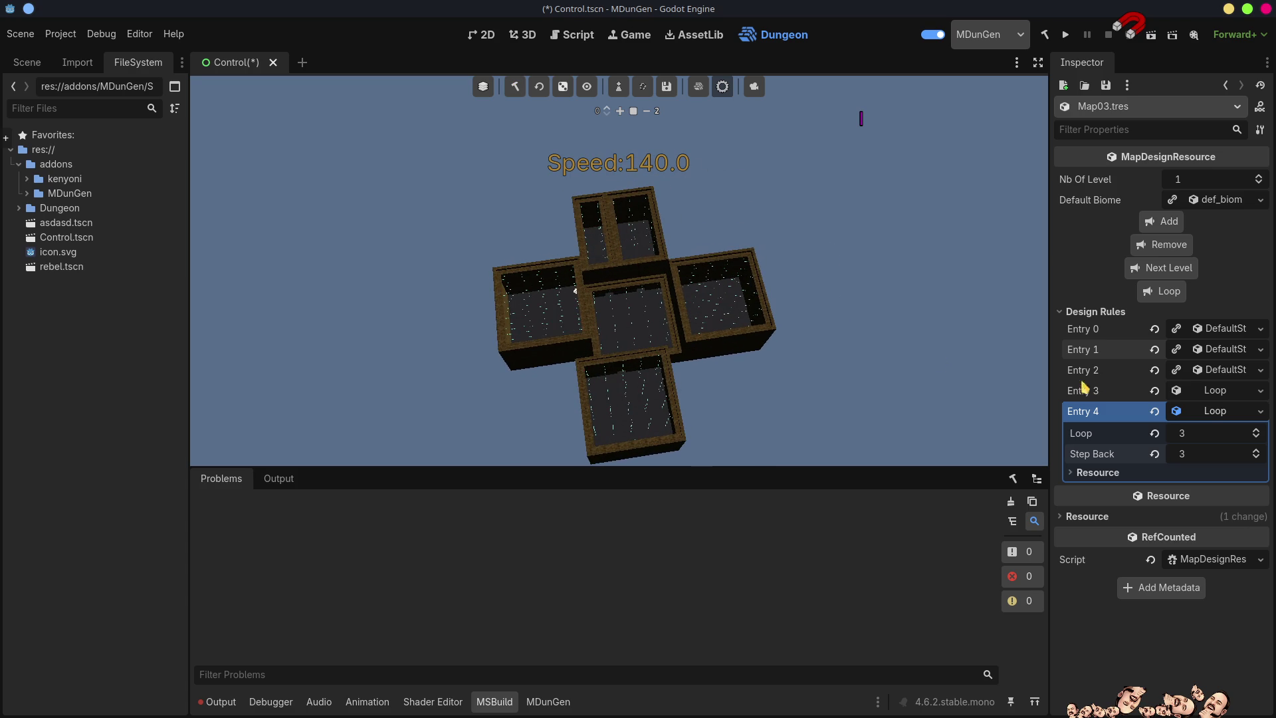
Set Entry 2's Targeted Index to 1 and give Entry 1 its own independent build section copy
{"action": "left_click", "coordinate": [1223, 369]}
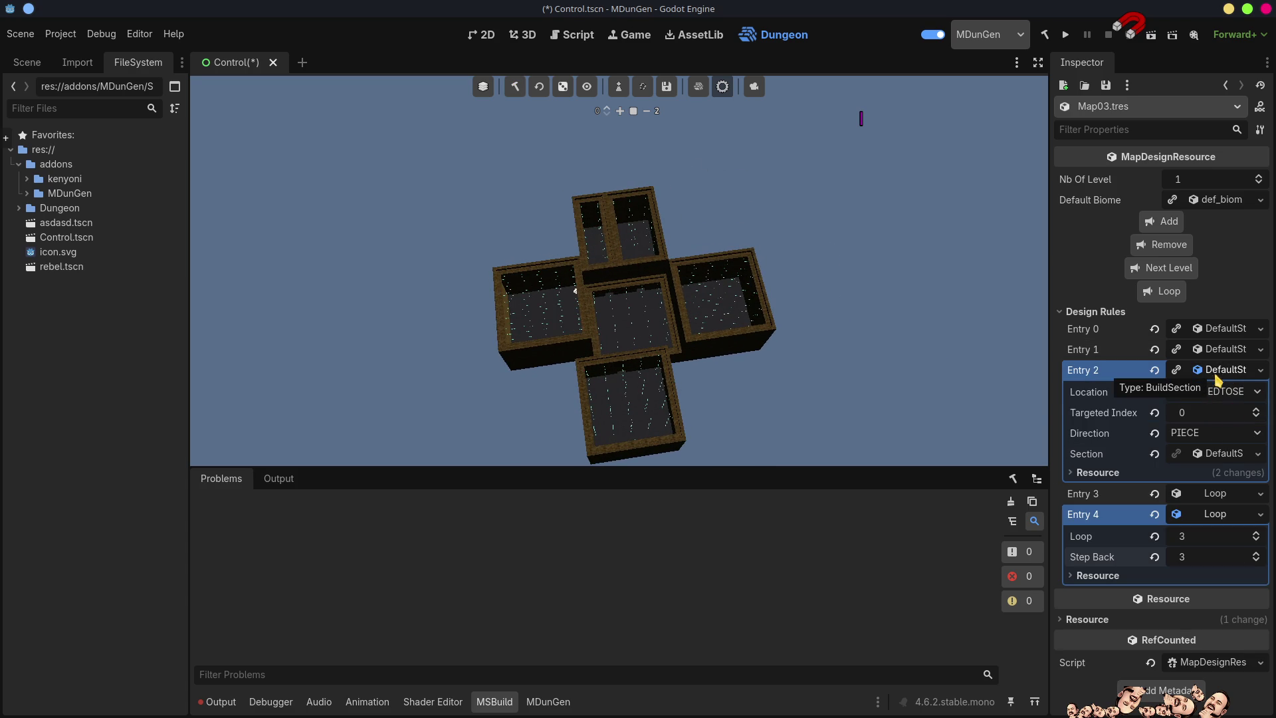
{"action": "left_click", "coordinate": [1256, 411]}
{"action": "left_click", "coordinate": [1227, 351]}
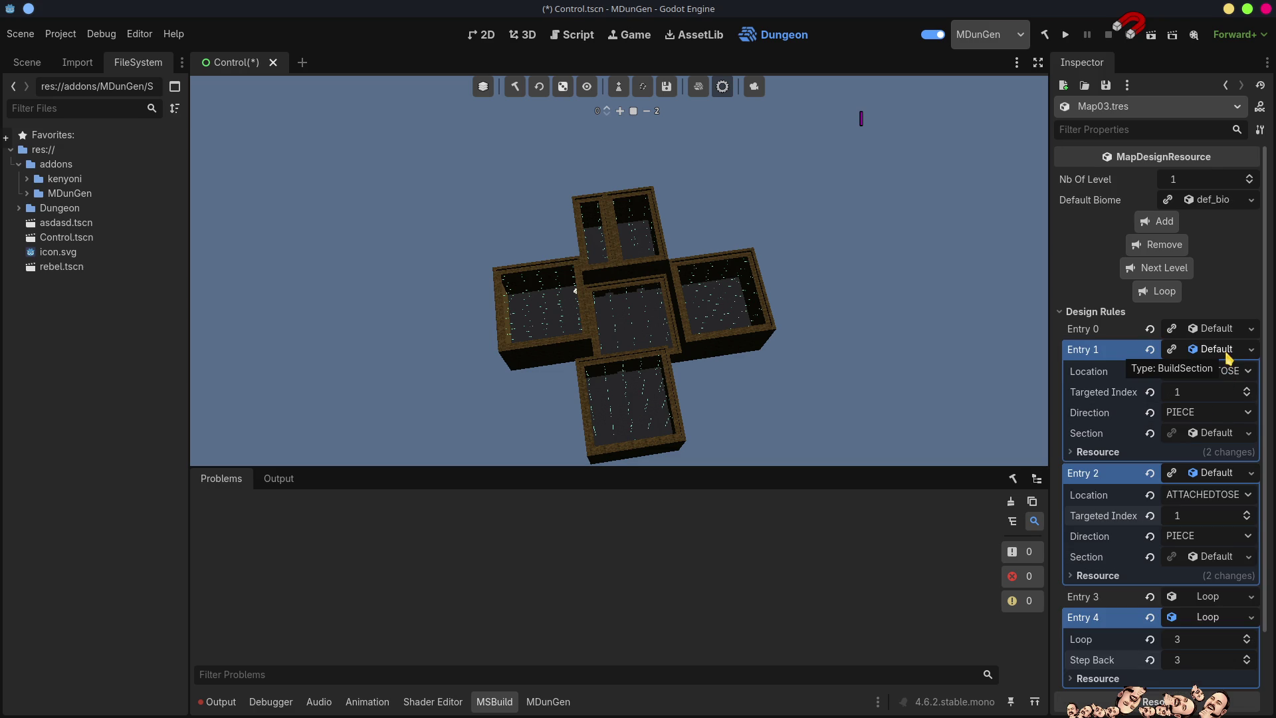
{"action": "right_click", "coordinate": [1215, 354]}
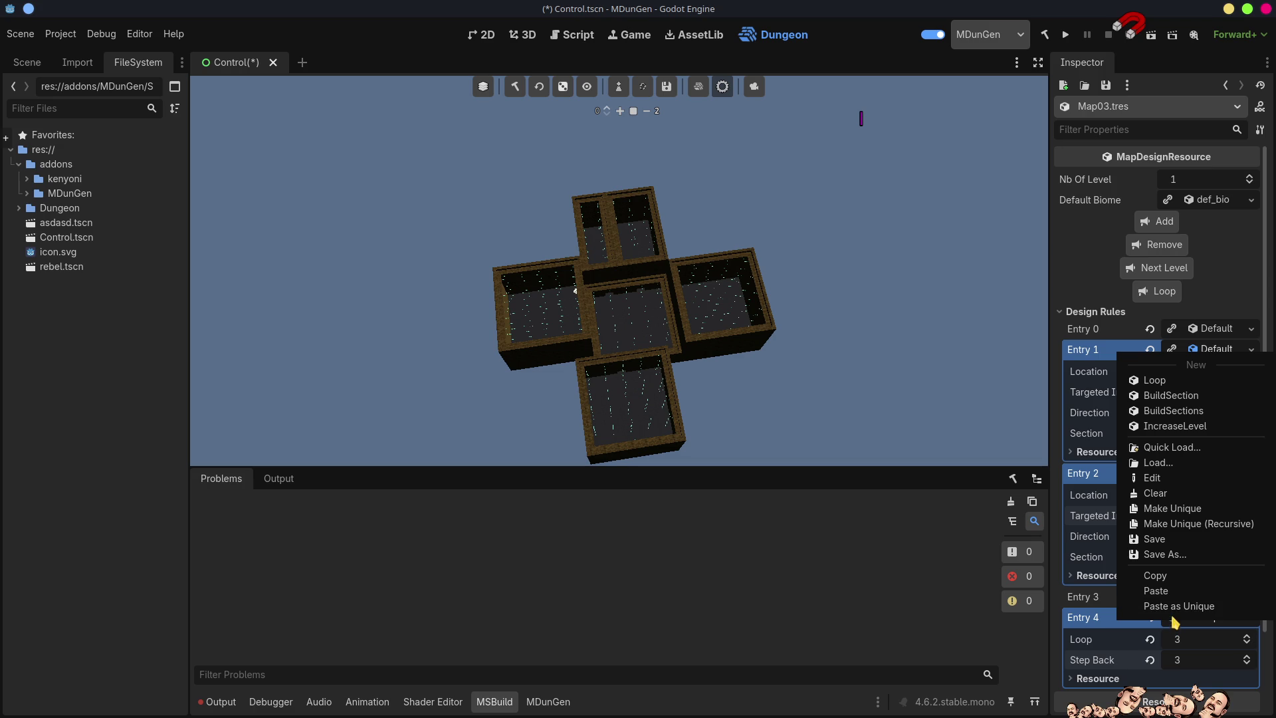
{"action": "left_click", "coordinate": [1174, 509]}
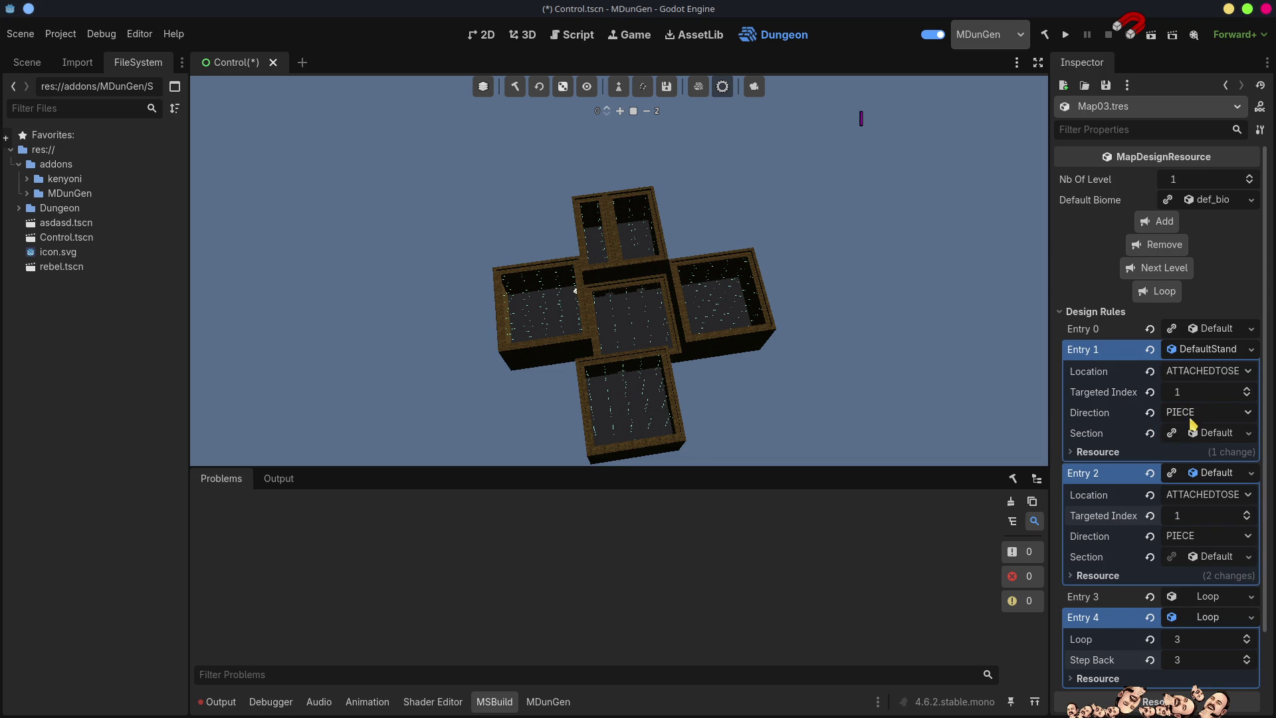
Clear and regenerate the dungeon into a dense cluster of about sixteen rooms
{"action": "left_click", "coordinate": [1198, 352]}
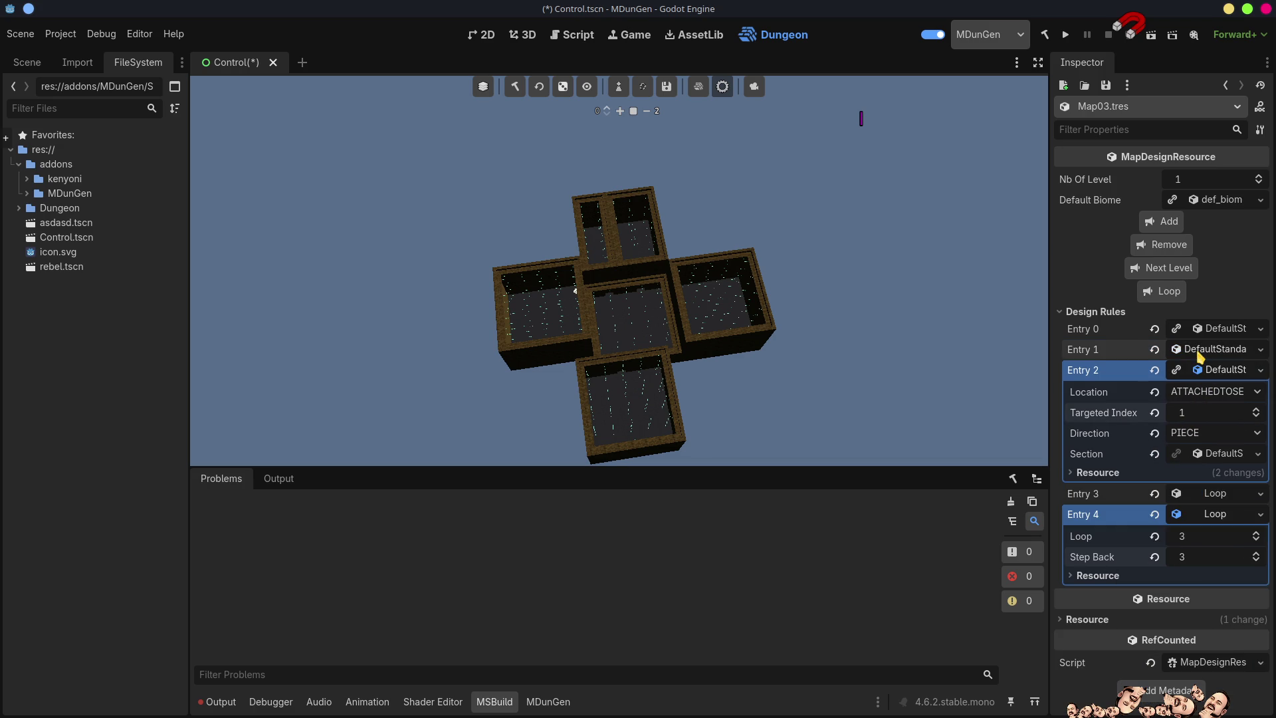
{"action": "left_click", "coordinate": [1200, 352]}
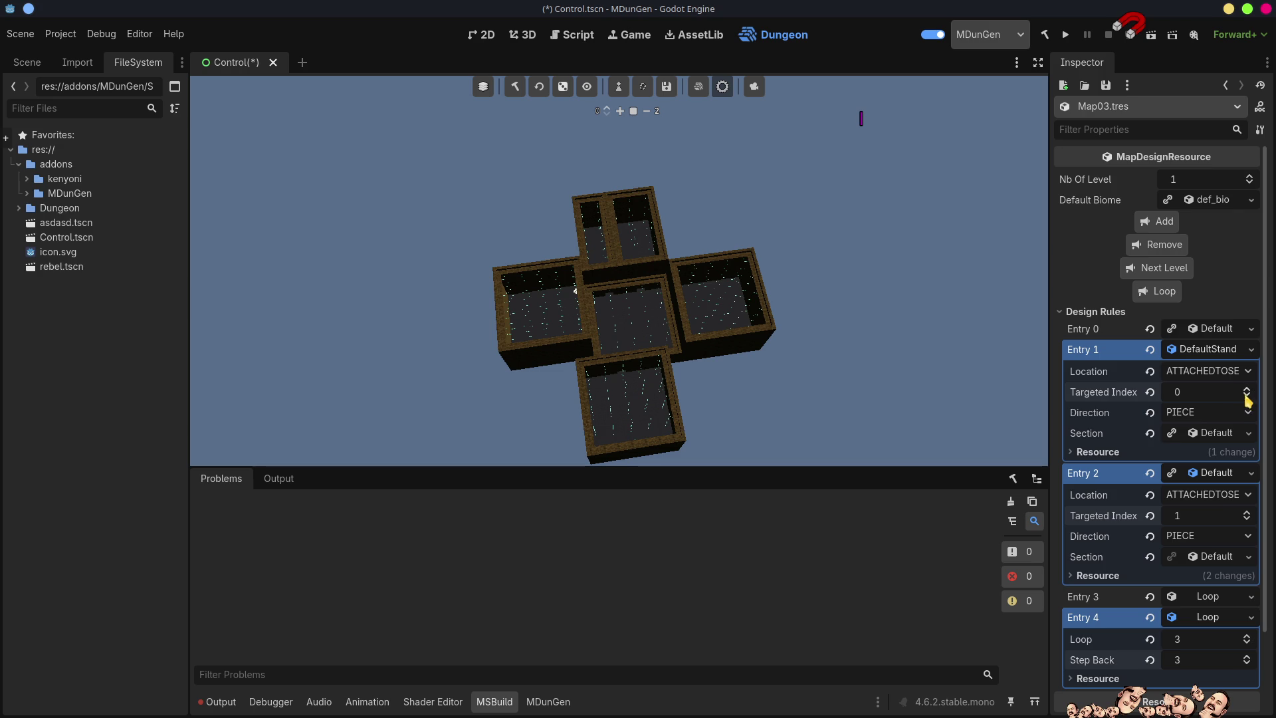
{"action": "left_click", "coordinate": [1200, 350]}
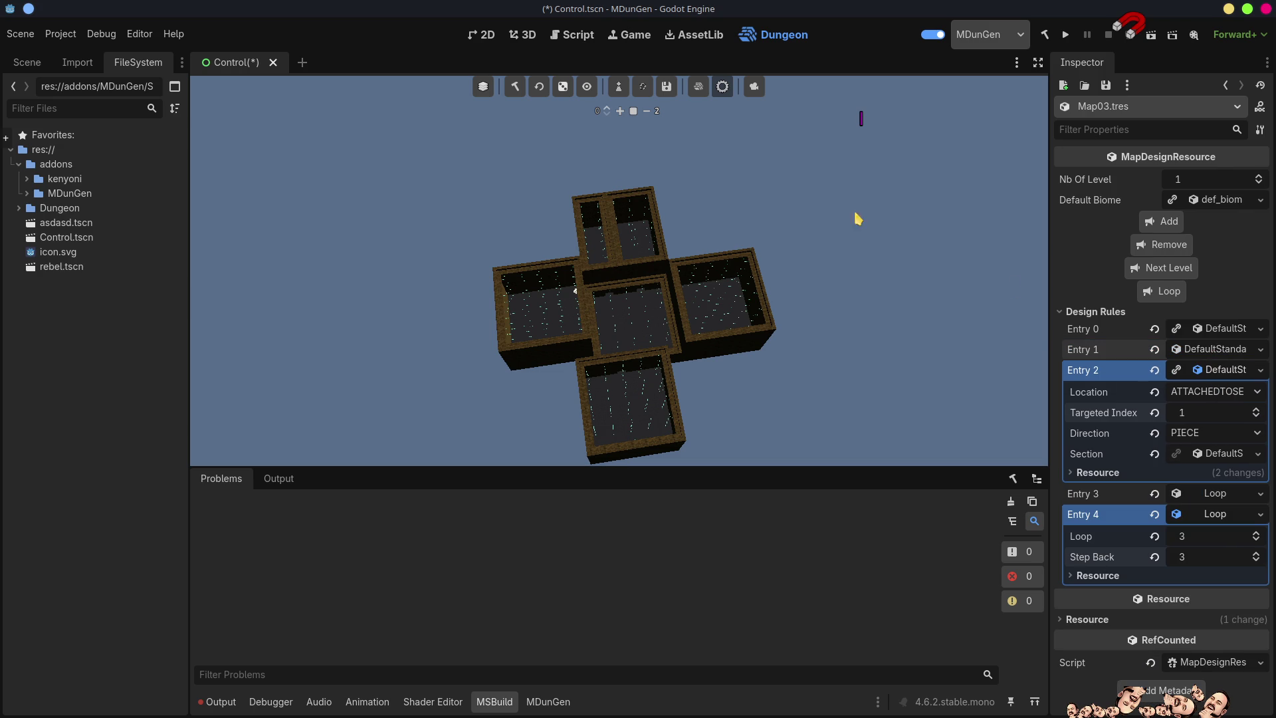
{"action": "left_click", "coordinate": [521, 89]}
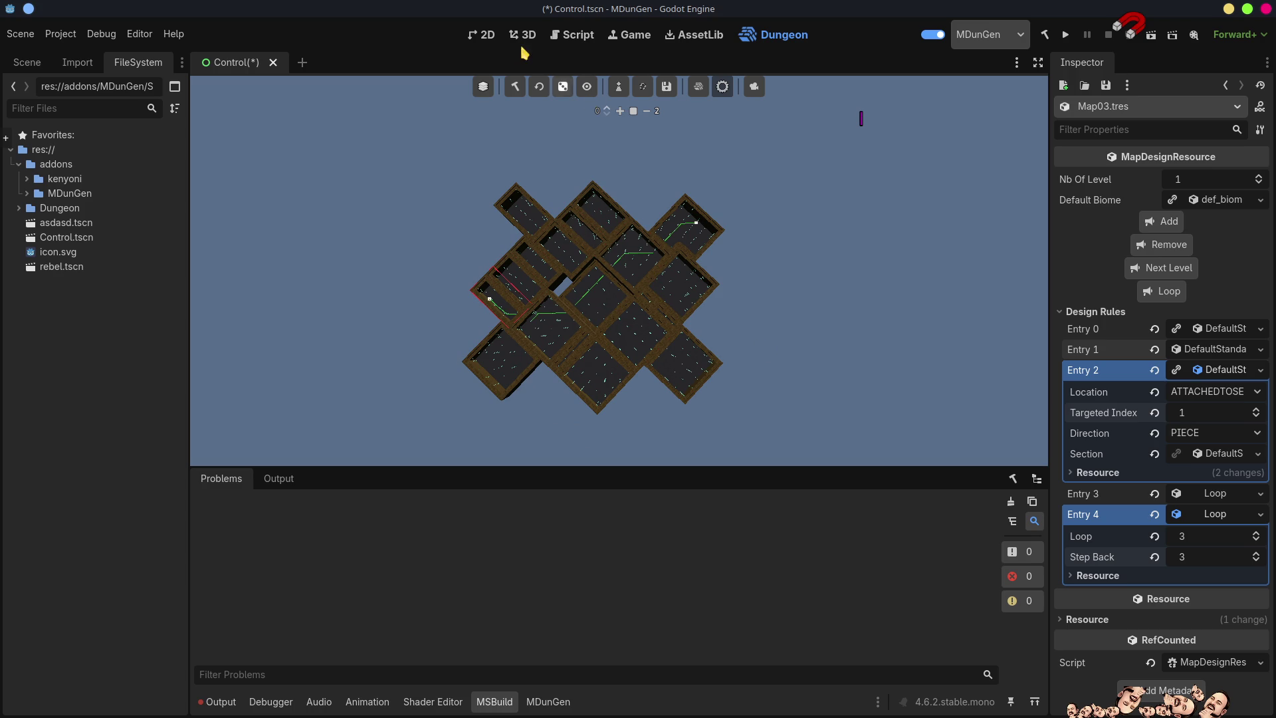
{"action": "left_click", "coordinate": [517, 90]}
Raise Entry 3's loop count to 8 and regenerate the dungeon into a tight diamond-shaped cluster
{"action": "left_click", "coordinate": [1229, 375]}
{"action": "left_click", "coordinate": [1215, 394]}
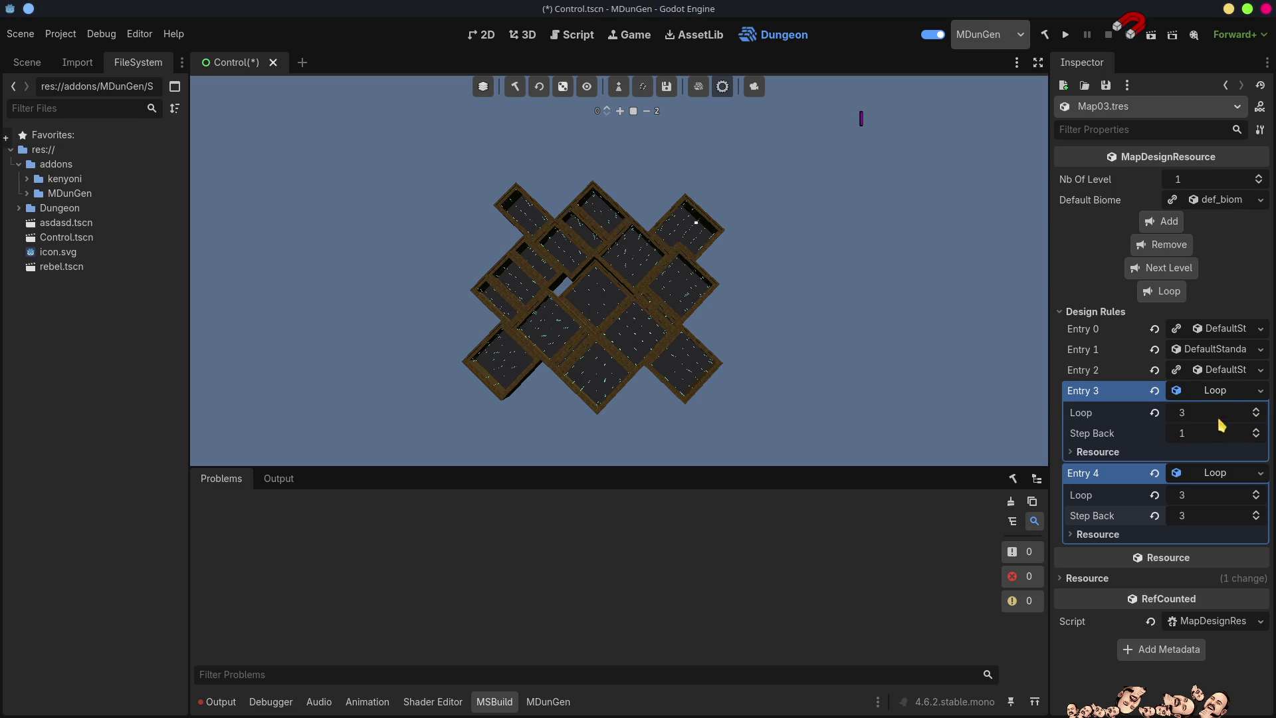
{"action": "double_click", "coordinate": [1256, 410]}
{"action": "type", "text": "8"}
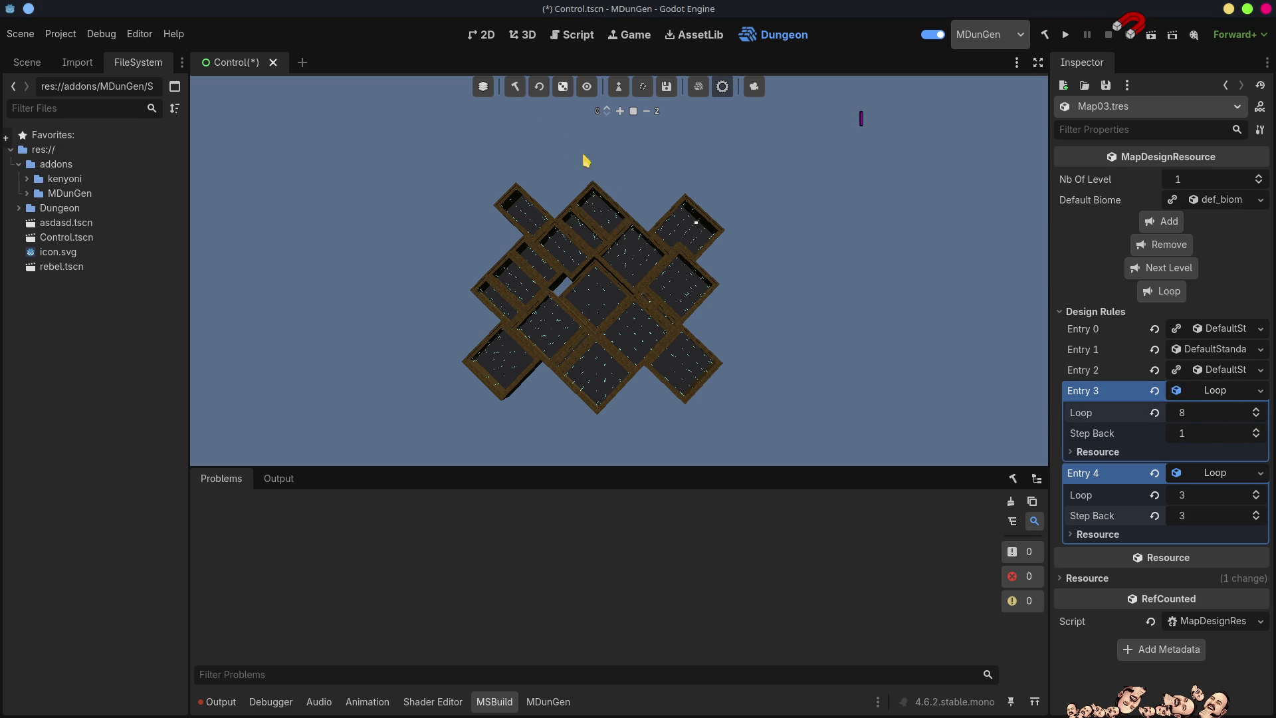
{"action": "left_click", "coordinate": [539, 86]}
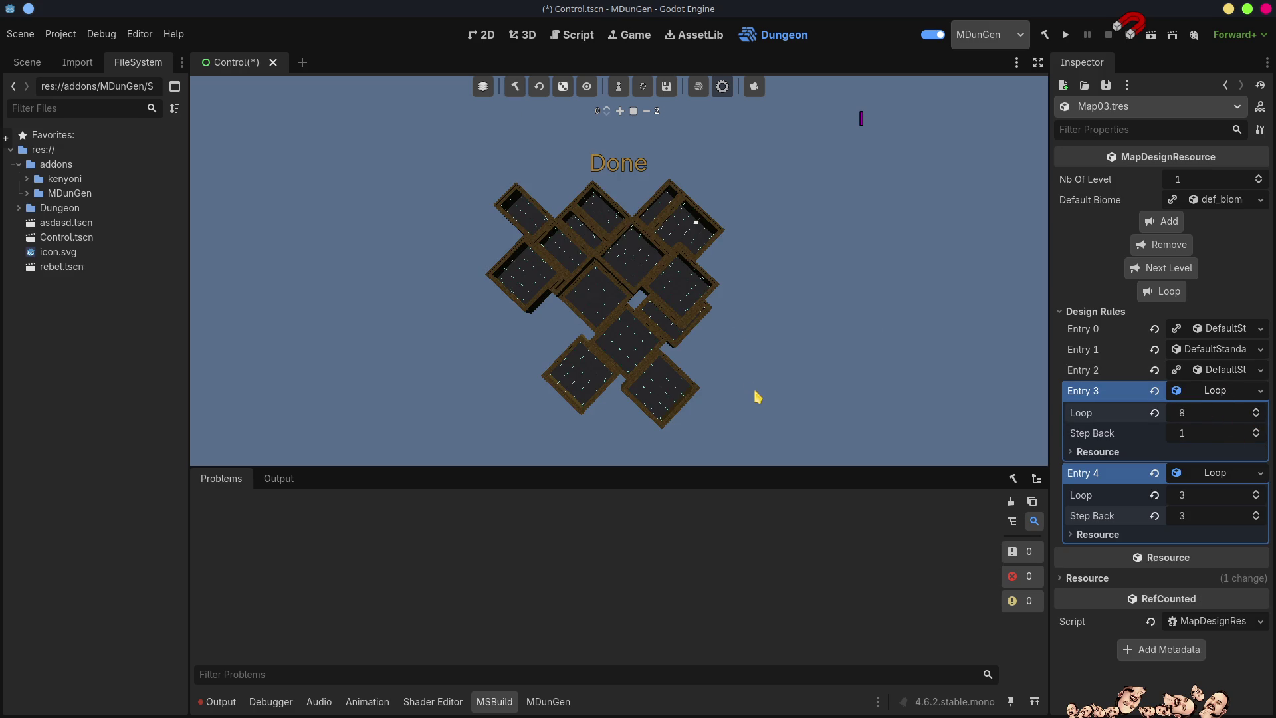
{"action": "left_click", "coordinate": [516, 91]}
Clear the output log and hide the side docks and bottom panel
{"action": "left_click", "coordinate": [219, 701]}
{"action": "left_click", "coordinate": [1014, 548]}
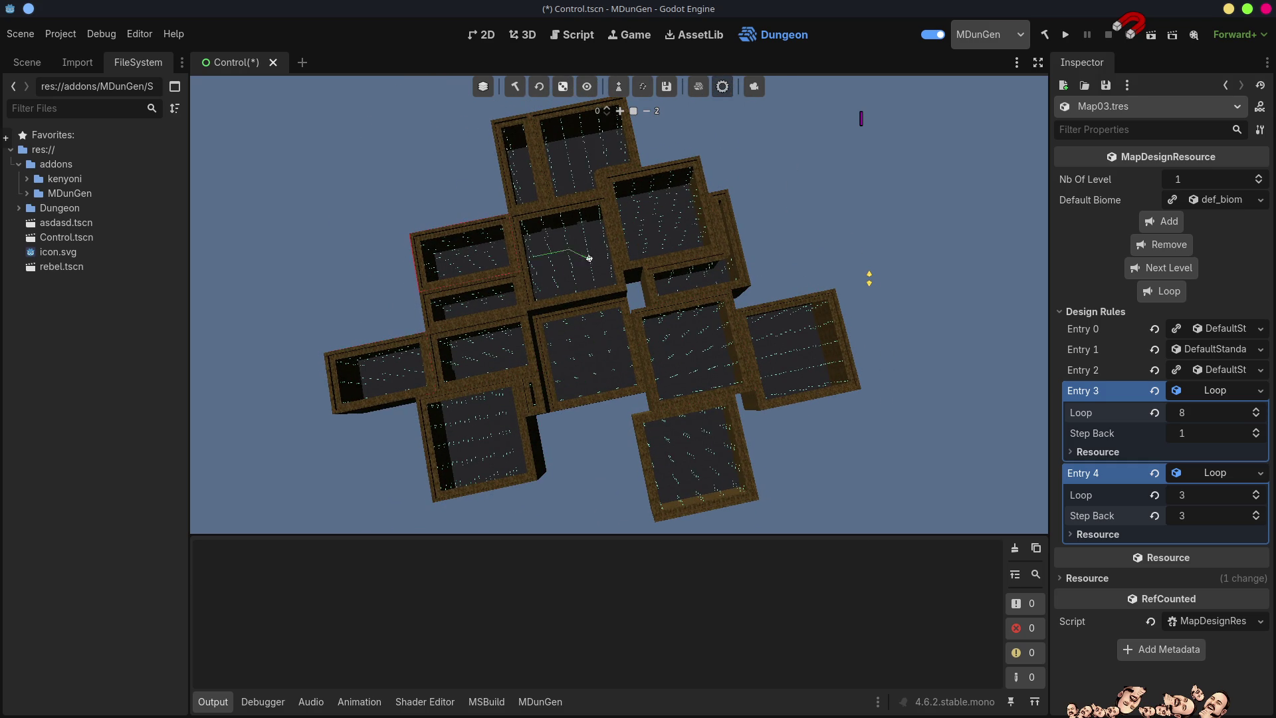
{"action": "left_click", "coordinate": [1037, 63]}
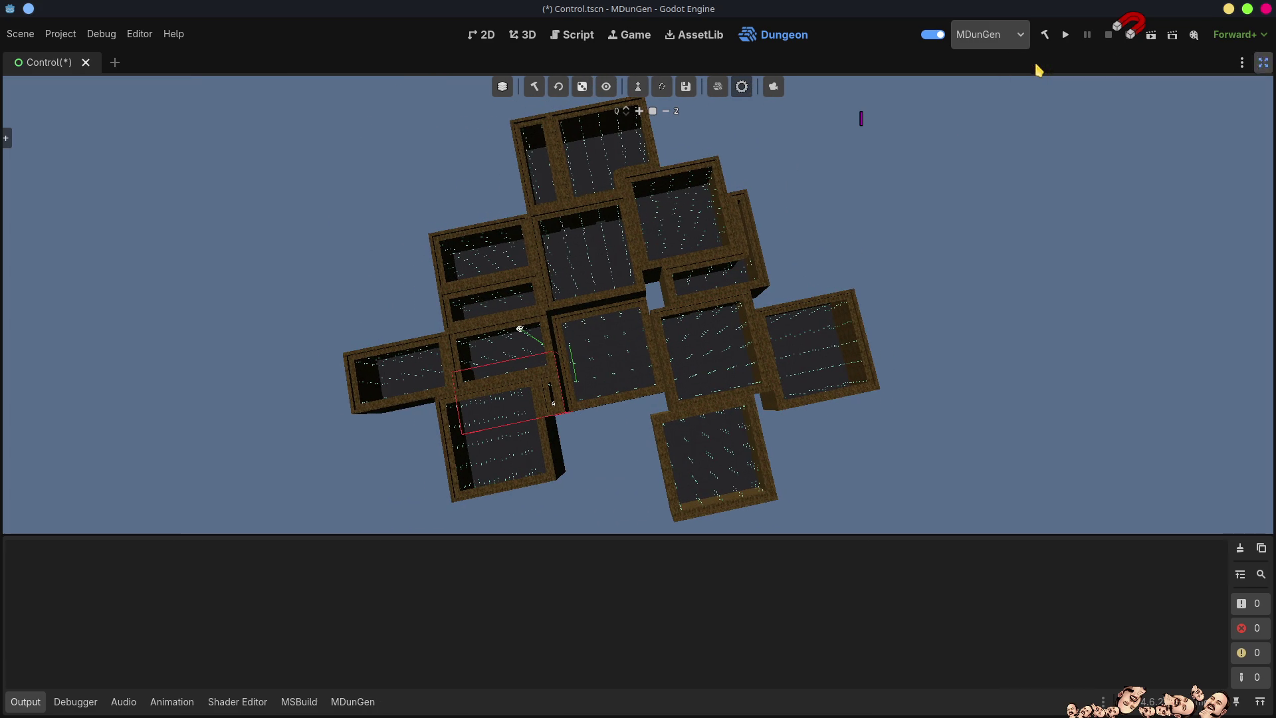
{"action": "left_click", "coordinate": [17, 703]}
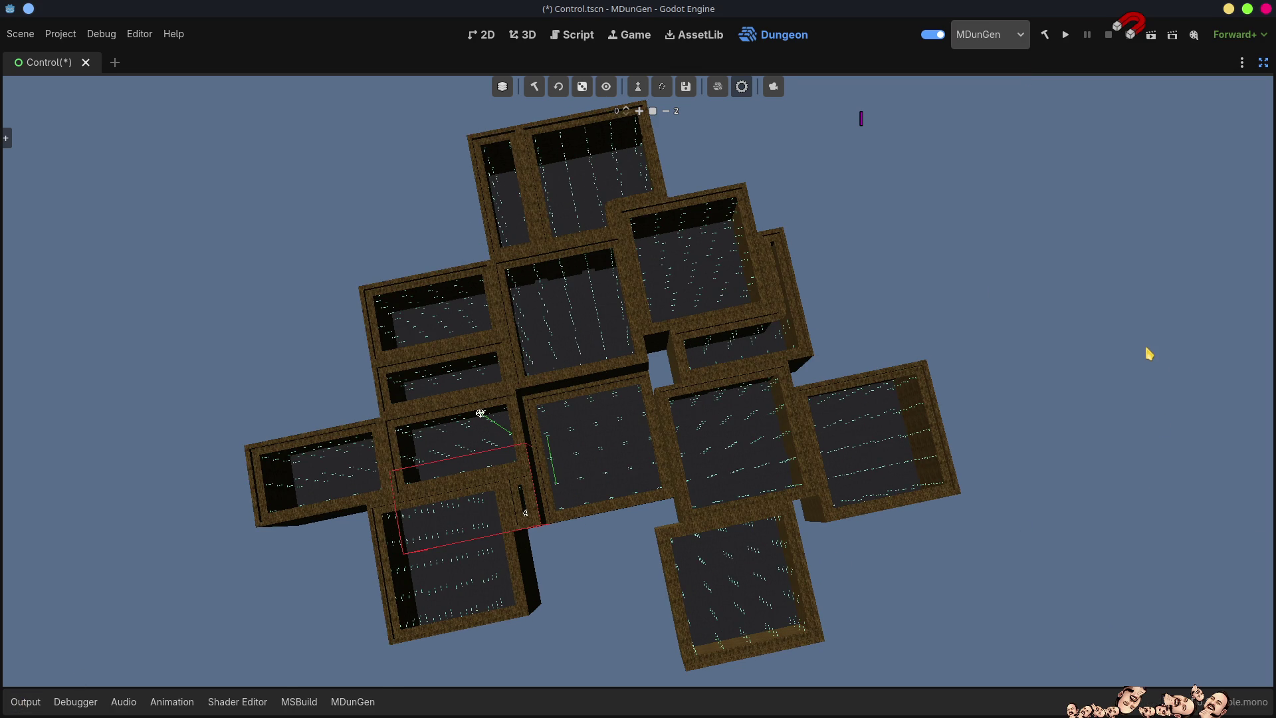
Orbit and zoom around the compact cluster of about fifteen open-topped rooms
{"action": "mouse_move", "coordinate": [1146, 493]}
{"action": "left_mouse_down"}
{"action": "mouse_move", "coordinate": [1146, 459]}
{"action": "mouse_move", "coordinate": [1186, 452]}
{"action": "left_mouse_up"}
{"action": "scroll", "coordinate": [606, 421], "scroll_direction": "up", "scroll_amount": 1}
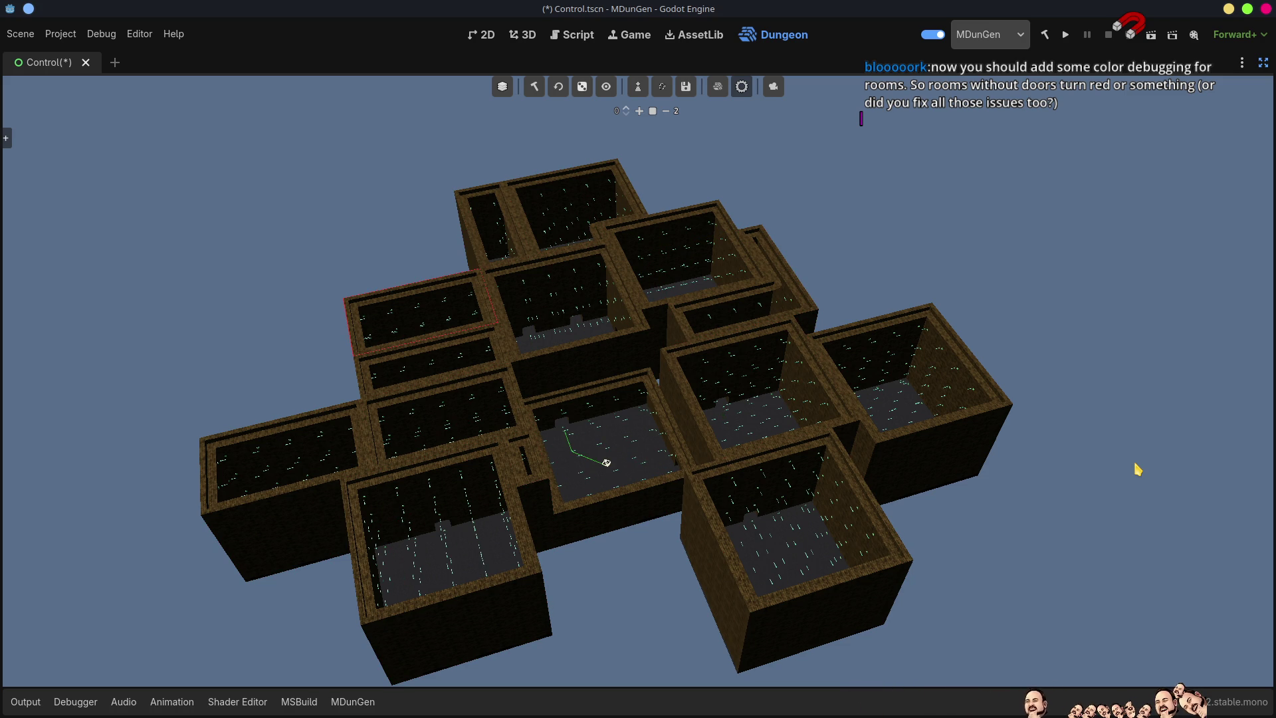
{"action": "left_click_drag", "start_coordinate": [1130, 483], "coordinate": [863, 492]}
{"action": "scroll", "coordinate": [698, 412], "scroll_direction": "down", "scroll_amount": 5}
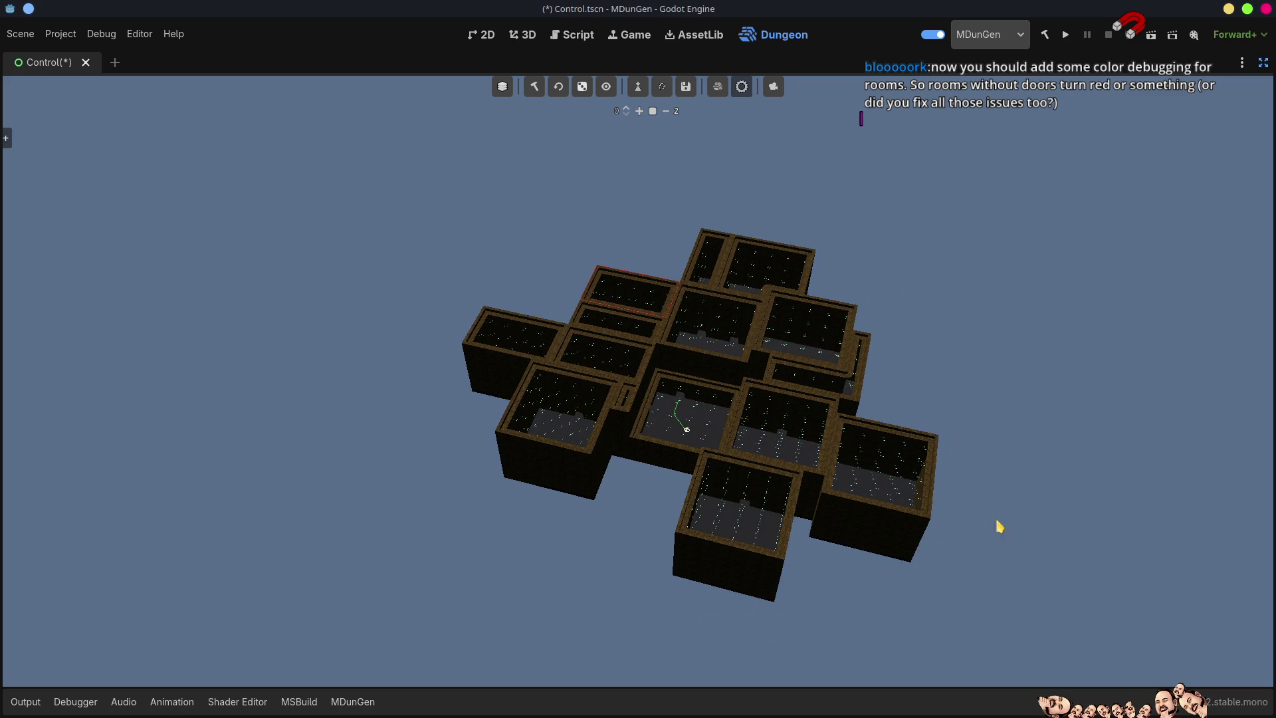
Show the MDunGen build log in a taller panel, jump to room 0.0.0, and skim the log
{"action": "left_click", "coordinate": [353, 701]}
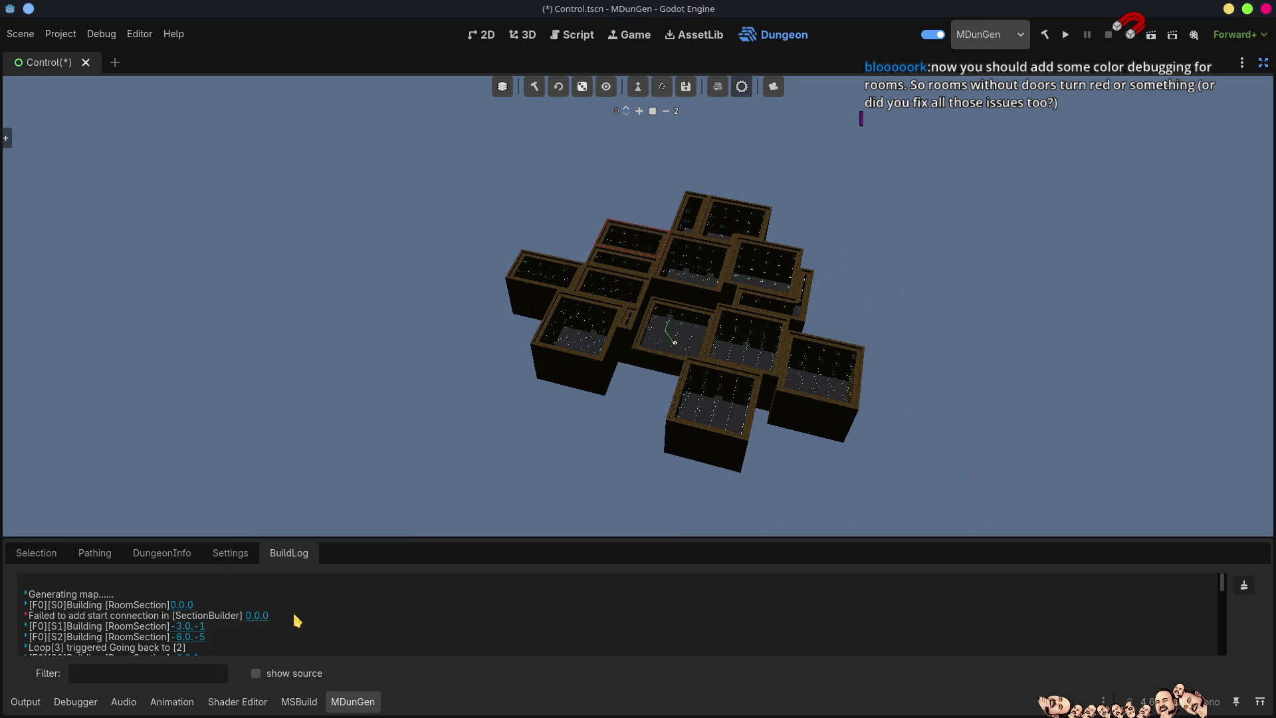
{"action": "mouse_move", "coordinate": [411, 537]}
{"action": "left_mouse_down"}
{"action": "mouse_move", "coordinate": [436, 353]}
{"action": "mouse_move", "coordinate": [399, 335]}
{"action": "left_mouse_up"}
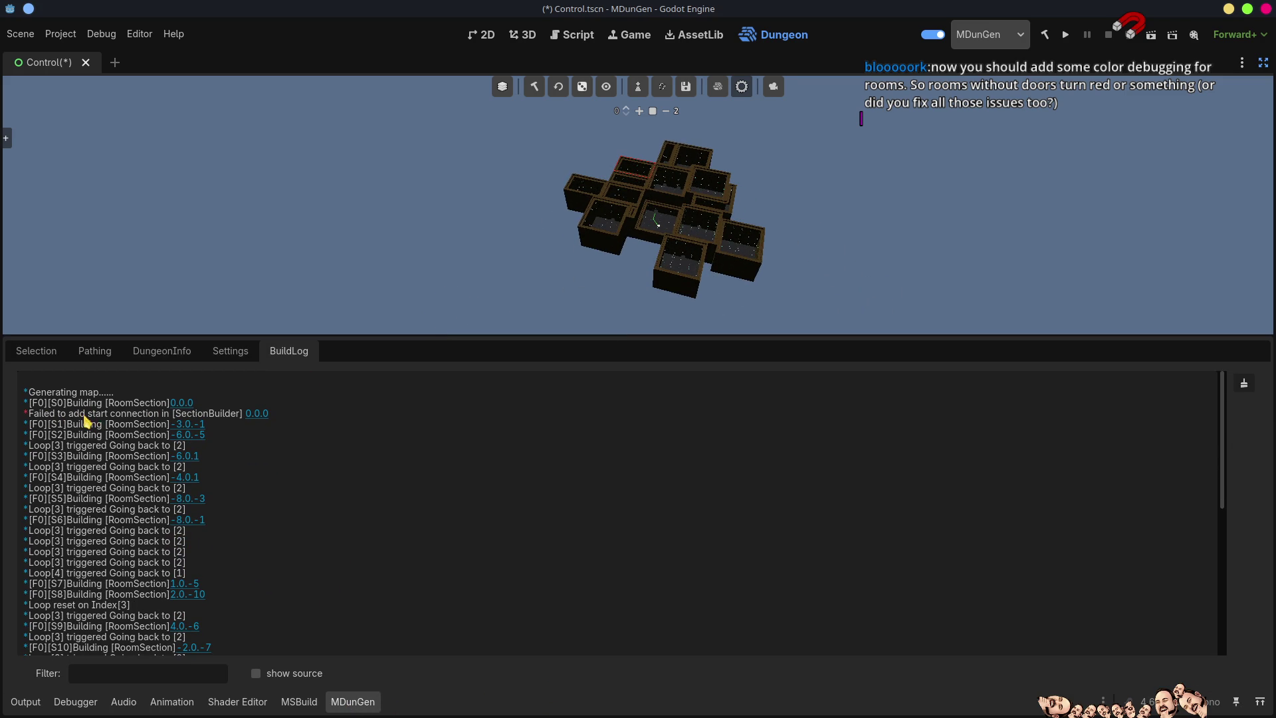
{"action": "left_click", "coordinate": [254, 413]}
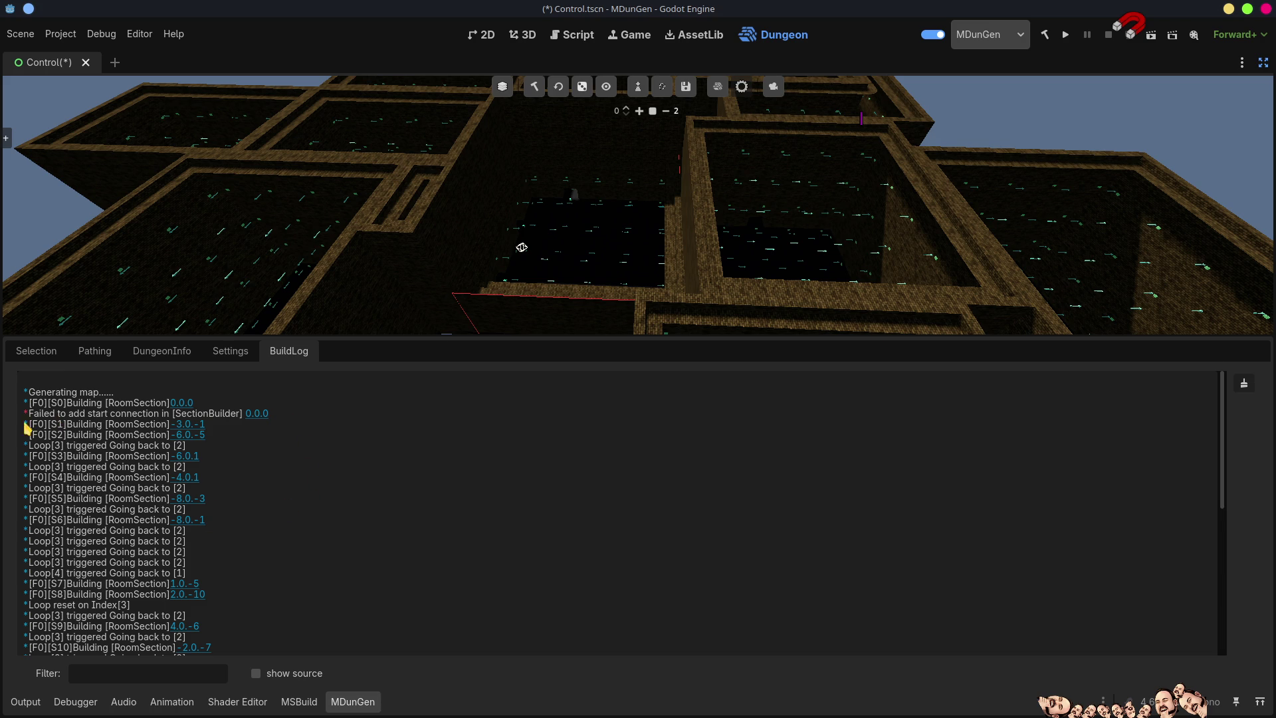
{"action": "scroll", "coordinate": [366, 546], "scroll_direction": "down", "scroll_amount": 3}
{"action": "scroll", "coordinate": [355, 519], "scroll_direction": "down", "scroll_amount": 3}
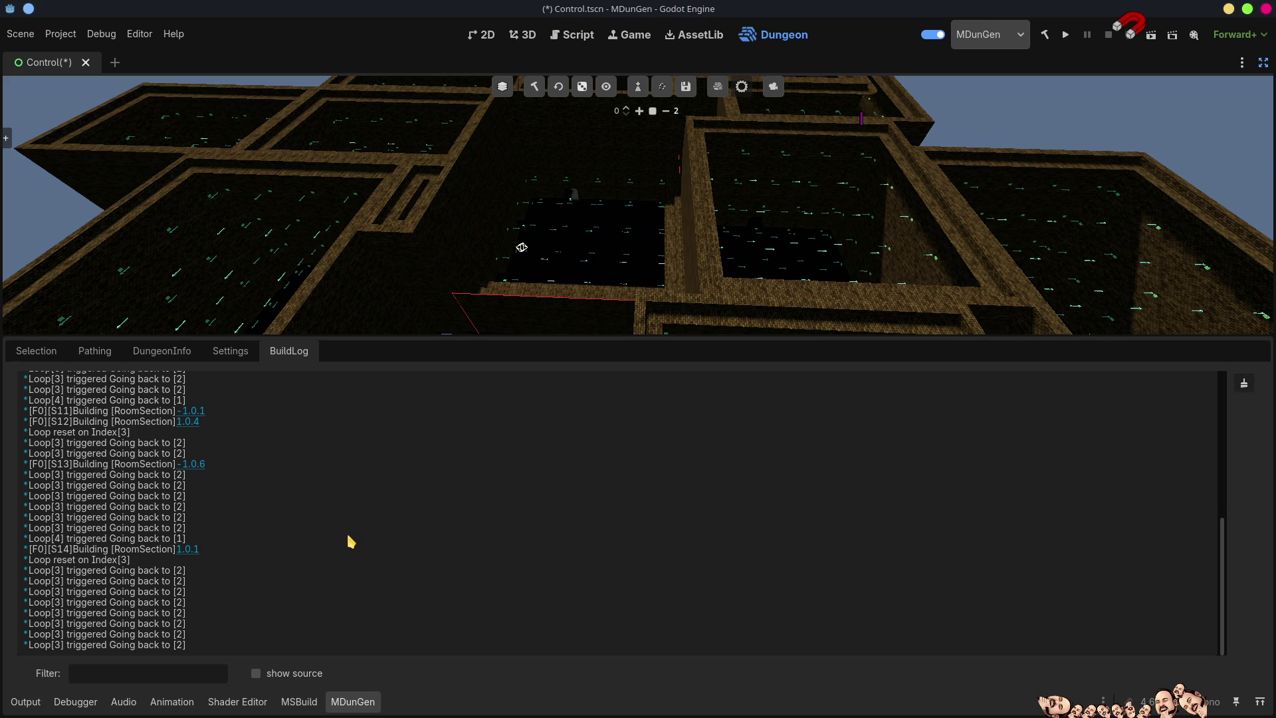
{"action": "scroll", "coordinate": [351, 542], "scroll_direction": "up", "scroll_amount": 6}
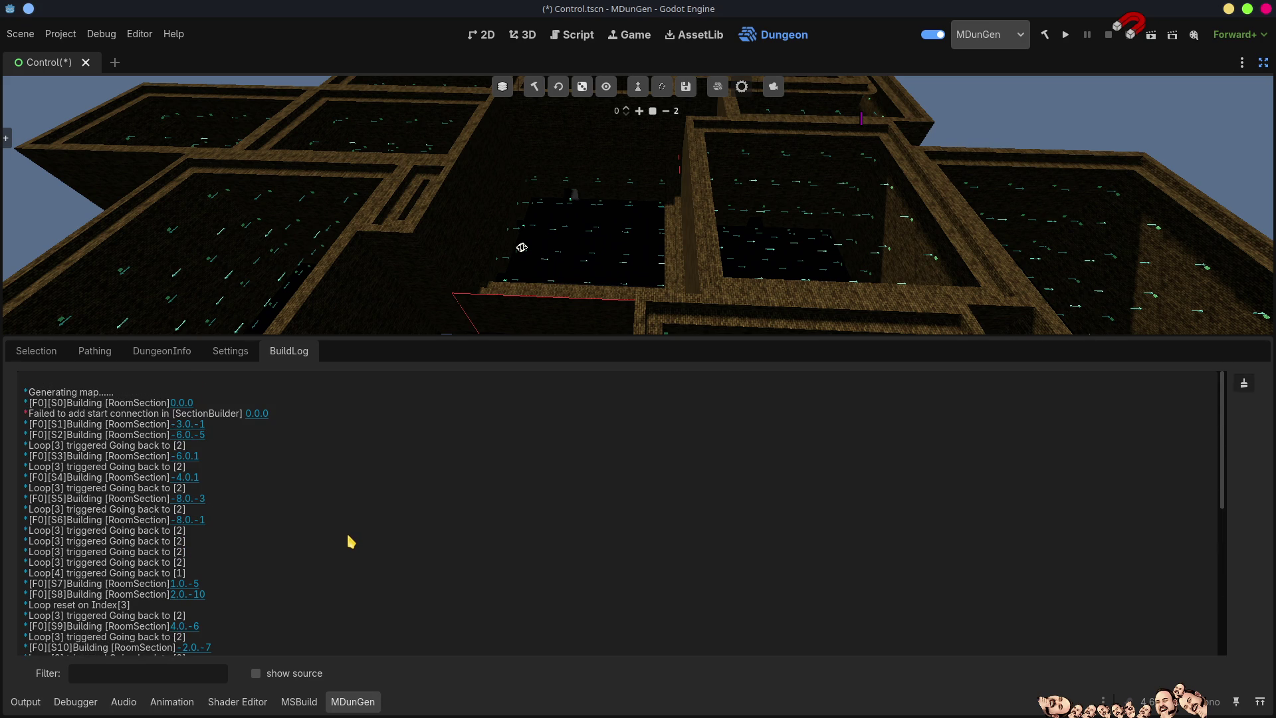
{"action": "scroll", "coordinate": [351, 542], "scroll_direction": "down", "scroll_amount": 5}
{"action": "scroll", "coordinate": [351, 542], "scroll_direction": "down", "scroll_amount": 2}
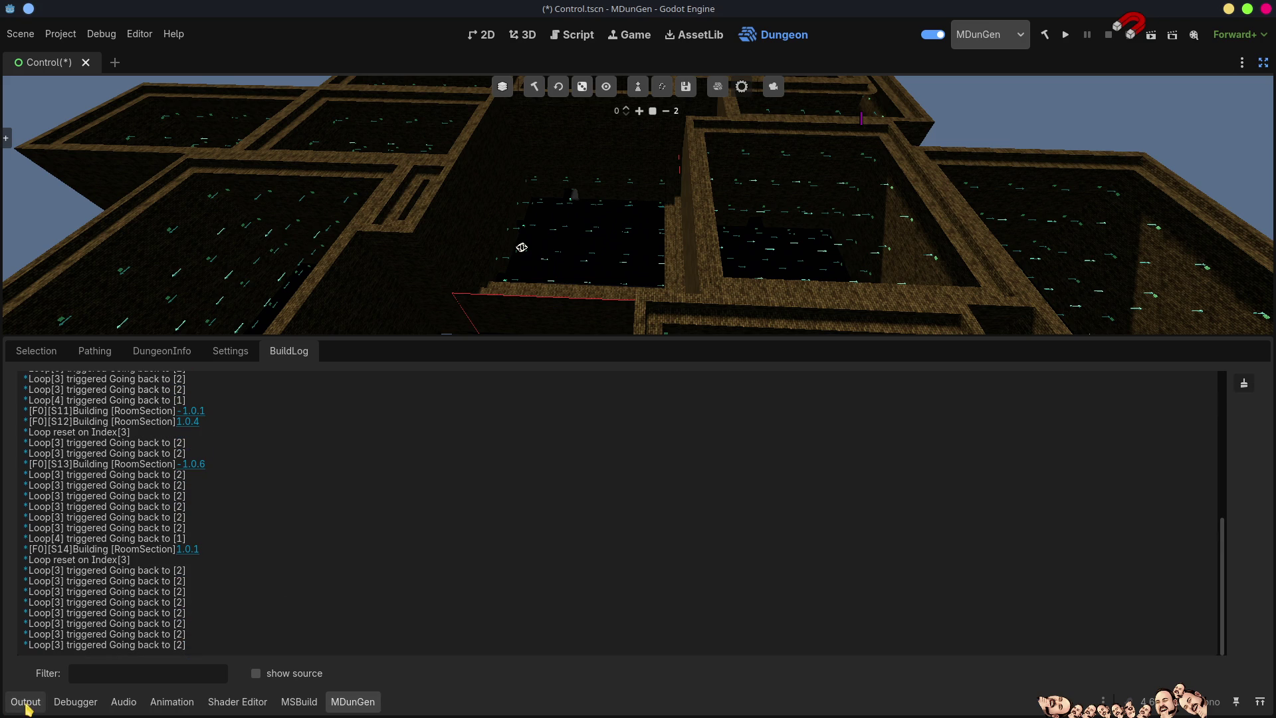
Switch back to the Output panel, focus the selected room, and zoom over the generated rooms
{"action": "left_click", "coordinate": [25, 703]}
{"action": "scroll", "coordinate": [769, 337], "scroll_direction": "down", "scroll_amount": 10}
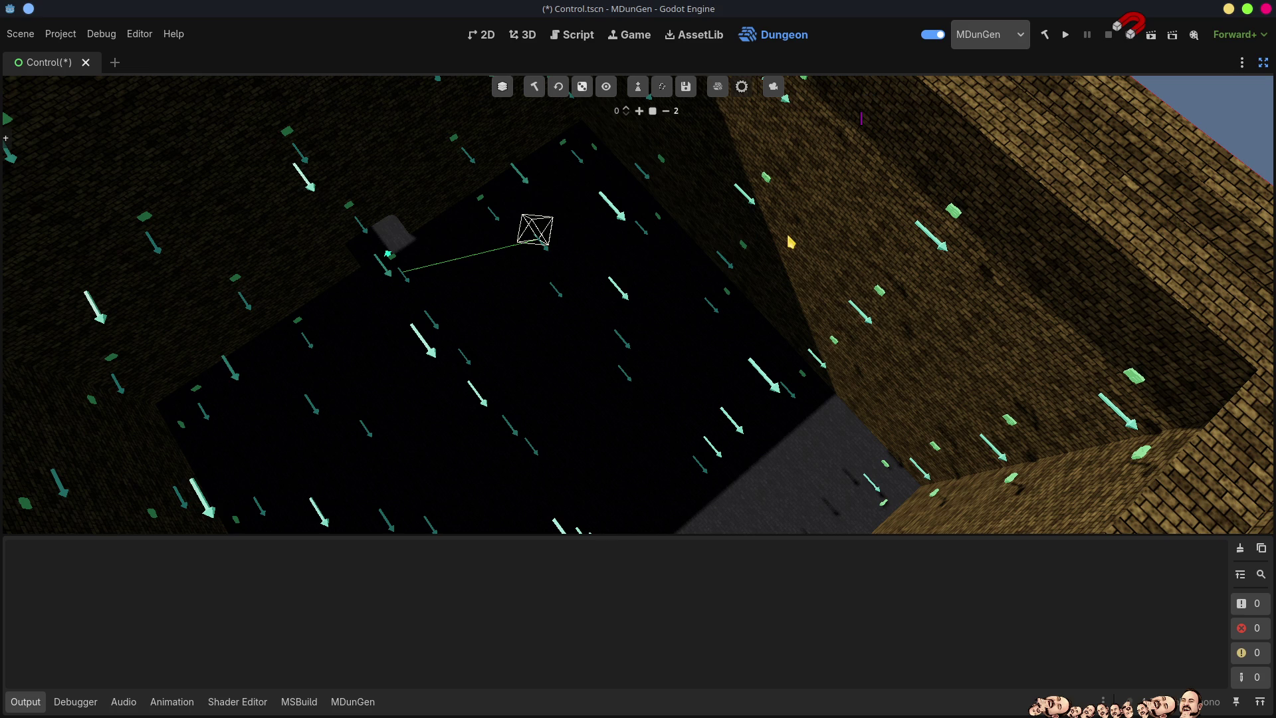
{"action": "key", "text": "f"}
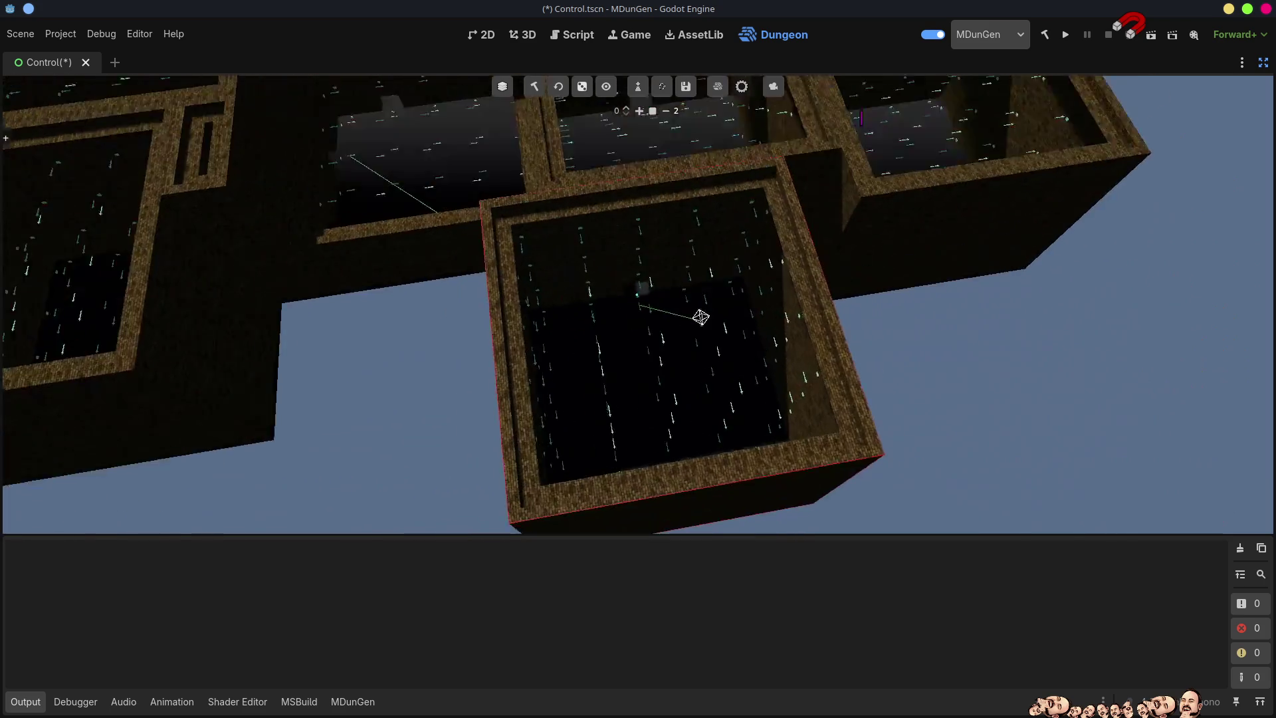
{"action": "scroll", "coordinate": [638, 305], "scroll_direction": "up", "scroll_amount": 5}
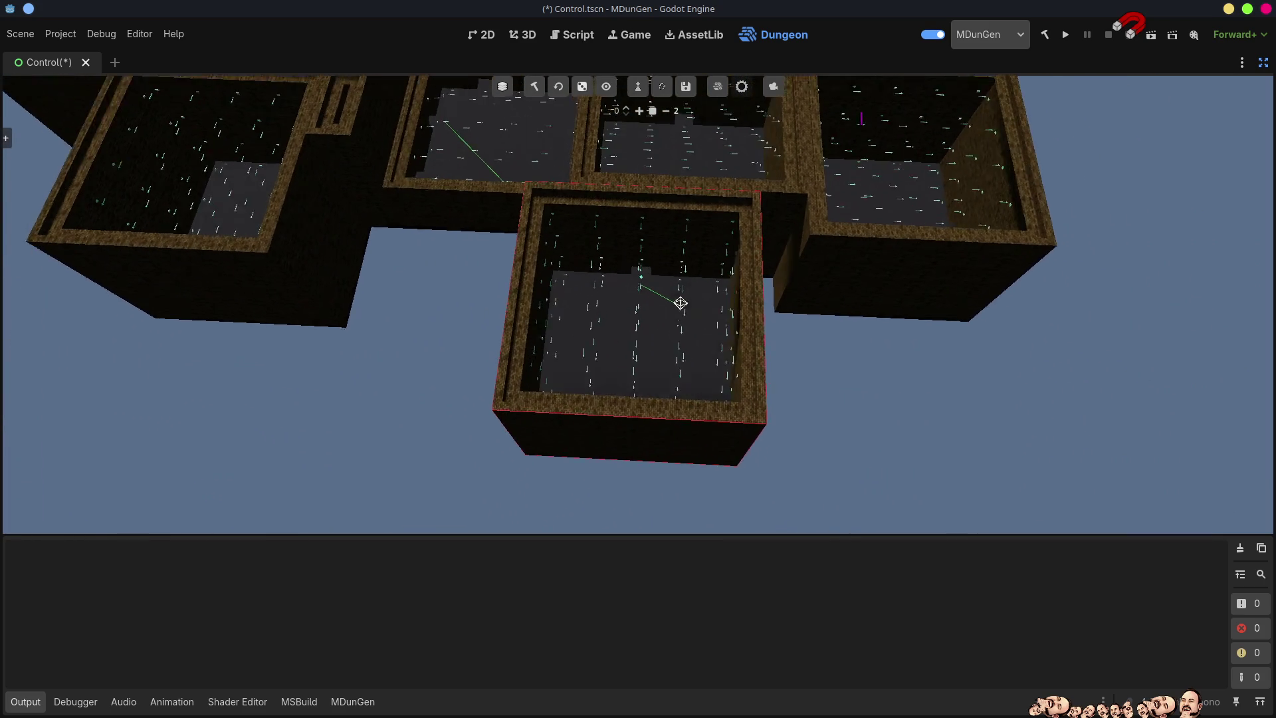
{"action": "scroll", "coordinate": [638, 306], "scroll_direction": "down", "scroll_amount": 5}
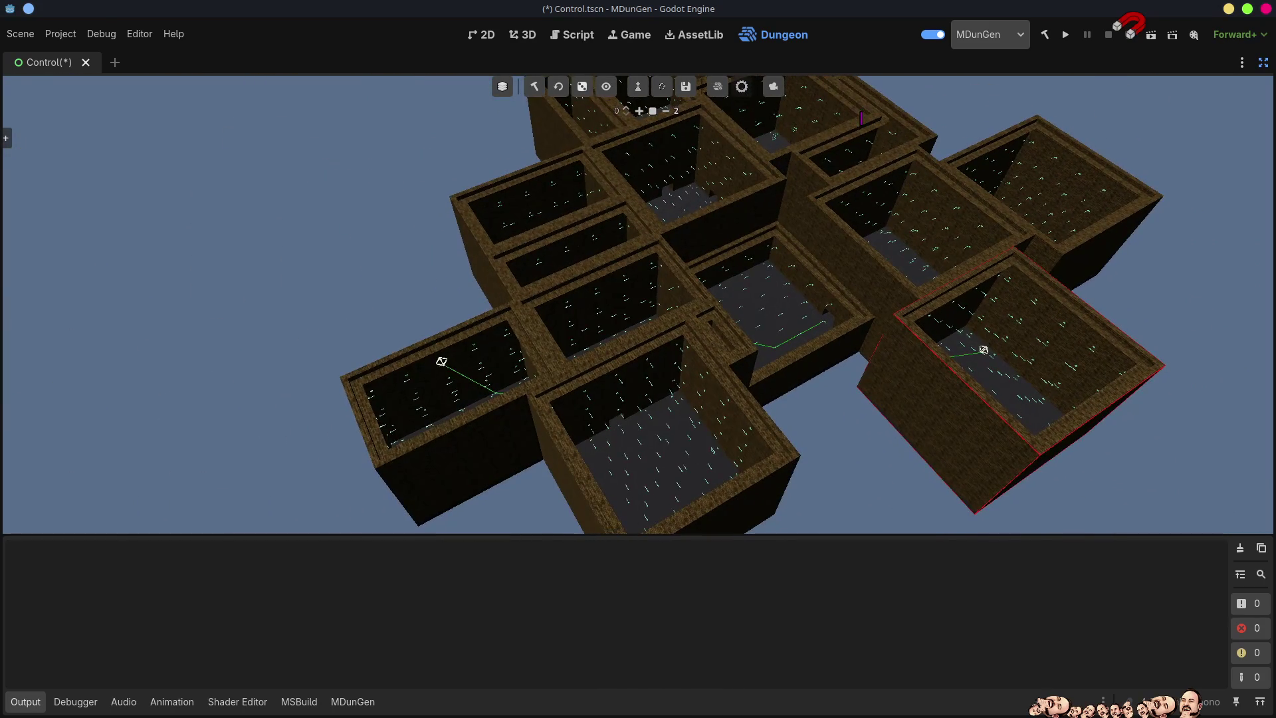
{"action": "scroll", "coordinate": [638, 306], "scroll_direction": "up", "scroll_amount": 3}
{"action": "scroll", "coordinate": [637, 306], "scroll_direction": "down", "scroll_amount": 4}
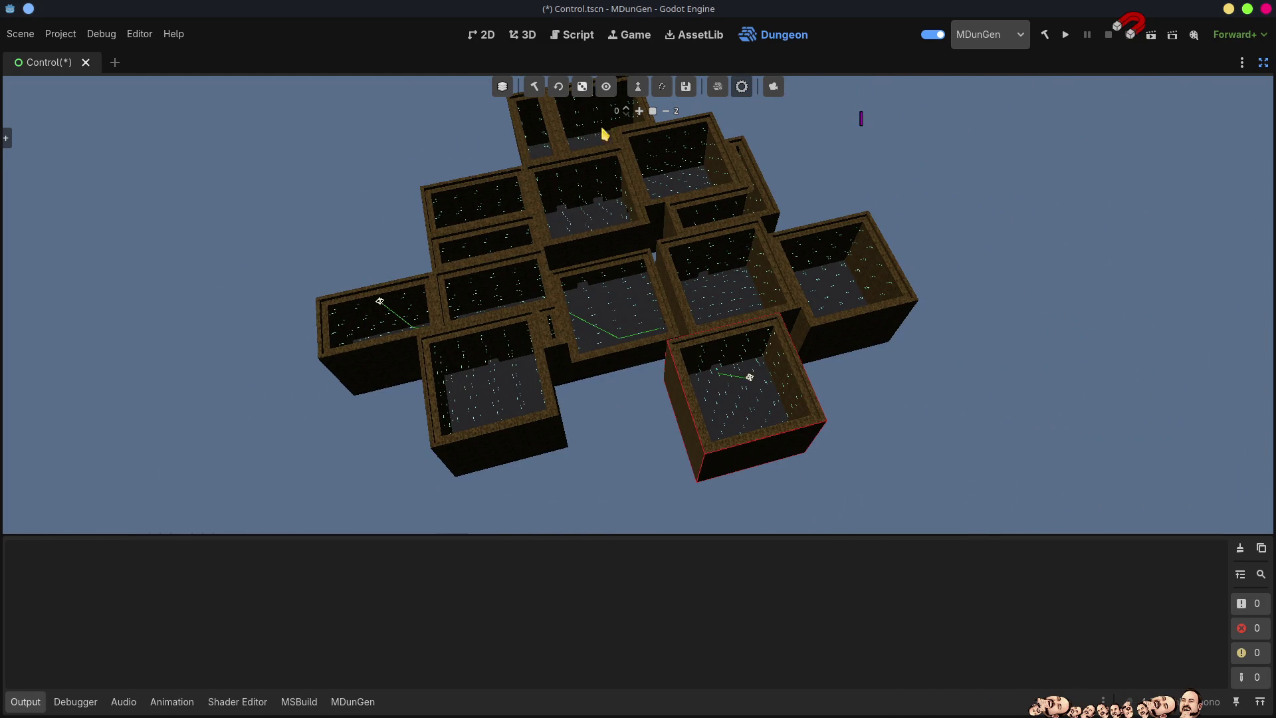
{"action": "left_click", "coordinate": [606, 86]}
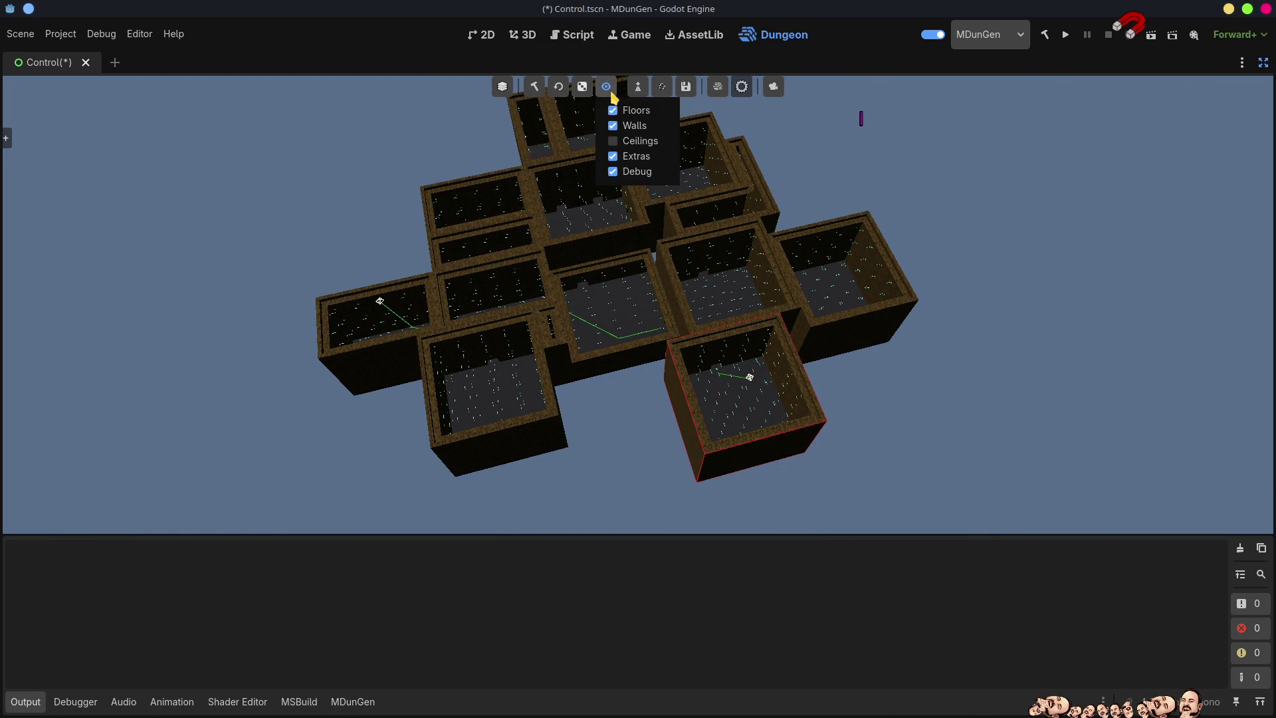
{"action": "left_click", "coordinate": [632, 159]}
{"action": "left_click", "coordinate": [629, 171]}
{"action": "left_click", "coordinate": [953, 297]}
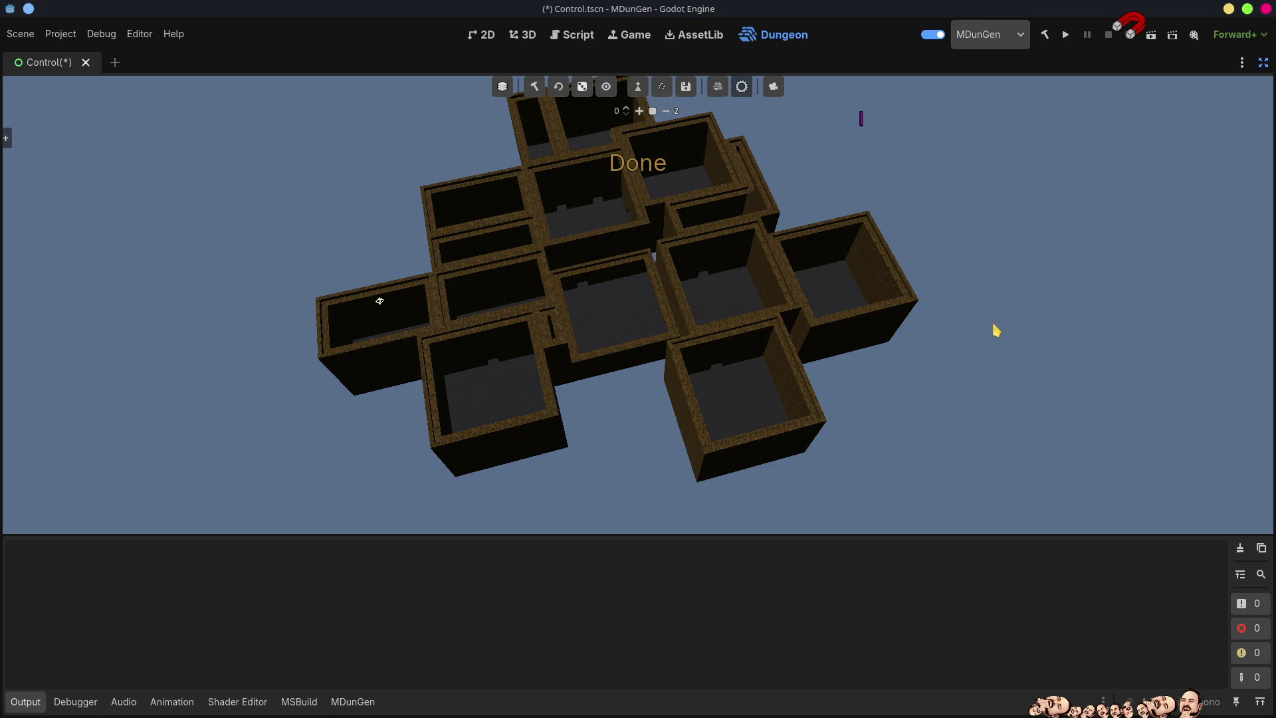
{"action": "scroll", "coordinate": [1032, 399], "scroll_direction": "up", "scroll_amount": 5}
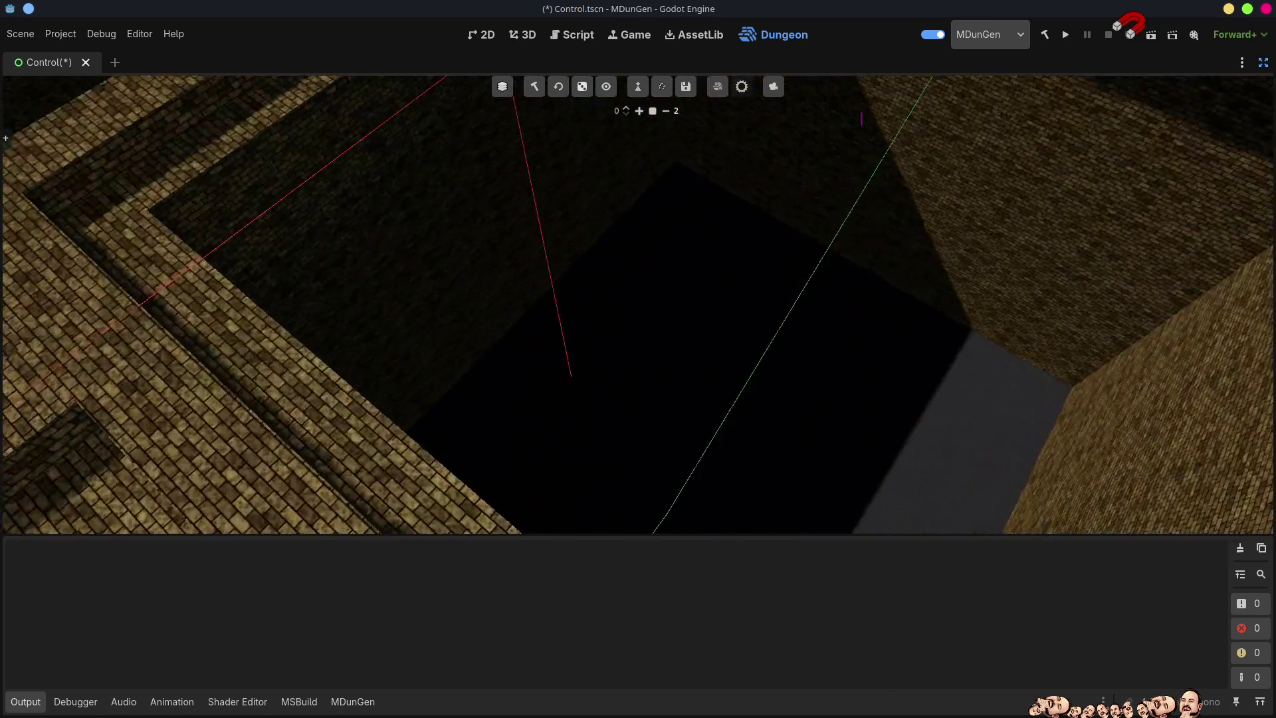
{"action": "left_click_drag", "start_coordinate": [638, 359], "coordinate": [635, 512]}
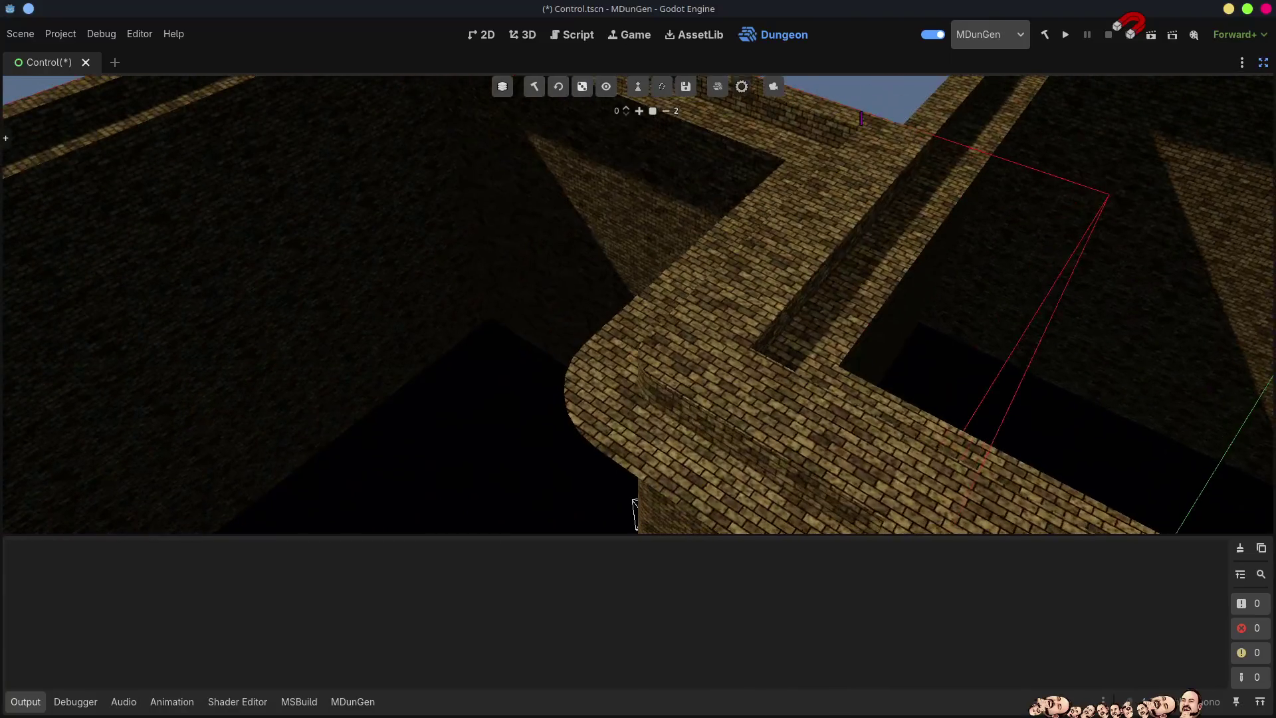
{"action": "left_click_drag", "start_coordinate": [527, 365], "coordinate": [412, 356]}
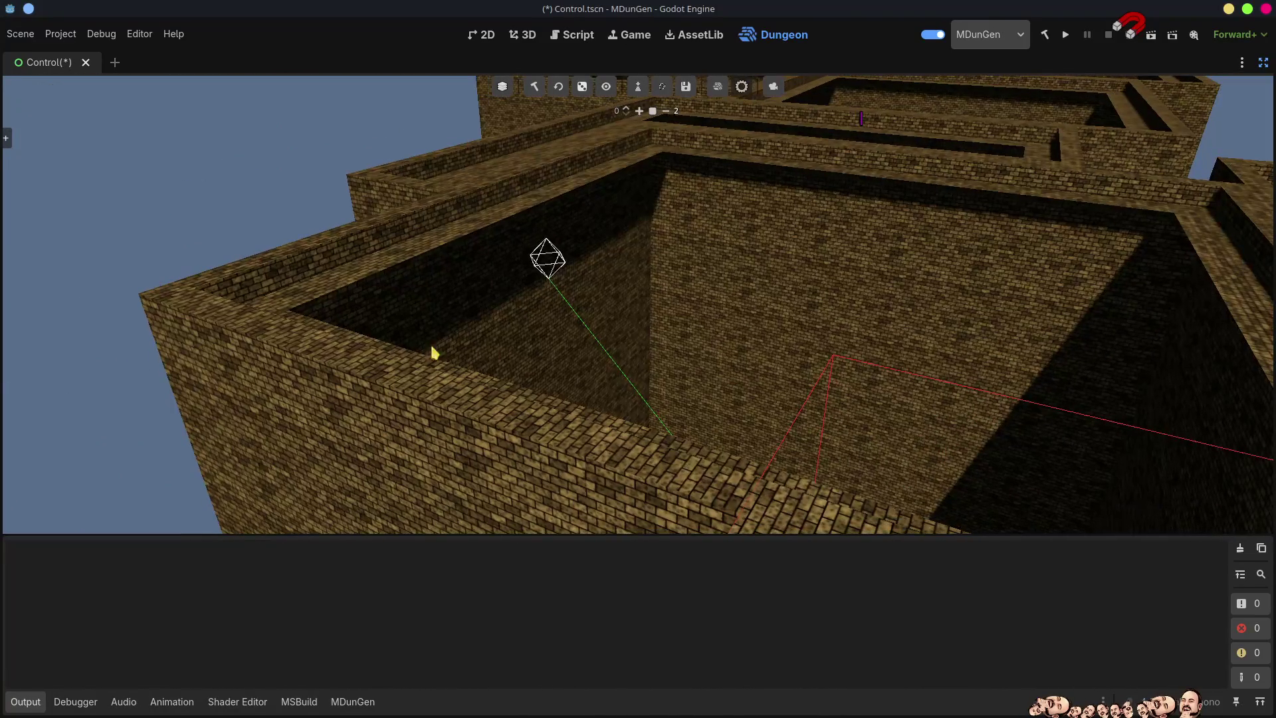
{"action": "mouse_move", "coordinate": [563, 267]}
{"action": "left_mouse_down"}
{"action": "mouse_move", "coordinate": [528, 372]}
{"action": "mouse_move", "coordinate": [448, 427]}
{"action": "left_mouse_up"}
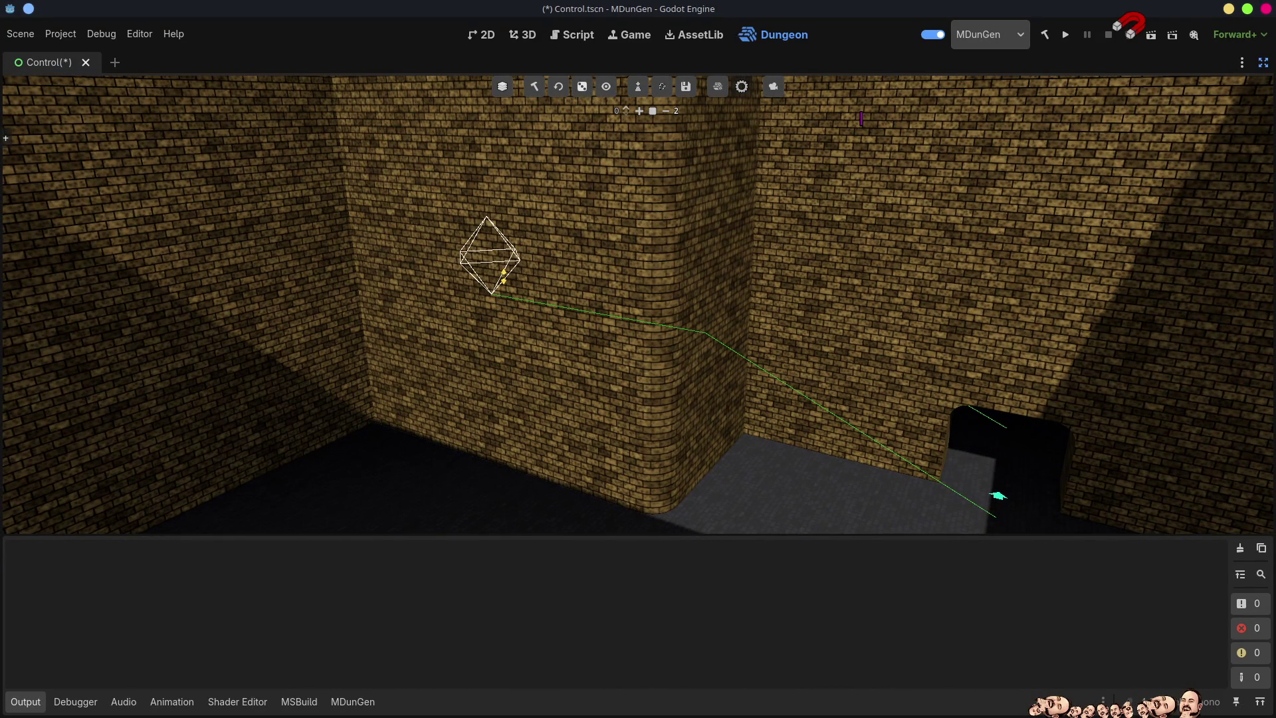
{"action": "mouse_move", "coordinate": [448, 427]}
{"action": "left_mouse_down"}
{"action": "mouse_move", "coordinate": [442, 439]}
{"action": "mouse_move", "coordinate": [757, 332]}
{"action": "left_mouse_up"}
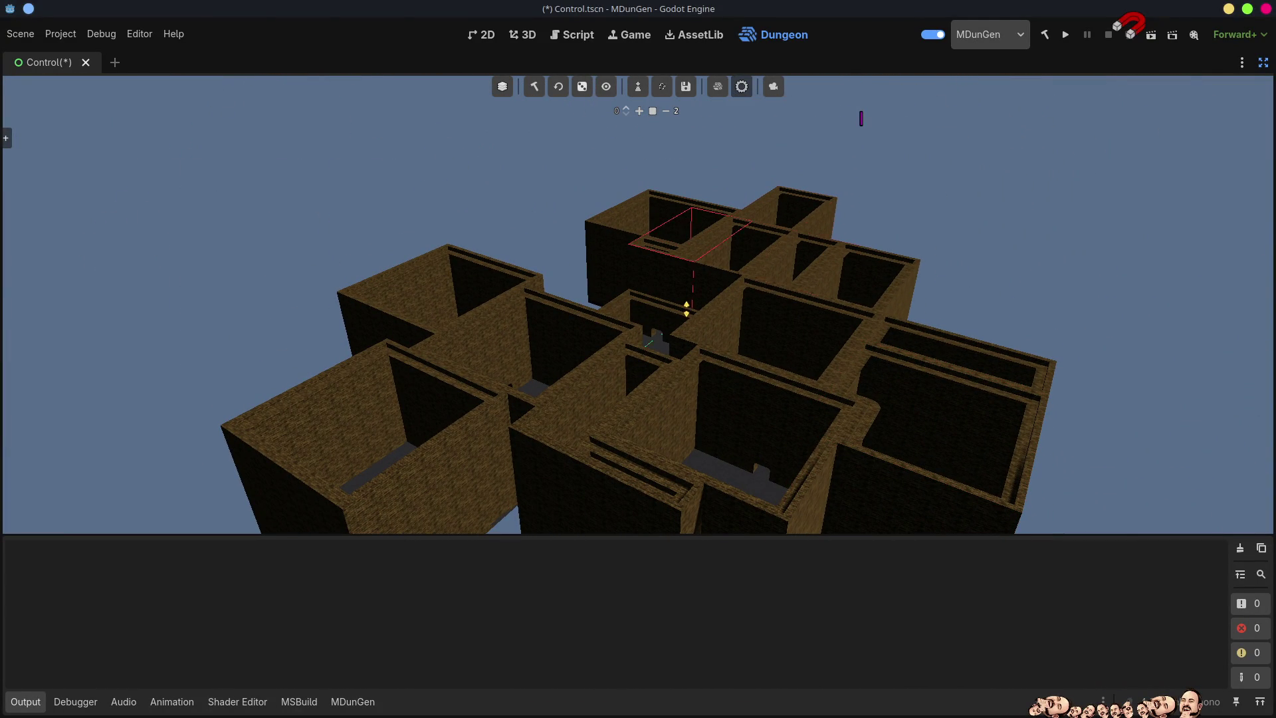
Generate new random map data and rebuild the dungeon repeatedly until a fresh room layout appears
{"action": "left_click", "coordinate": [582, 88]}
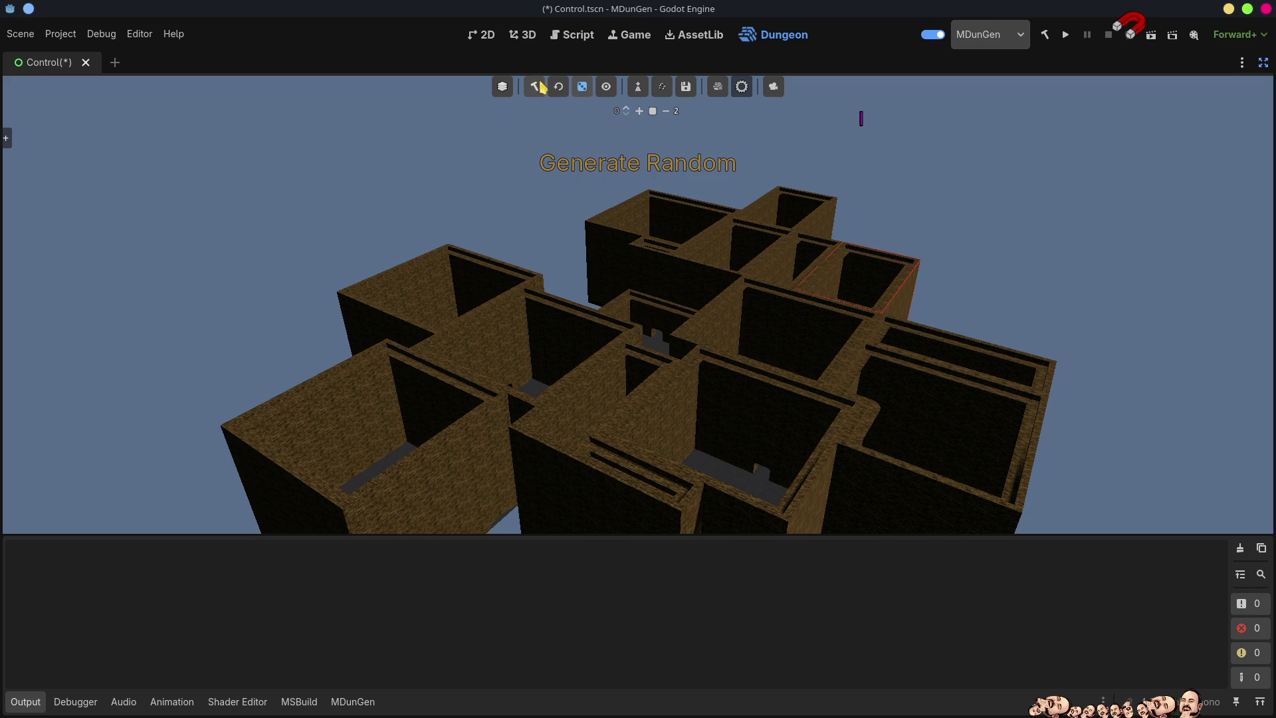
{"action": "left_click", "coordinate": [535, 87]}
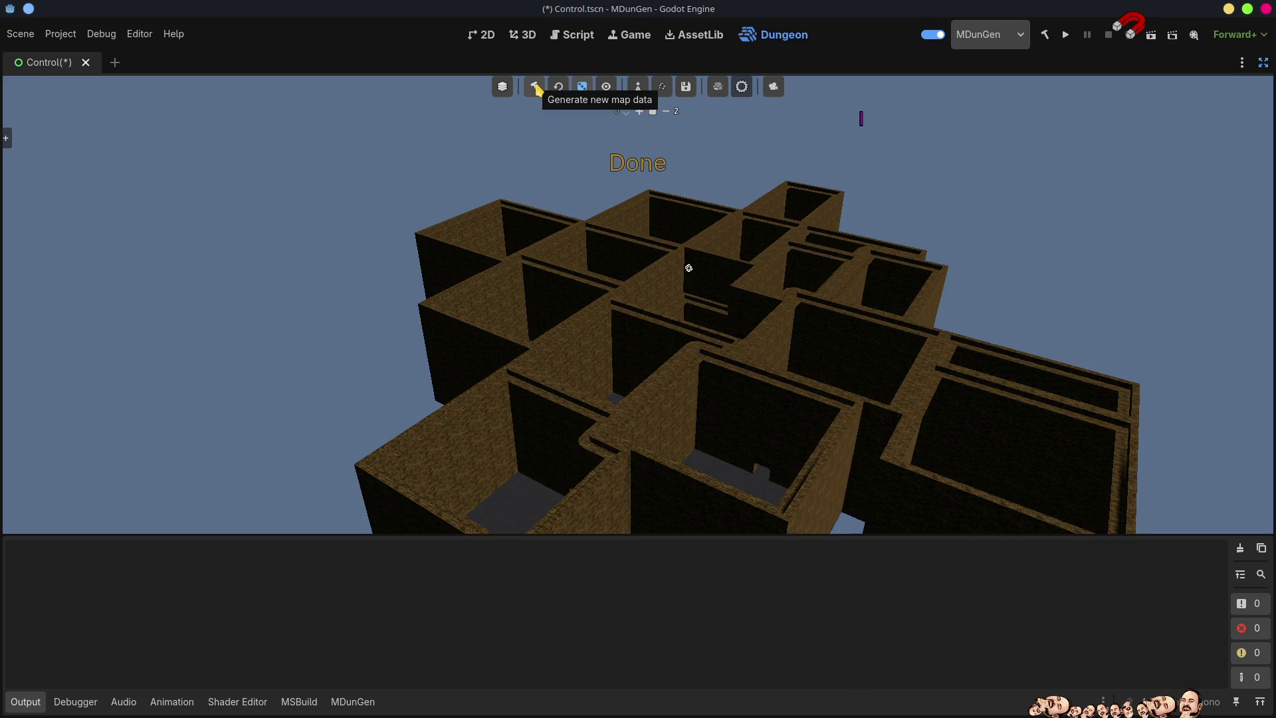
{"action": "left_click", "coordinate": [535, 87]}
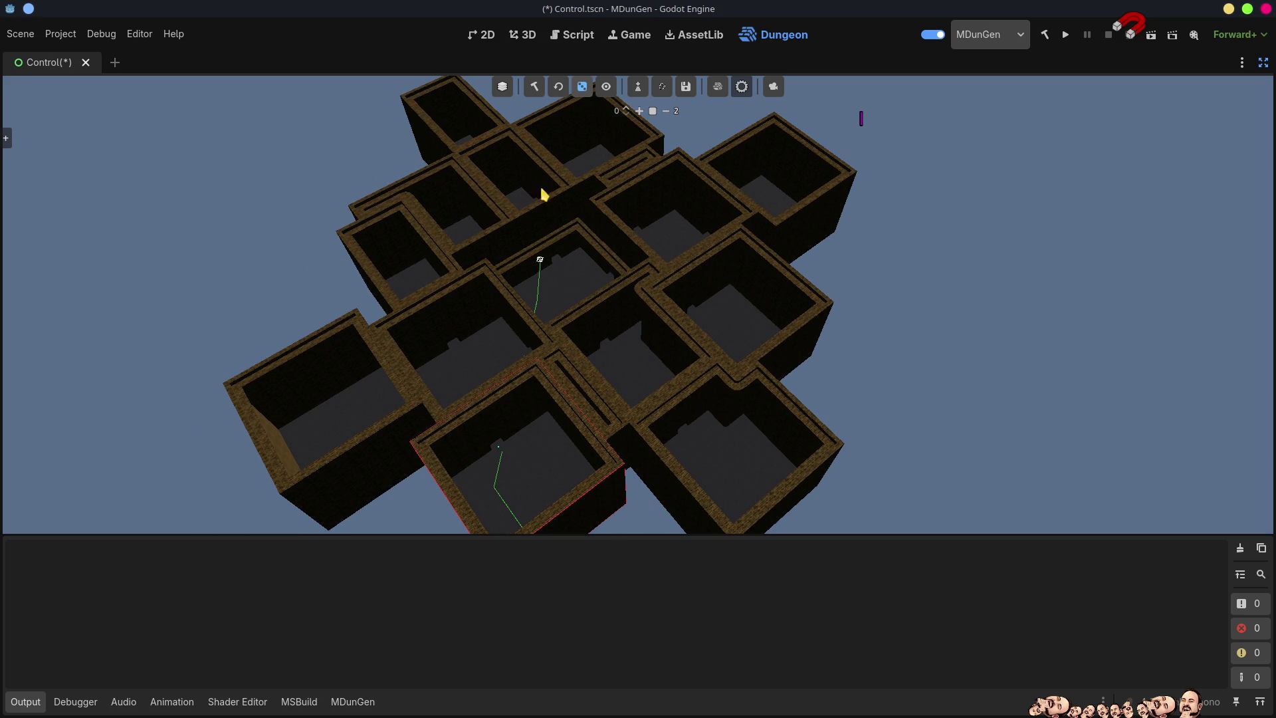
{"action": "left_click", "coordinate": [535, 87]}
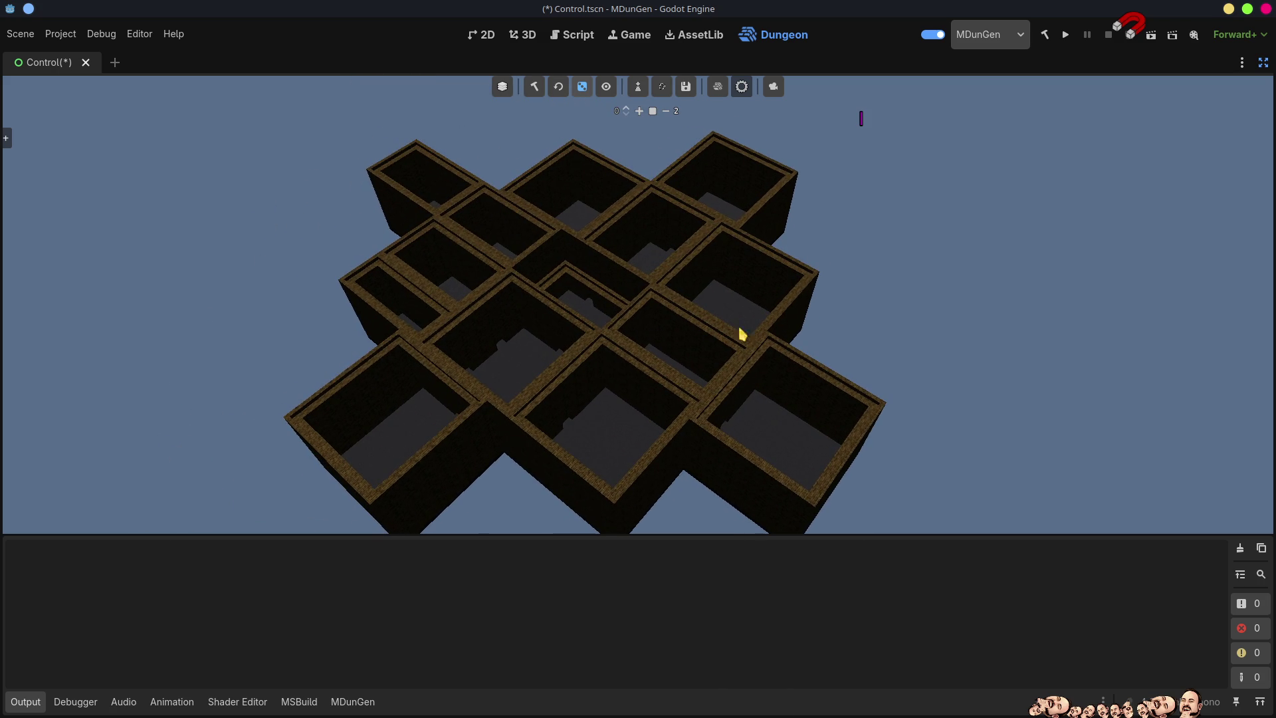
{"action": "left_click", "coordinate": [534, 86]}
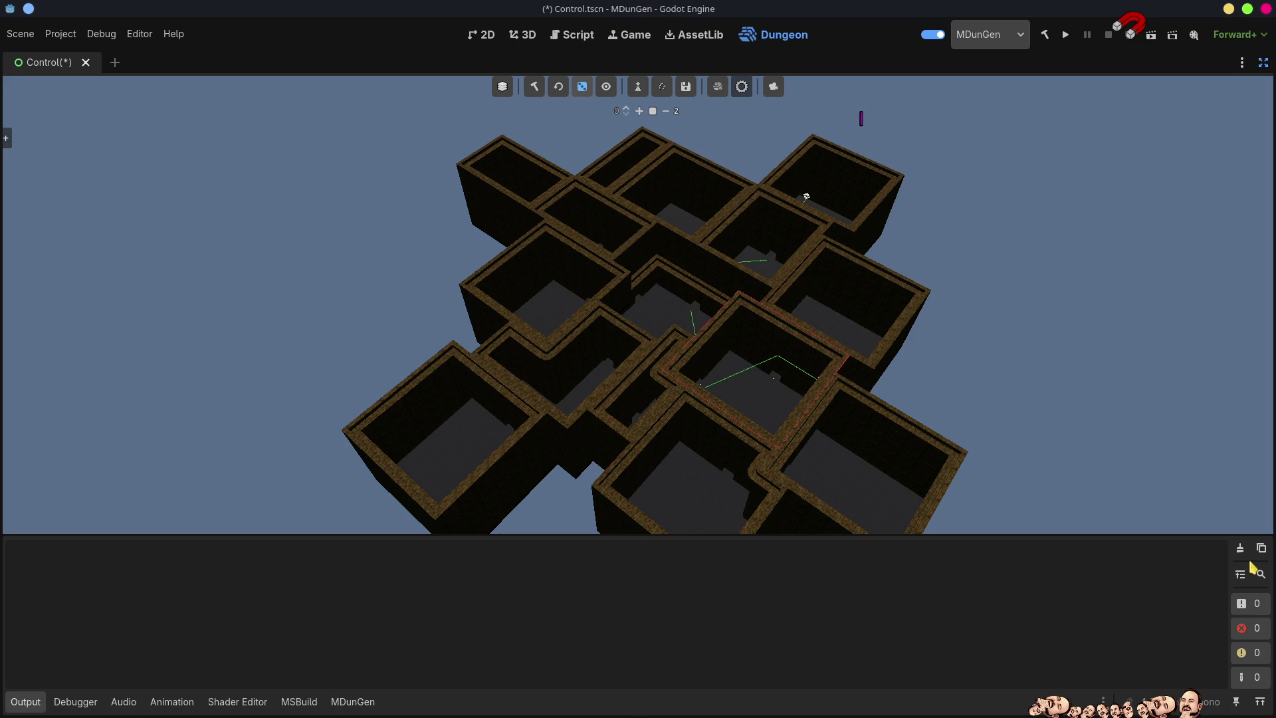
Collapse the Output panel so the 3D dungeon view fills the editor's height
{"action": "left_click", "coordinate": [30, 702]}
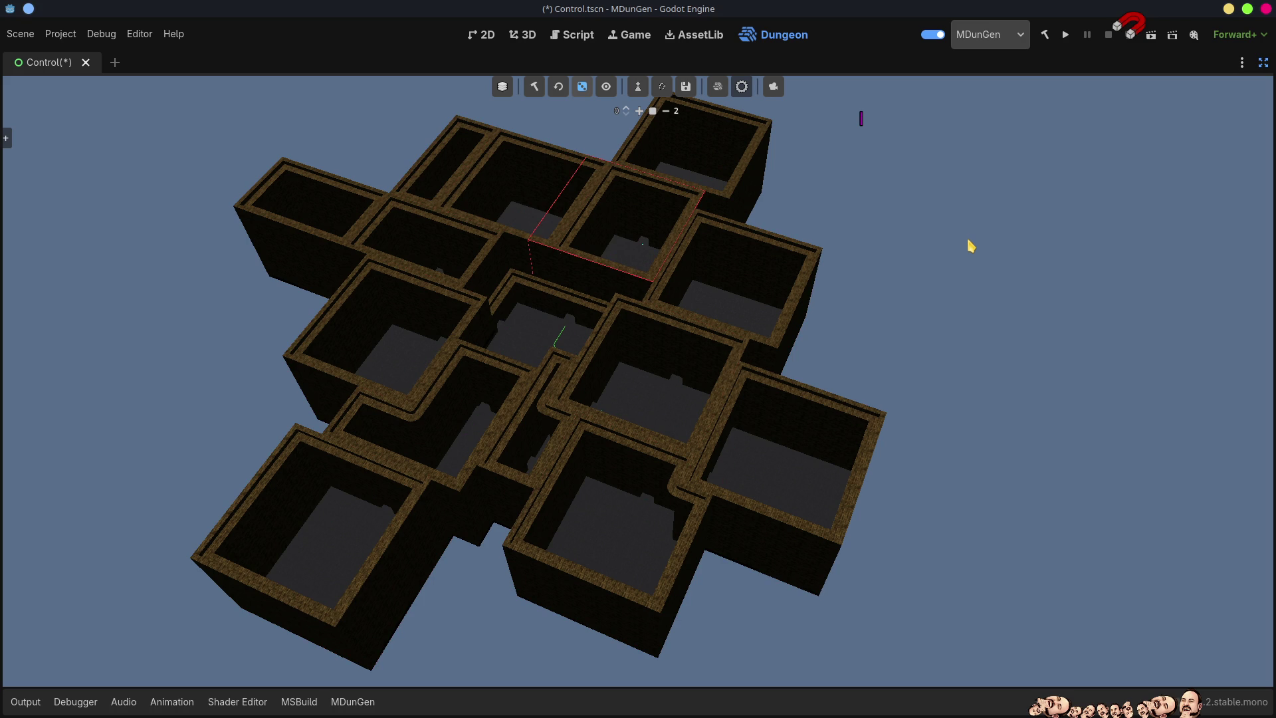
{"action": "mouse_move", "coordinate": [1118, 42]}
{"action": "left_mouse_down"}
{"action": "mouse_move", "coordinate": [1120, 188]}
{"action": "mouse_move", "coordinate": [1099, 302]}
{"action": "left_mouse_up"}
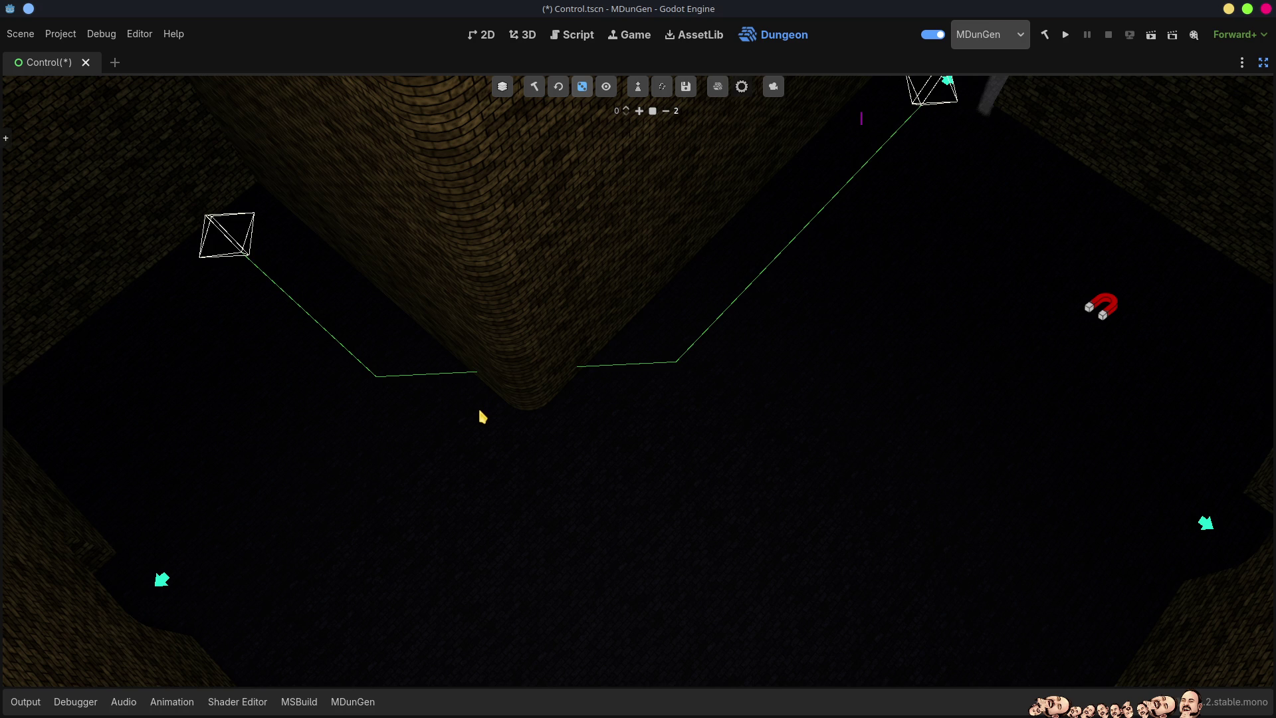
{"action": "scroll", "coordinate": [615, 368], "scroll_direction": "down", "scroll_amount": 3}
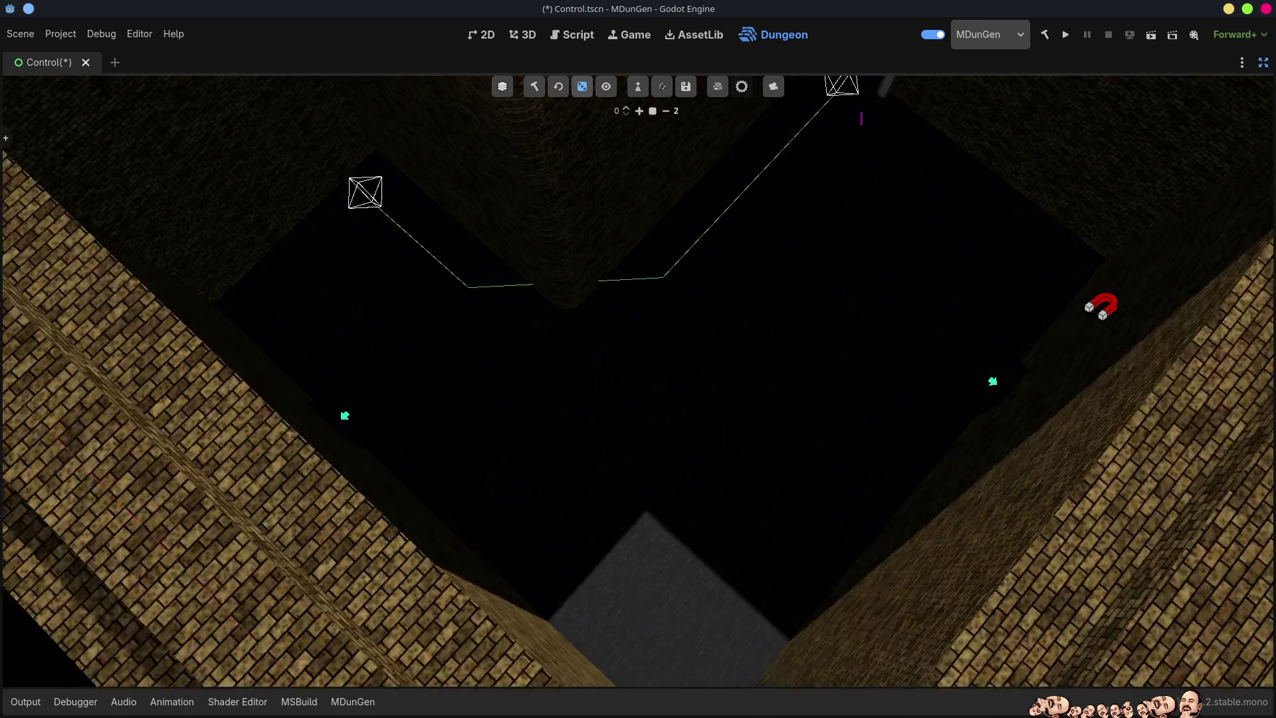
{"action": "scroll", "coordinate": [615, 369], "scroll_direction": "down", "scroll_amount": 5}
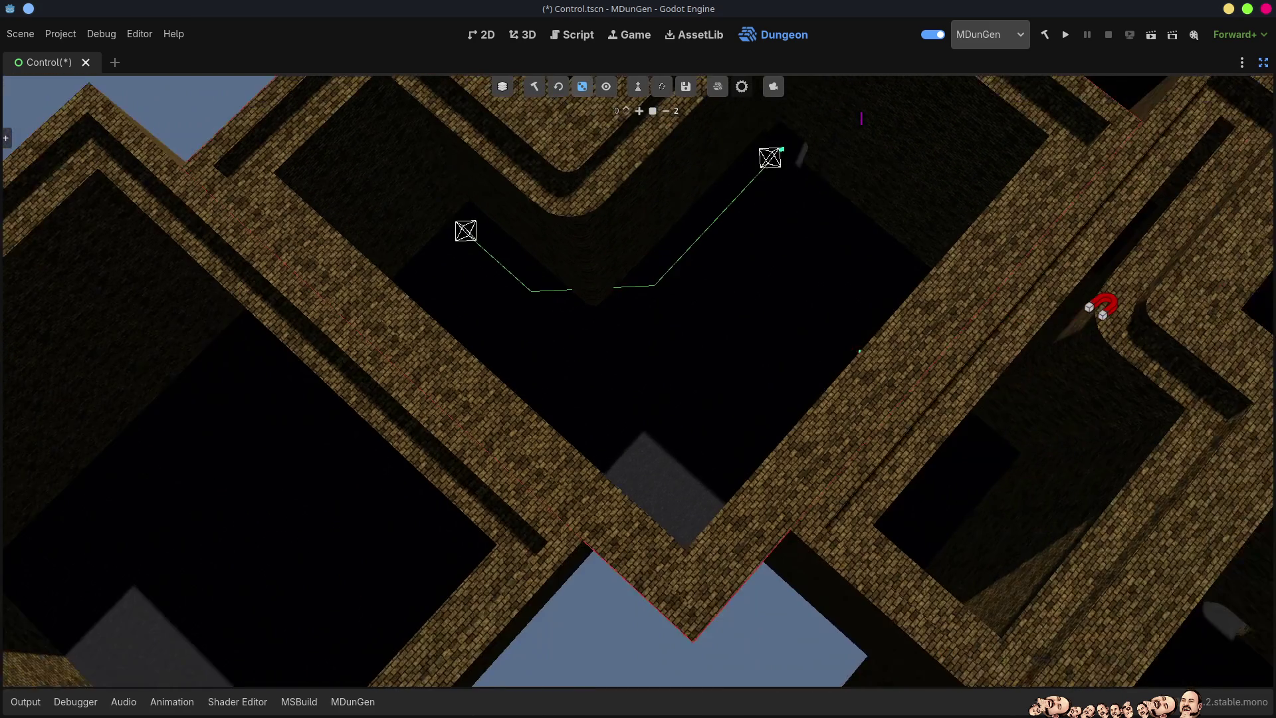
{"action": "scroll", "coordinate": [614, 368], "scroll_direction": "up", "scroll_amount": 5}
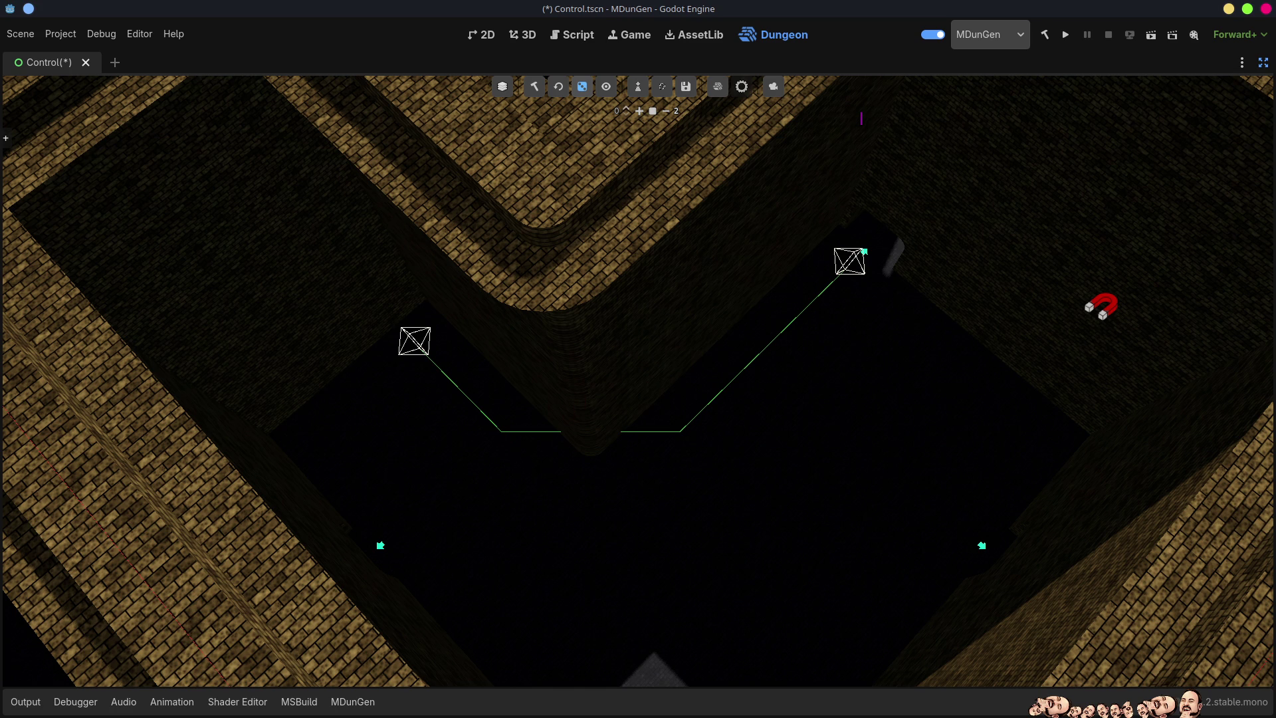
Fly the camera through the dungeon toward the arrow markers, annotating the floor with red arrows
{"action": "right_click", "coordinate": [547, 413]}
{"action": "key", "text": "w"}
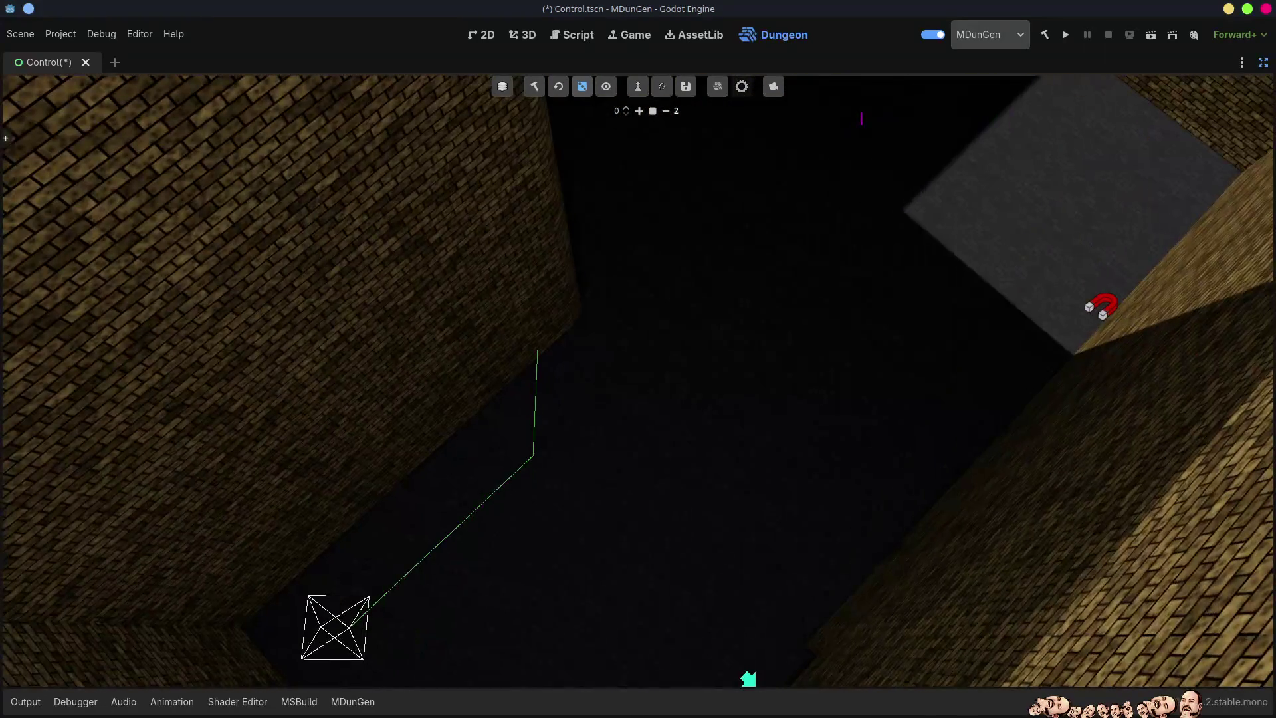
{"action": "key", "text": "w"}
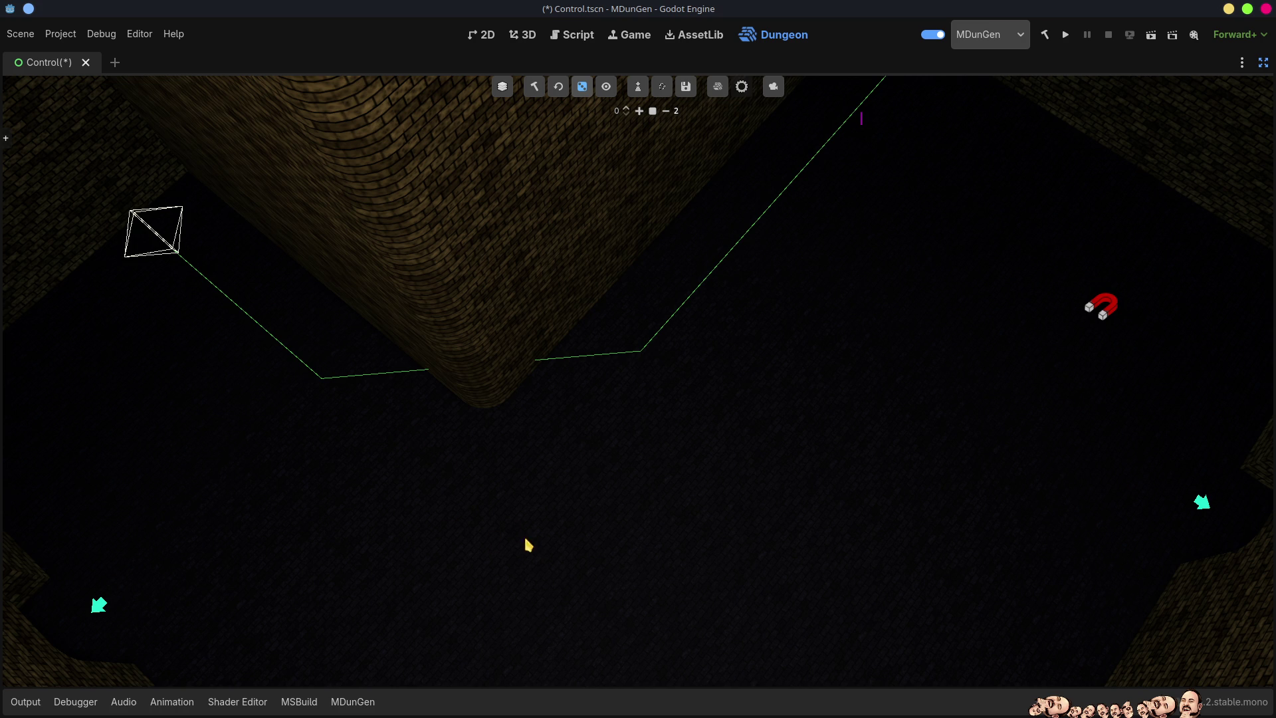
{"action": "mouse_move", "coordinate": [467, 493]}
{"action": "left_mouse_down"}
{"action": "mouse_move", "coordinate": [515, 538]}
{"action": "mouse_move", "coordinate": [516, 526]}
{"action": "mouse_move", "coordinate": [501, 532]}
{"action": "mouse_move", "coordinate": [521, 527]}
{"action": "mouse_move", "coordinate": [510, 535]}
{"action": "left_mouse_up"}
{"action": "mouse_move", "coordinate": [468, 480]}
{"action": "left_mouse_down"}
{"action": "mouse_move", "coordinate": [524, 447]}
{"action": "mouse_move", "coordinate": [512, 432]}
{"action": "mouse_move", "coordinate": [541, 453]}
{"action": "left_mouse_up"}
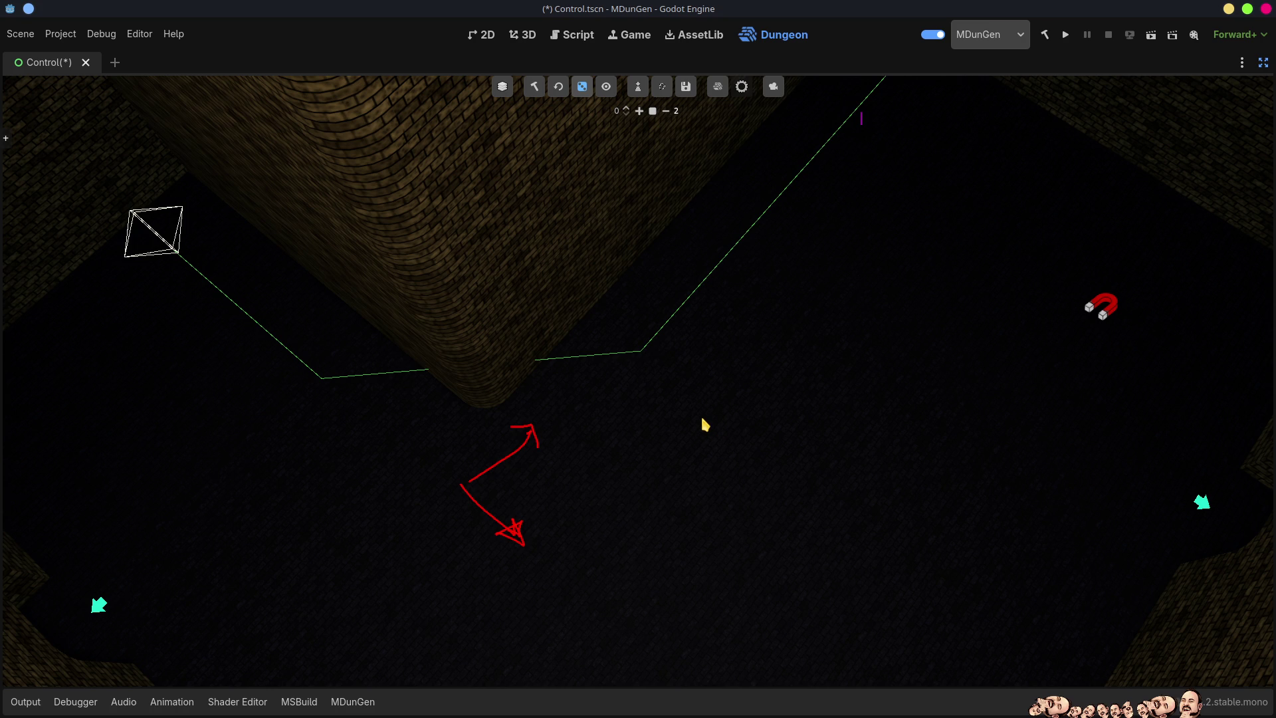
{"action": "left_click_drag", "start_coordinate": [741, 435], "coordinate": [751, 432]}
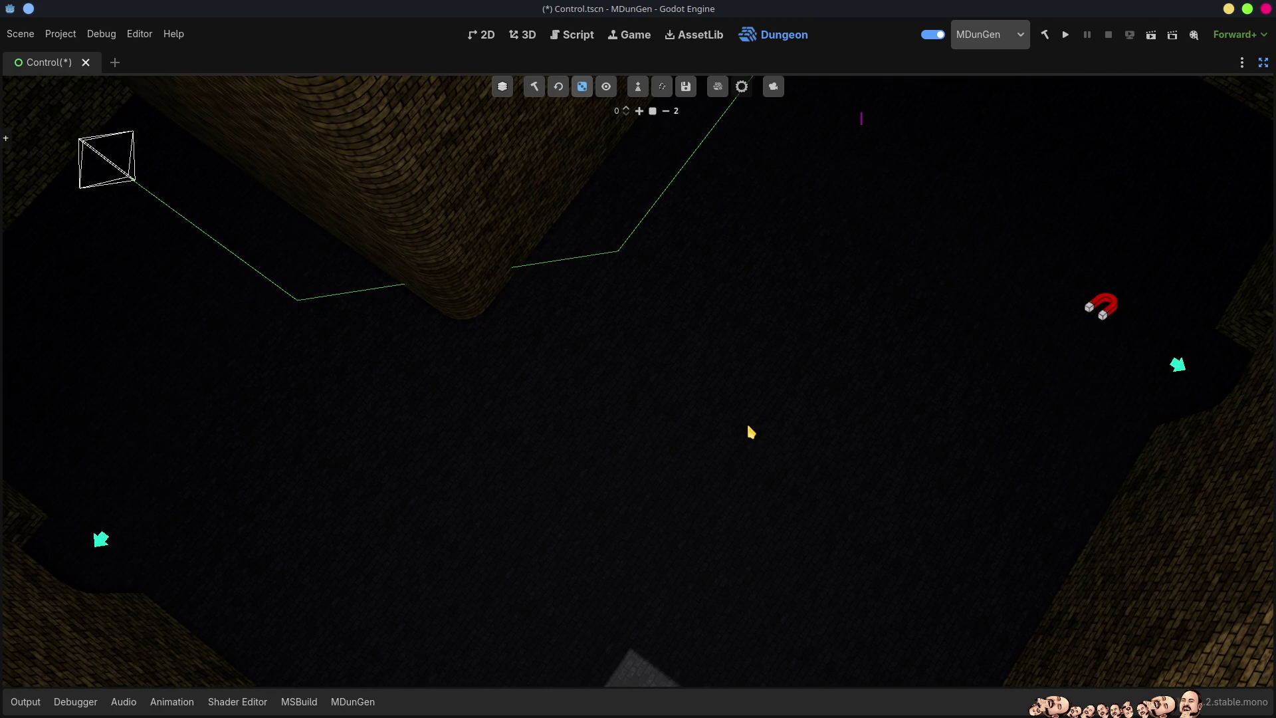
{"action": "left_click_drag", "start_coordinate": [732, 345], "coordinate": [733, 343]}
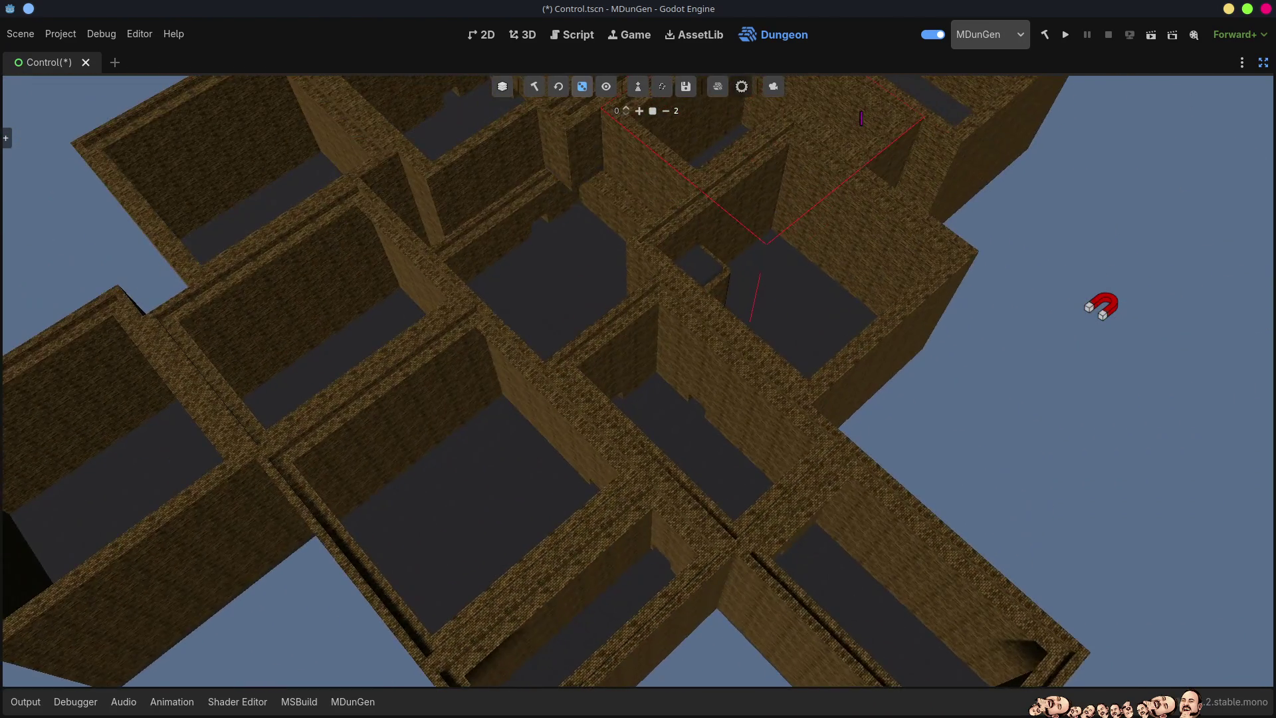
Switch to BuildUtils.cs in VS Code and back to Godot showing Map03.tres
{"action": "key", "text": "alt+Tab"}
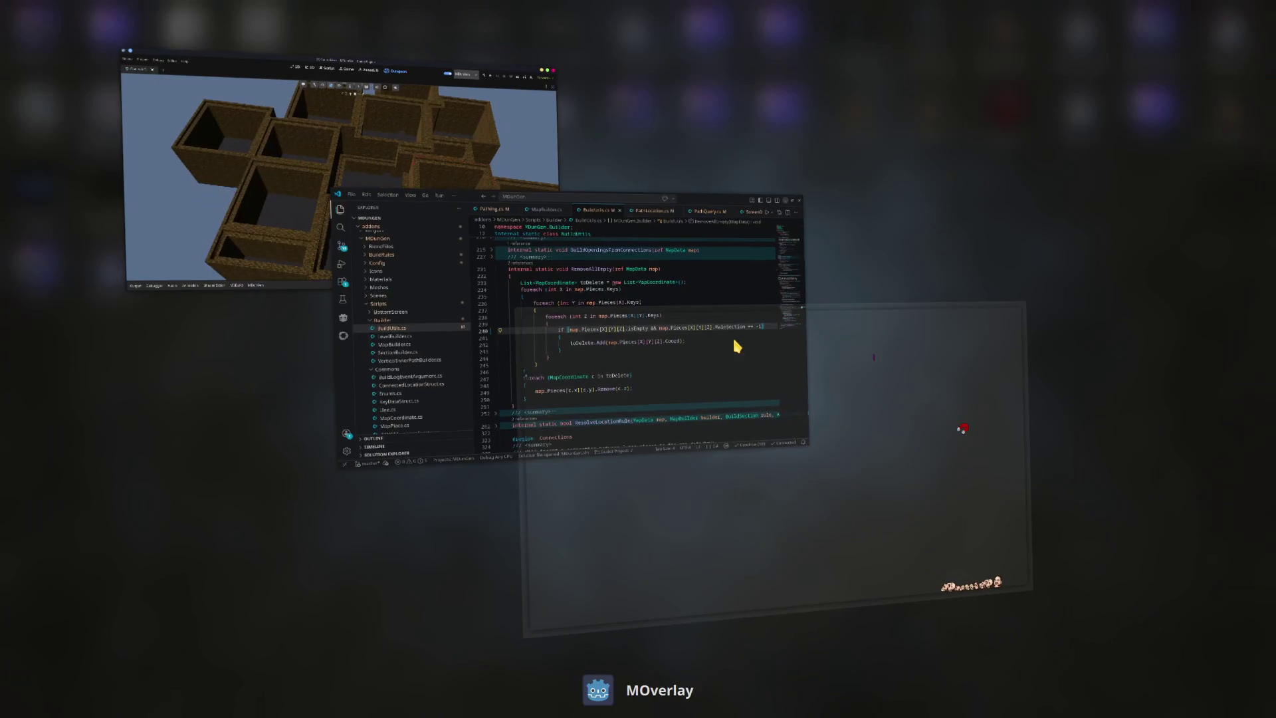
{"action": "key", "text": "alt+Tab"}
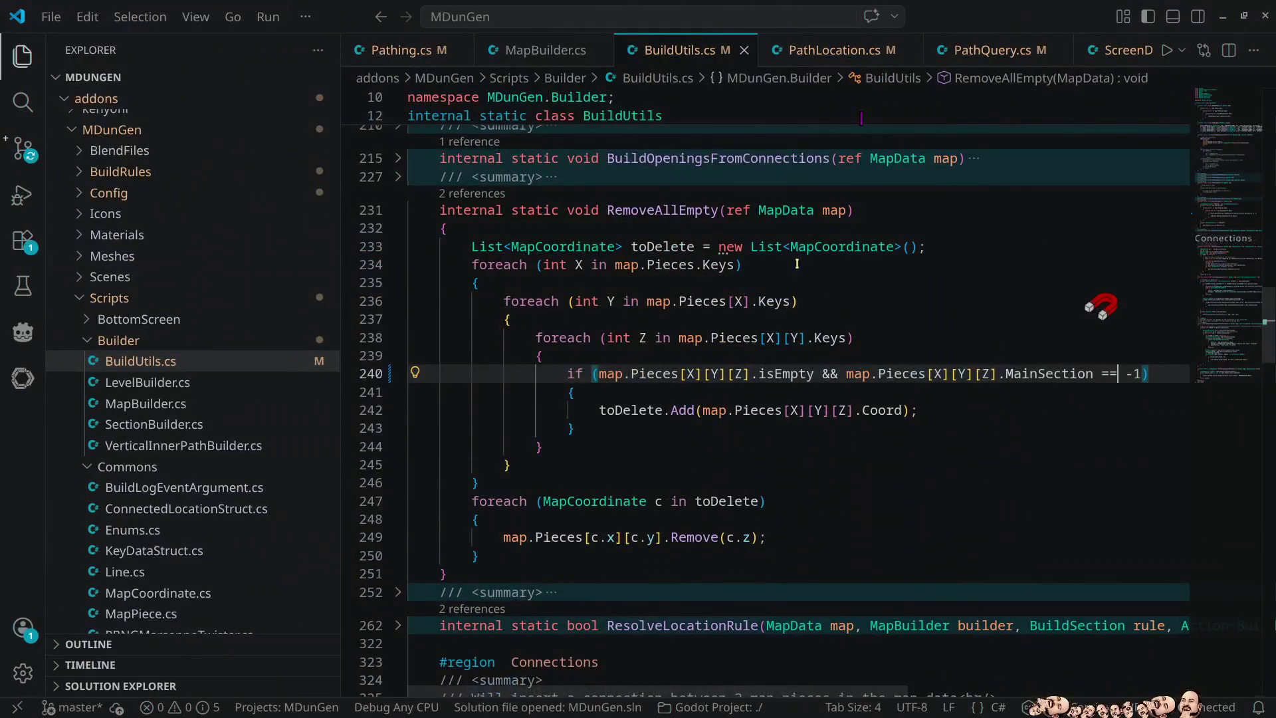
{"action": "key", "text": "alt+Tab"}
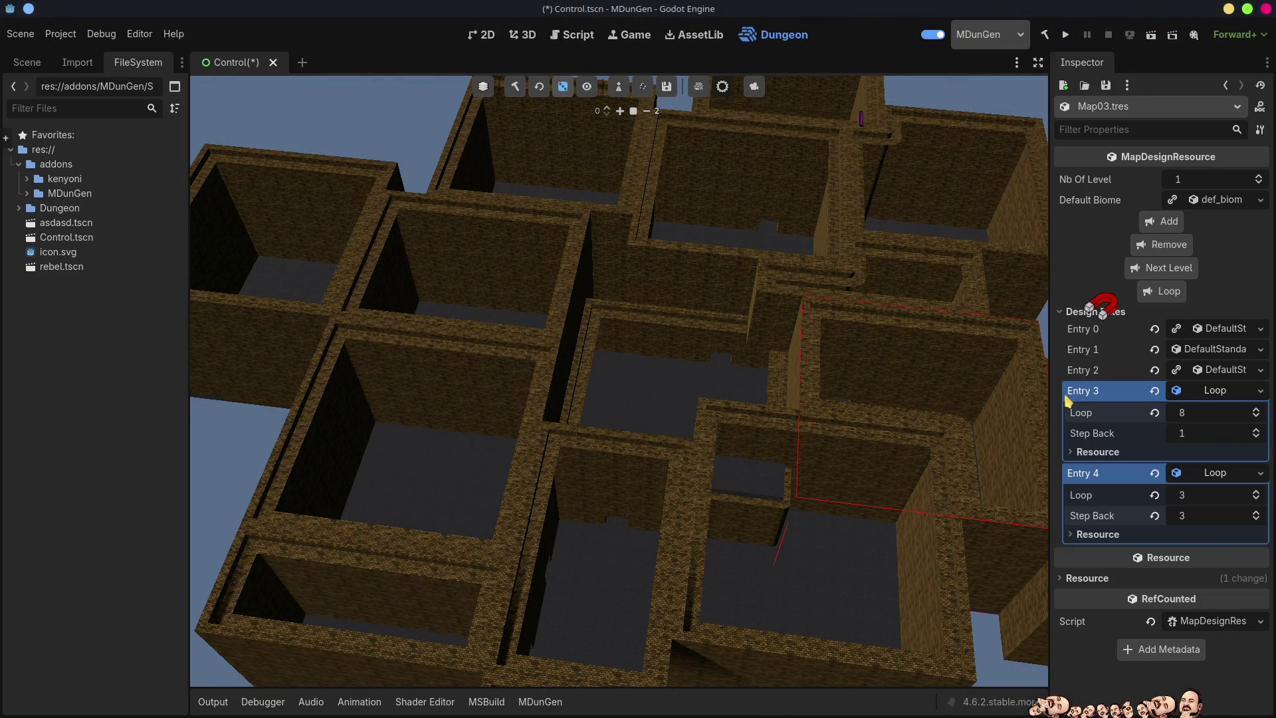
Set Entry 2's Default section Grow Height to RANDOM, then clear and rebuild the dungeon
{"action": "left_click", "coordinate": [1230, 371]}
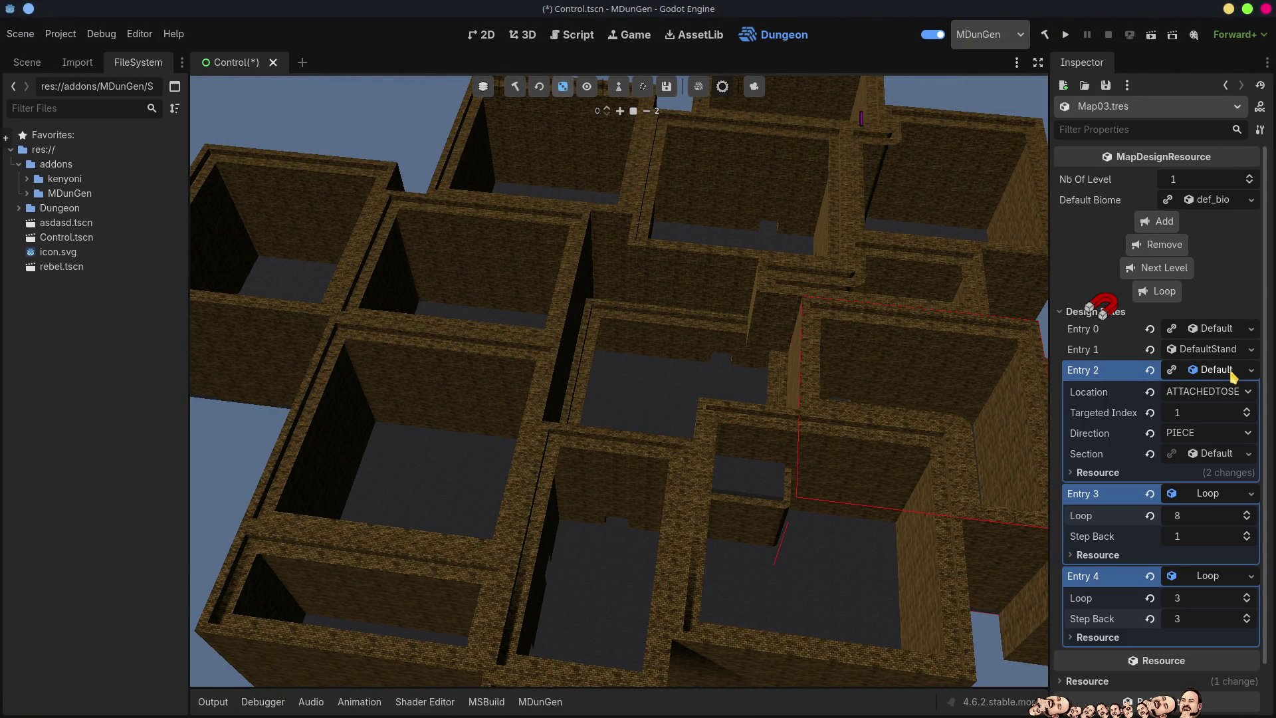
{"action": "left_click", "coordinate": [1219, 455]}
{"action": "scroll", "coordinate": [1218, 656], "scroll_direction": "down", "scroll_amount": 5}
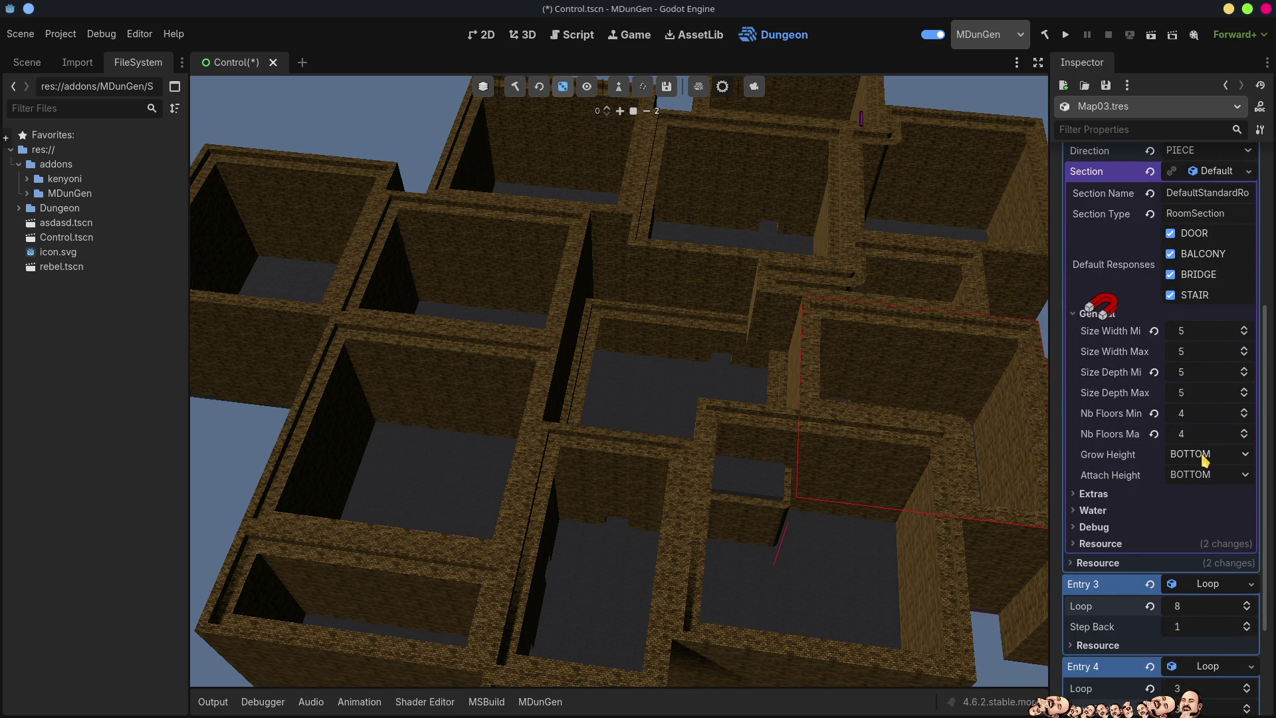
{"action": "left_click", "coordinate": [1203, 458]}
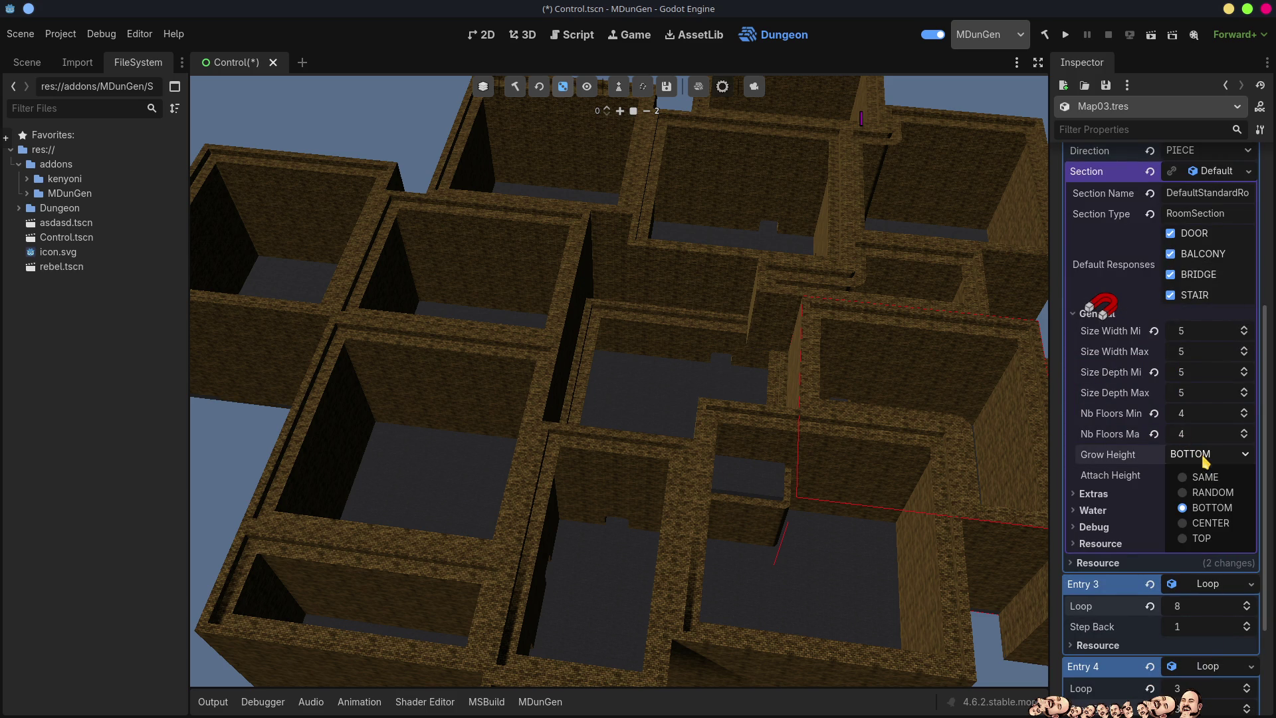
{"action": "left_click", "coordinate": [1208, 489]}
{"action": "left_click", "coordinate": [538, 88]}
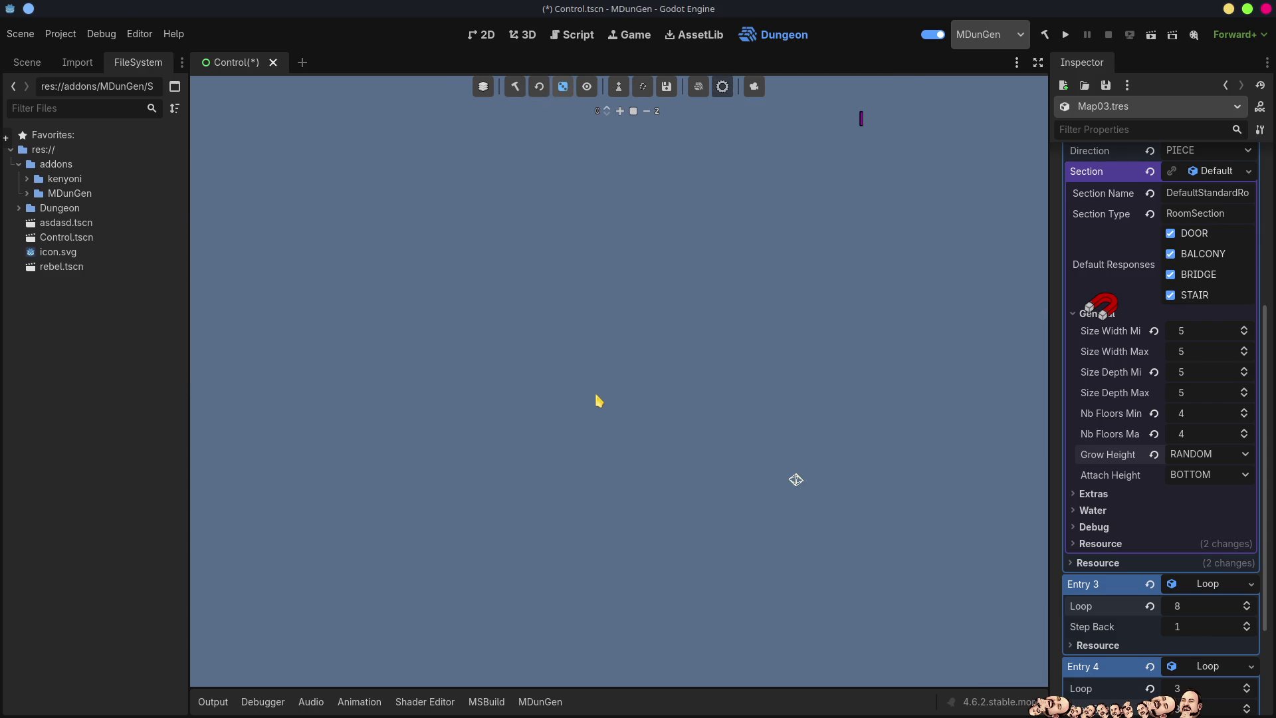
{"action": "left_click", "coordinate": [515, 88]}
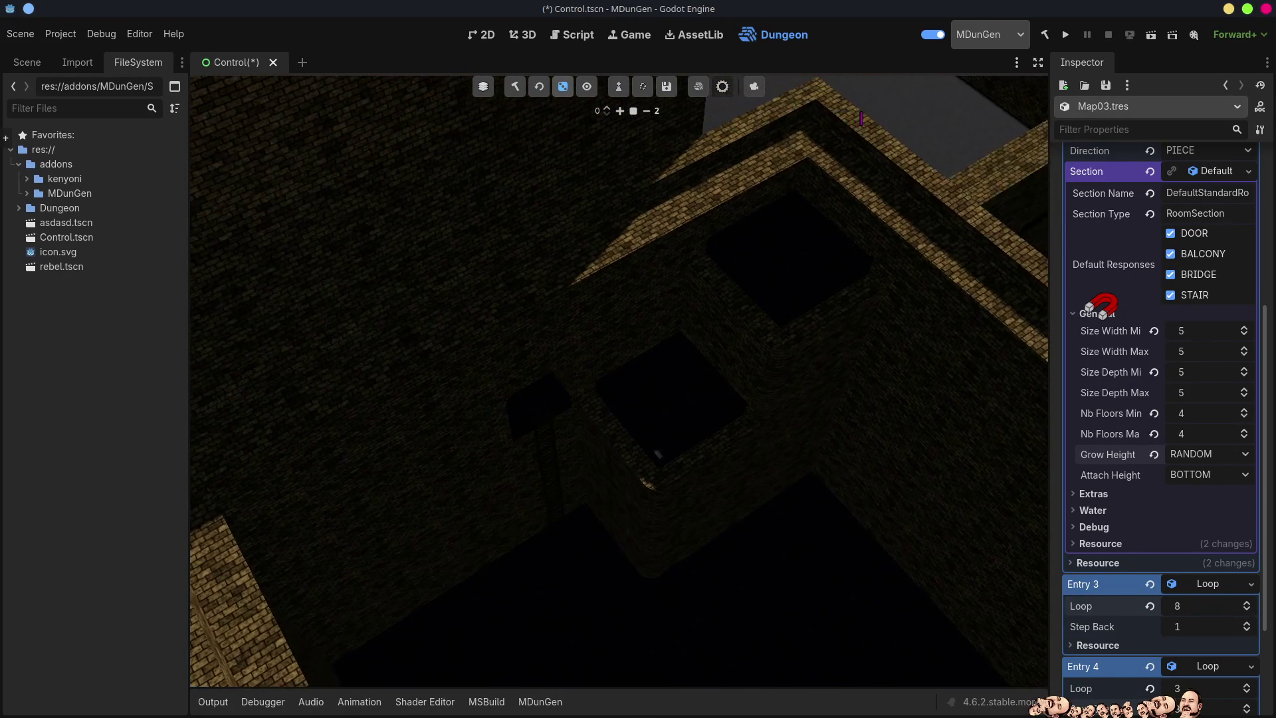
Fly down into the dungeon toward the ladder and check the Floors/Walls/Ceilings visibility layers
{"action": "scroll", "coordinate": [618, 381], "scroll_direction": "up", "scroll_amount": 2}
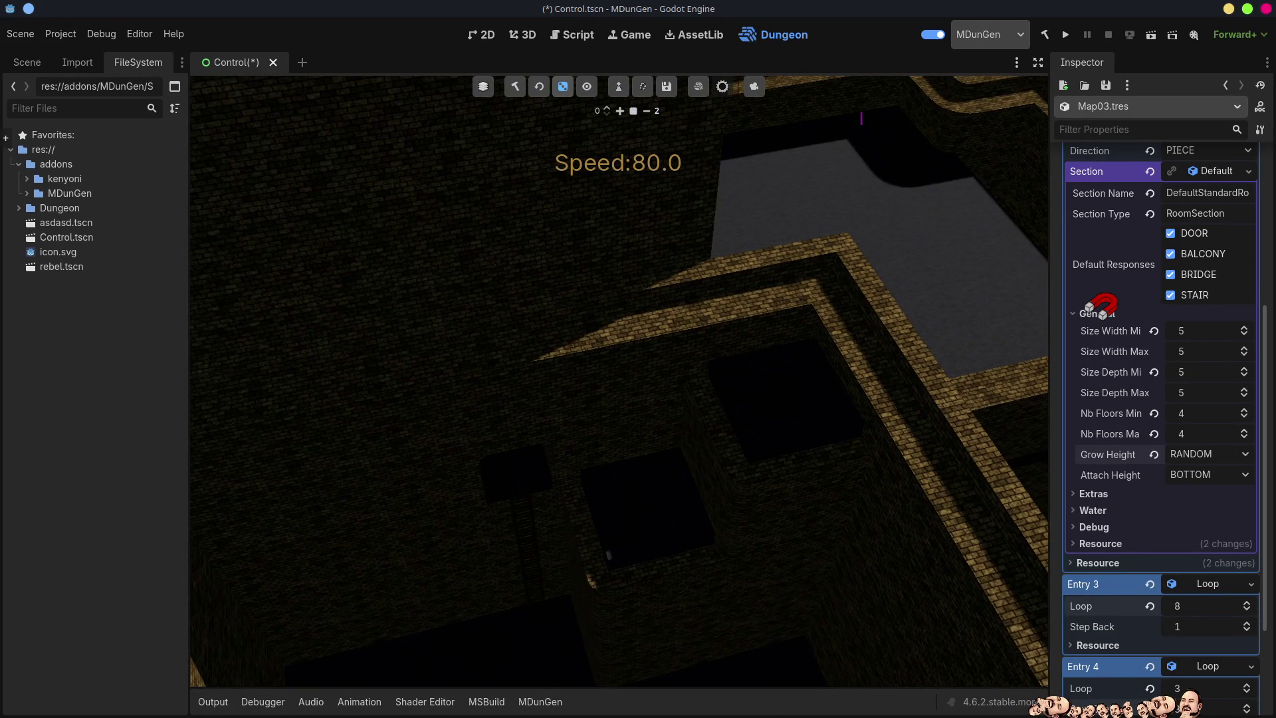
{"action": "scroll", "coordinate": [619, 381], "scroll_direction": "down", "scroll_amount": 5}
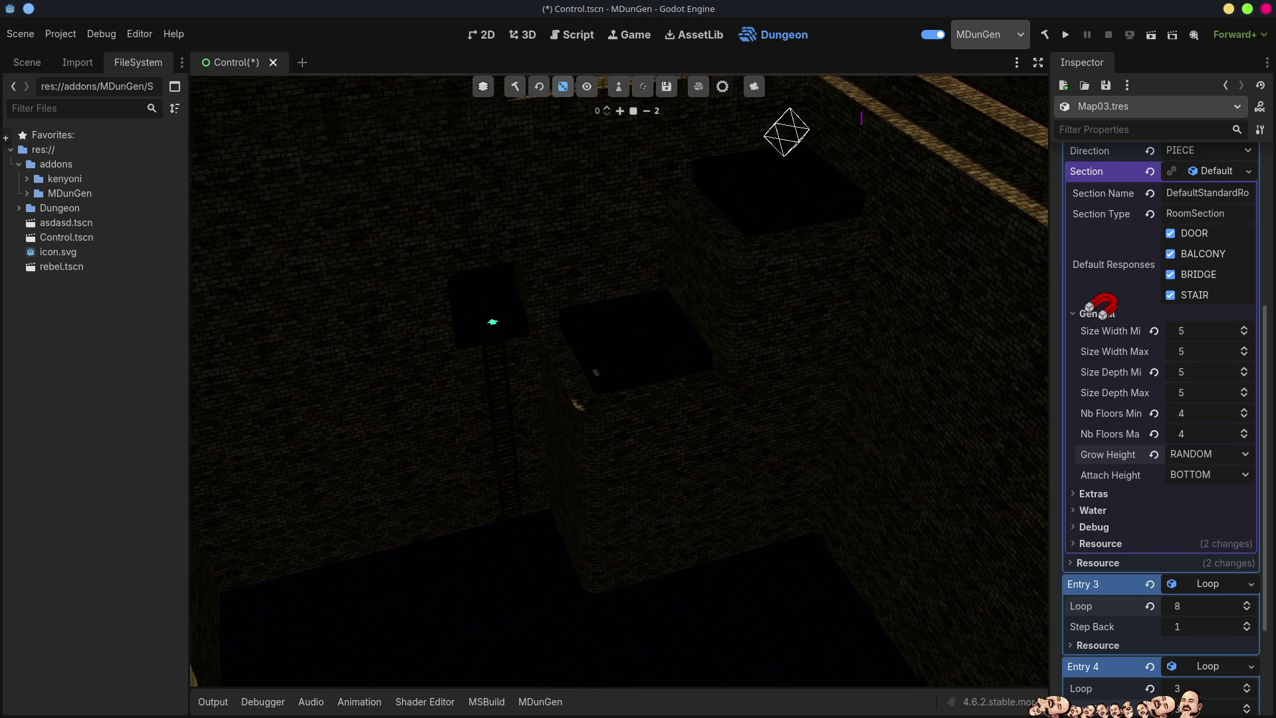
{"action": "key", "text": "s"}
{"action": "key", "text": "w"}
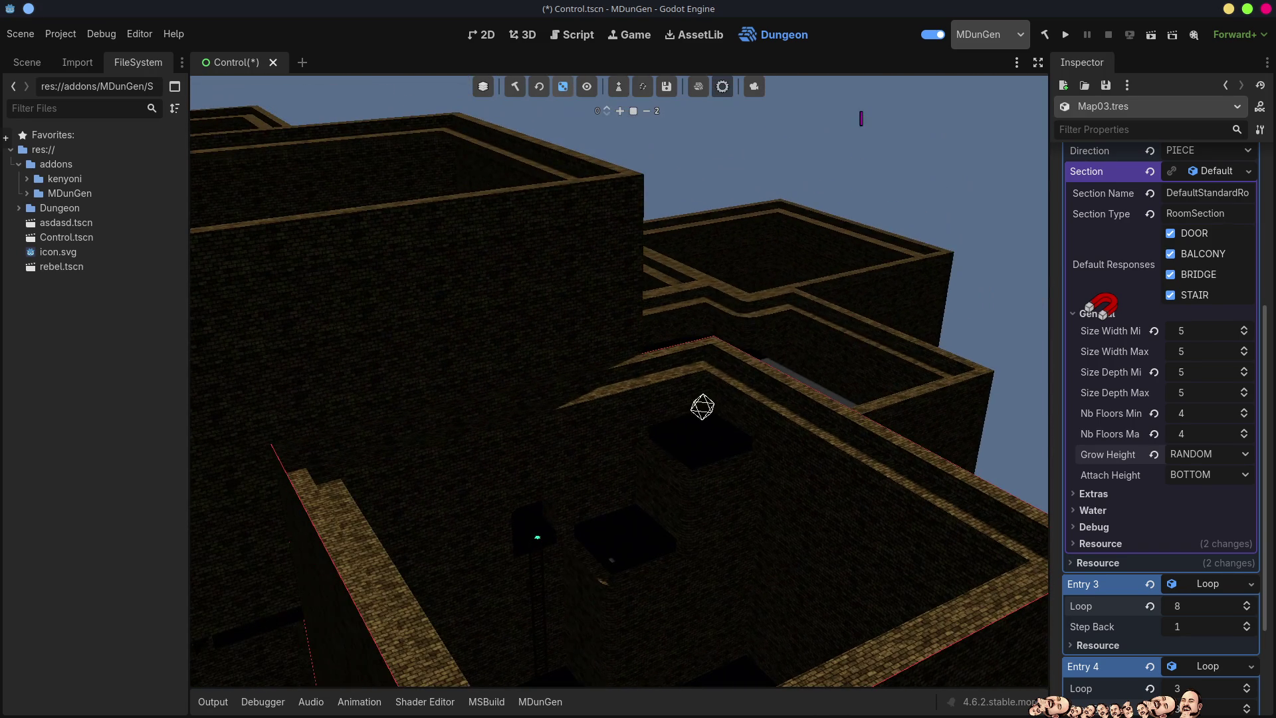
{"action": "key", "text": "w"}
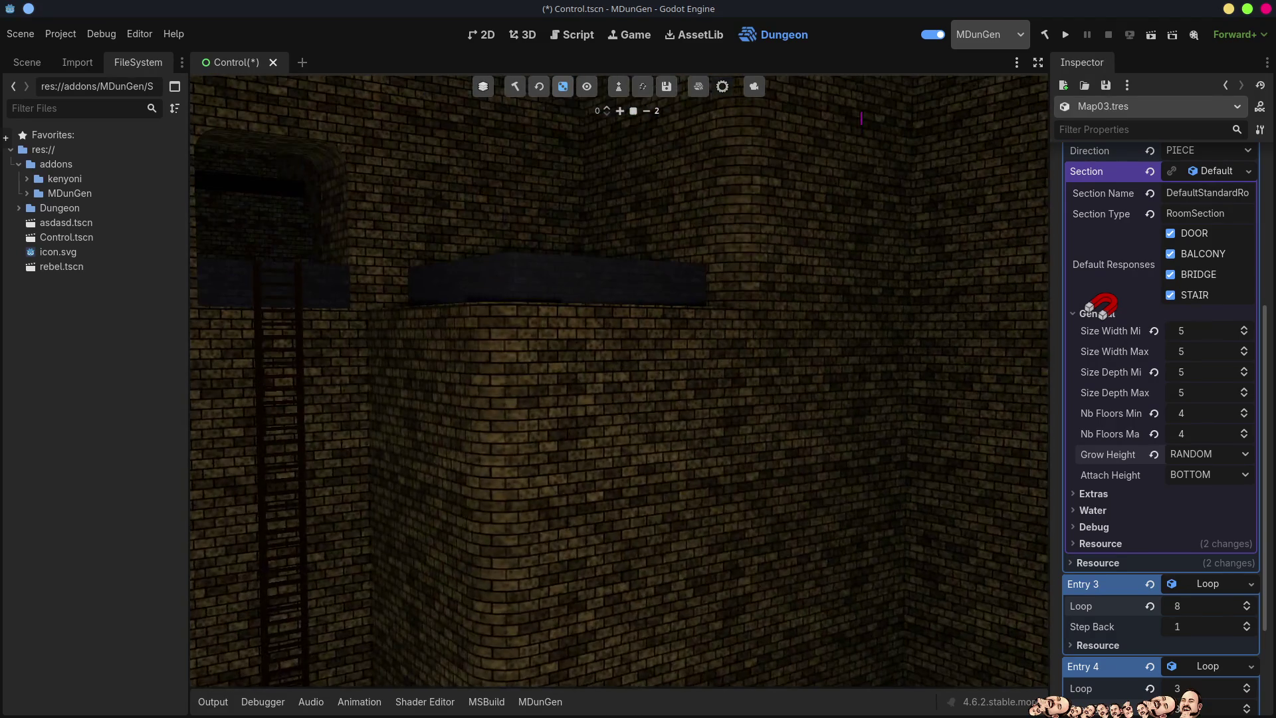
{"action": "left_click", "coordinate": [587, 86]}
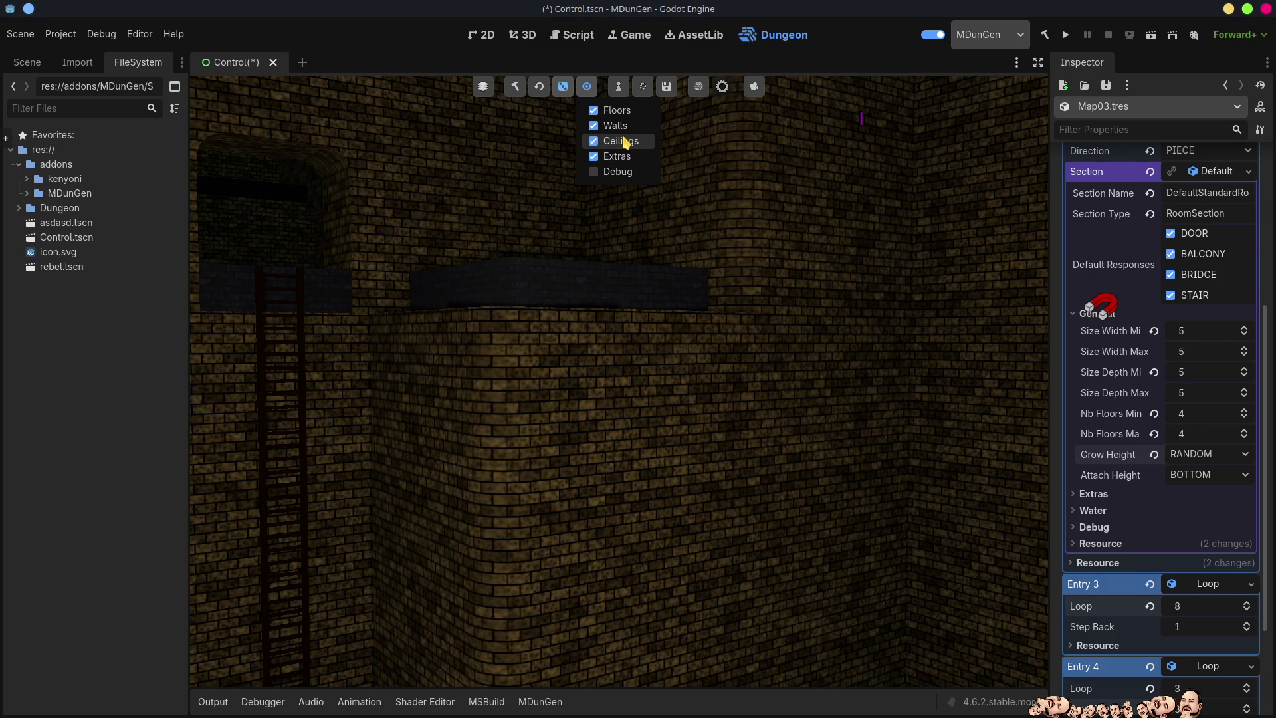
{"action": "left_click", "coordinate": [409, 465]}
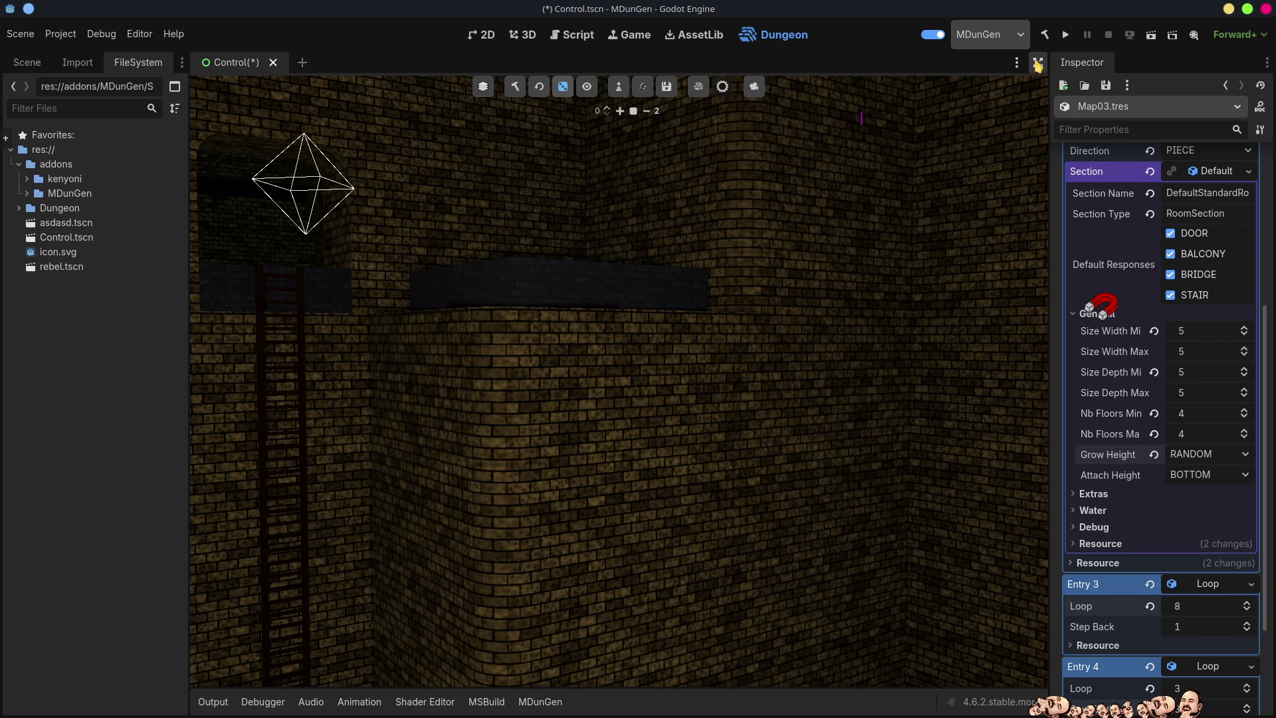
Switch to distraction-free mode and fly around to look down on the platform and ladder
{"action": "left_click", "coordinate": [1037, 63]}
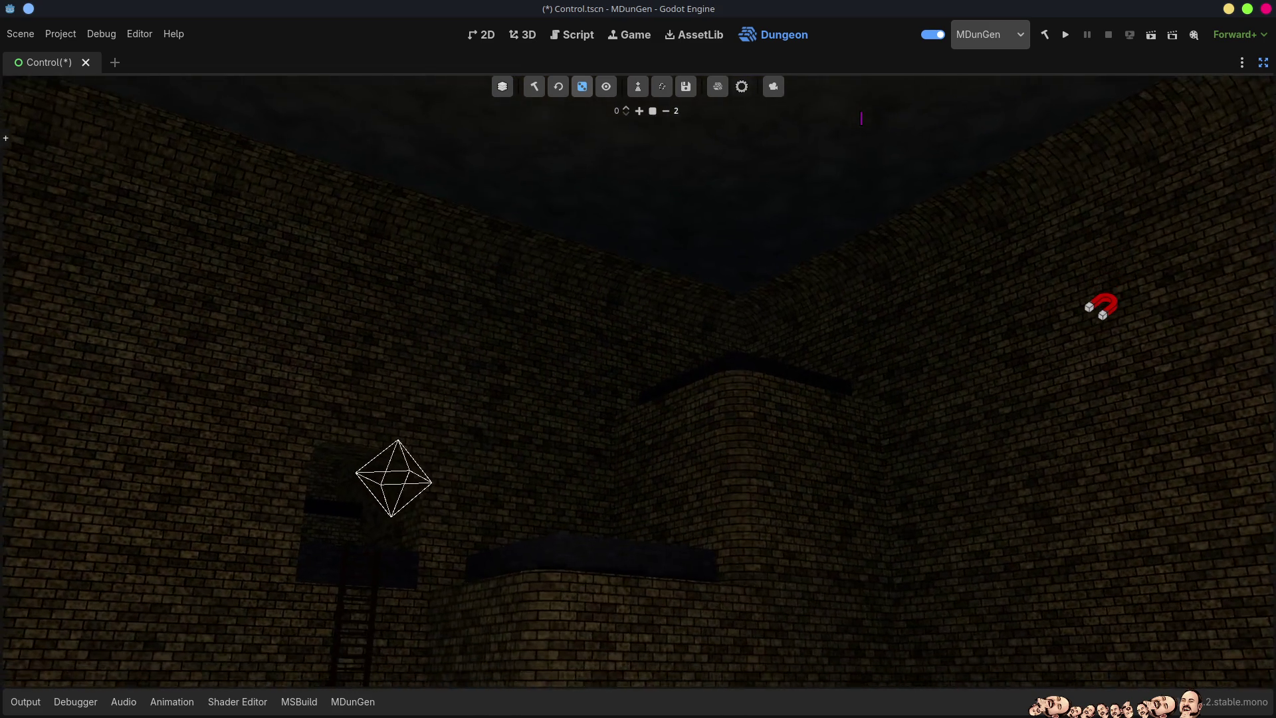
{"action": "scroll", "coordinate": [638, 359], "scroll_direction": "up", "scroll_amount": 2}
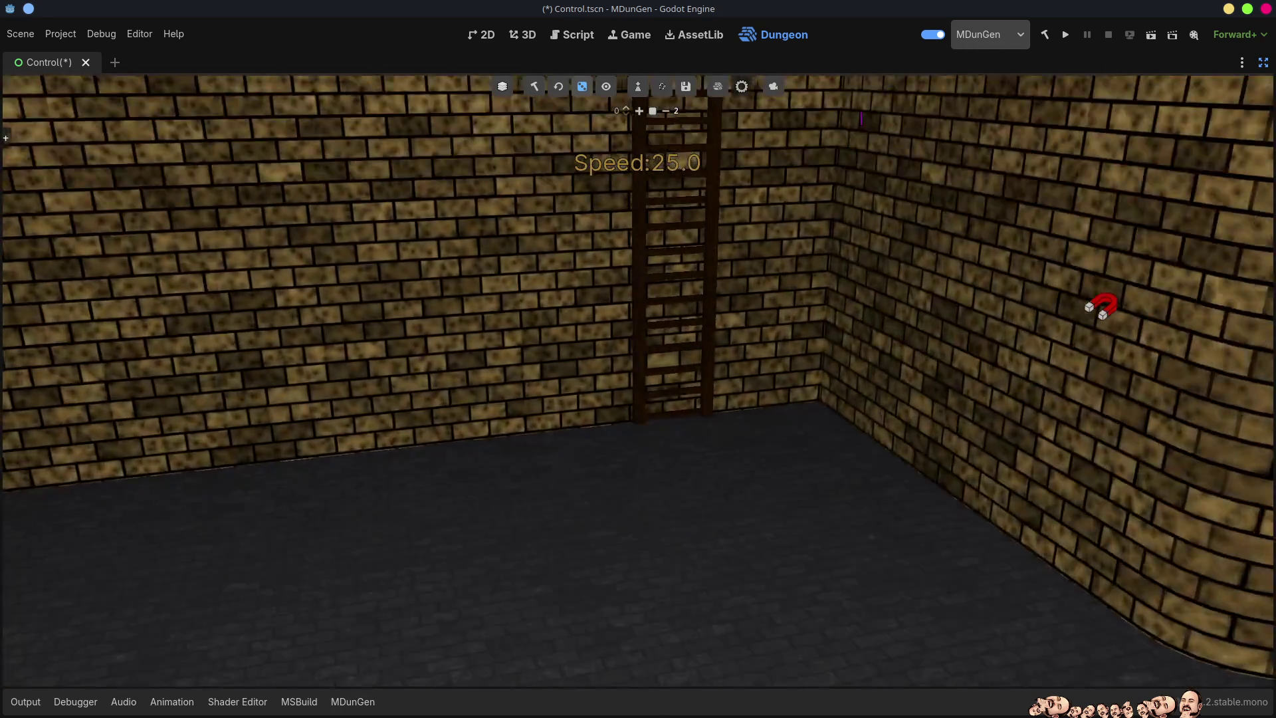
{"action": "key", "text": "s"}
{"action": "key", "text": "w"}
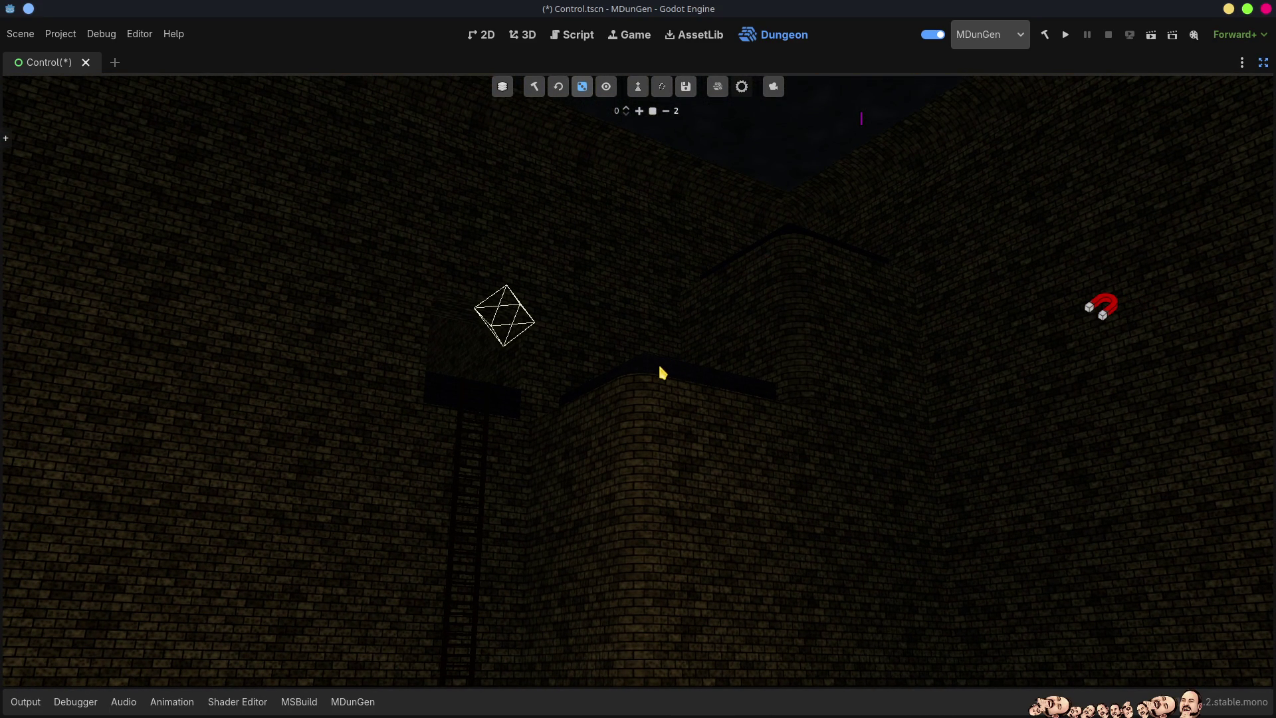
{"action": "left_click_drag", "start_coordinate": [663, 372], "coordinate": [569, 431]}
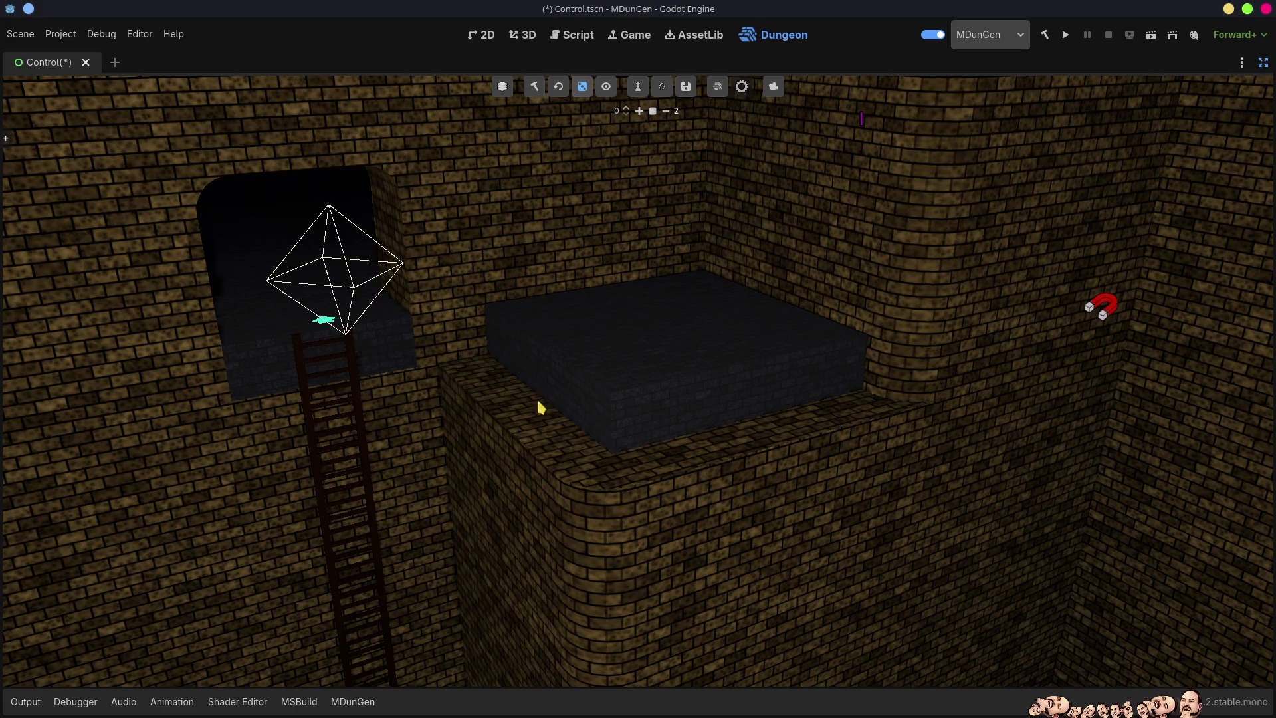
{"action": "left_click_drag", "start_coordinate": [723, 459], "coordinate": [717, 446]}
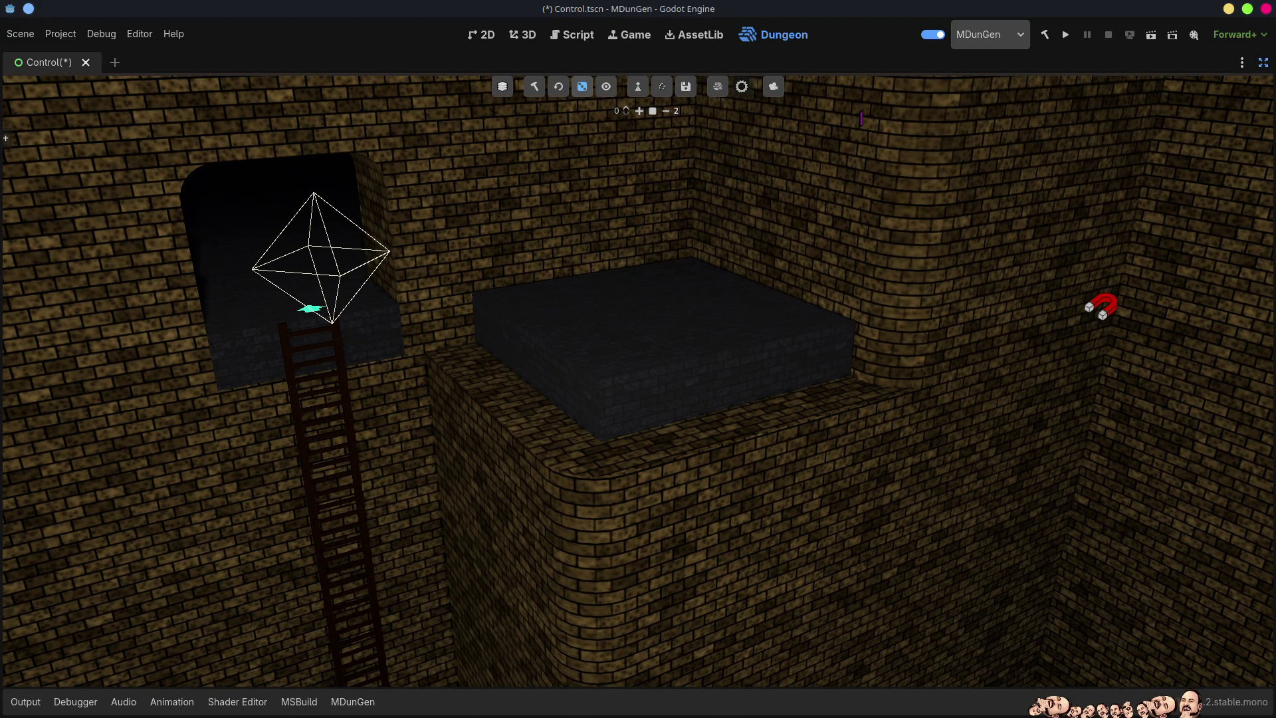
{"action": "mouse_move", "coordinate": [716, 446]}
{"action": "left_mouse_down"}
{"action": "mouse_move", "coordinate": [757, 399]}
{"action": "mouse_move", "coordinate": [721, 386]}
{"action": "mouse_move", "coordinate": [716, 364]}
{"action": "mouse_move", "coordinate": [701, 389]}
{"action": "mouse_move", "coordinate": [688, 352]}
{"action": "mouse_move", "coordinate": [694, 380]}
{"action": "mouse_move", "coordinate": [671, 360]}
{"action": "left_mouse_up"}
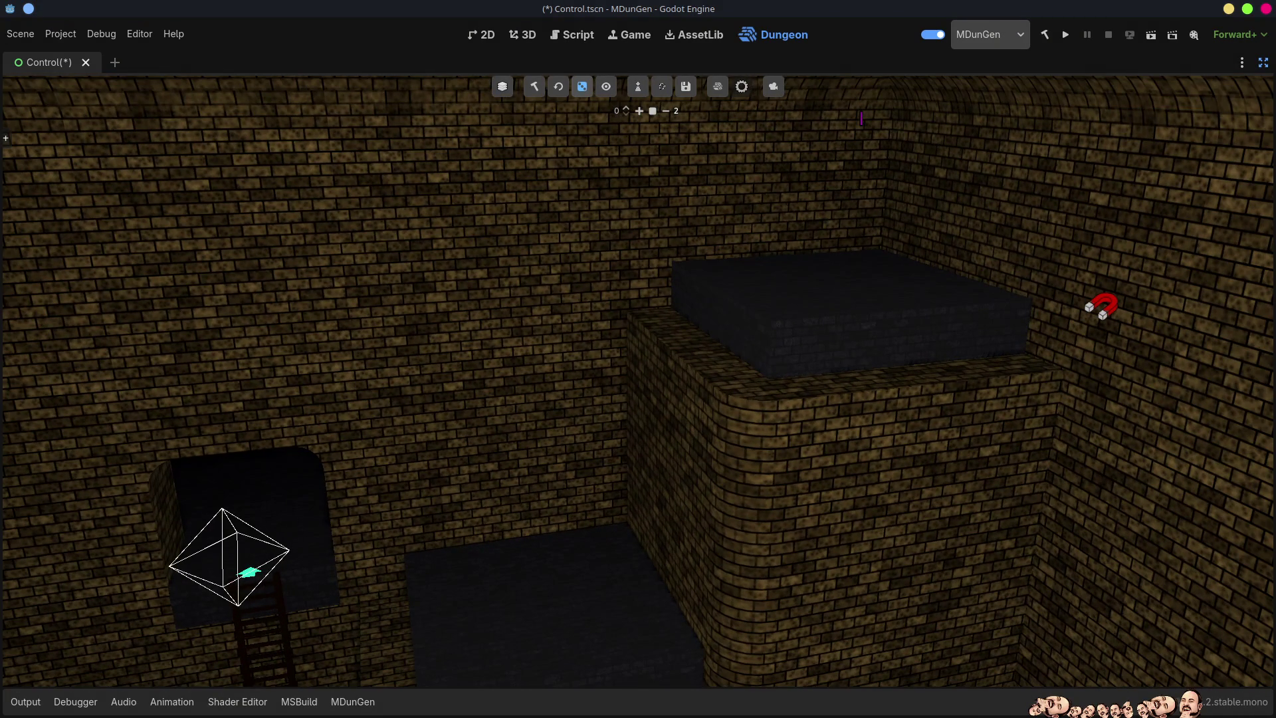
Move the wireframe marker above the ledge, inspect the walls, and place a marker above the platform
{"action": "left_click", "coordinate": [832, 289]}
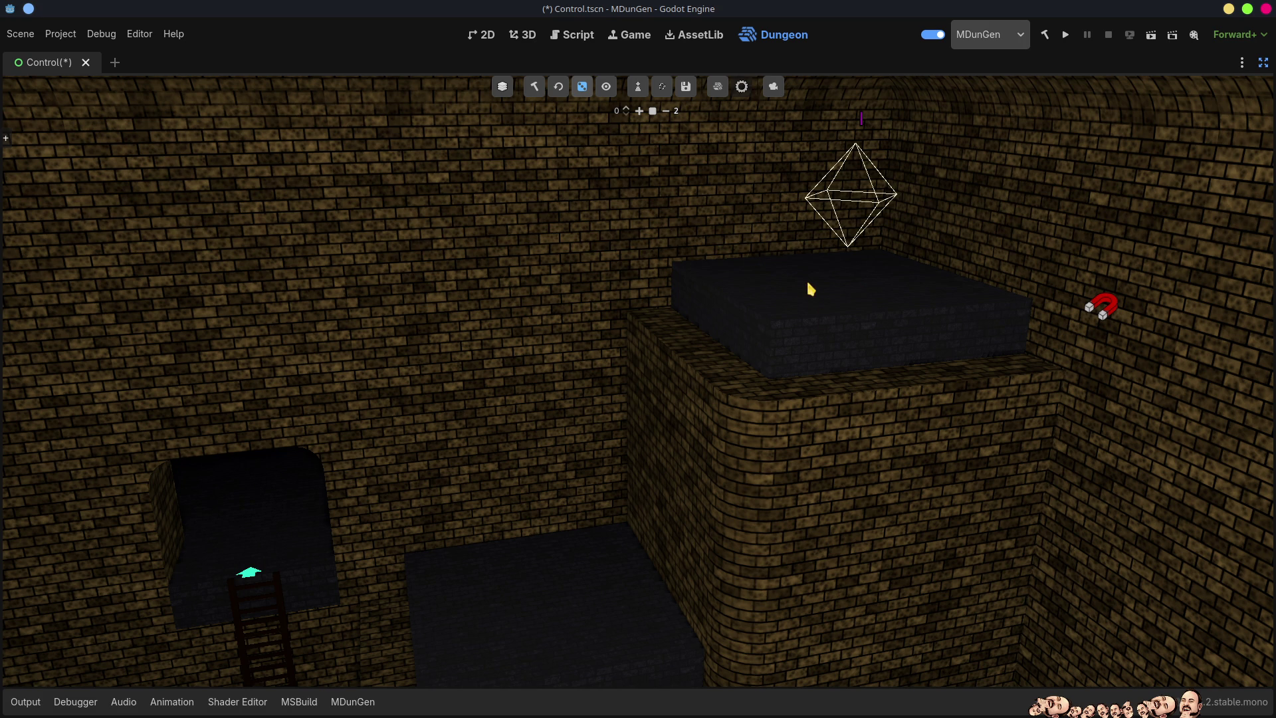
{"action": "mouse_move", "coordinate": [858, 328]}
{"action": "left_mouse_down"}
{"action": "mouse_move", "coordinate": [797, 332]}
{"action": "mouse_move", "coordinate": [697, 312]}
{"action": "mouse_move", "coordinate": [849, 334]}
{"action": "left_mouse_up"}
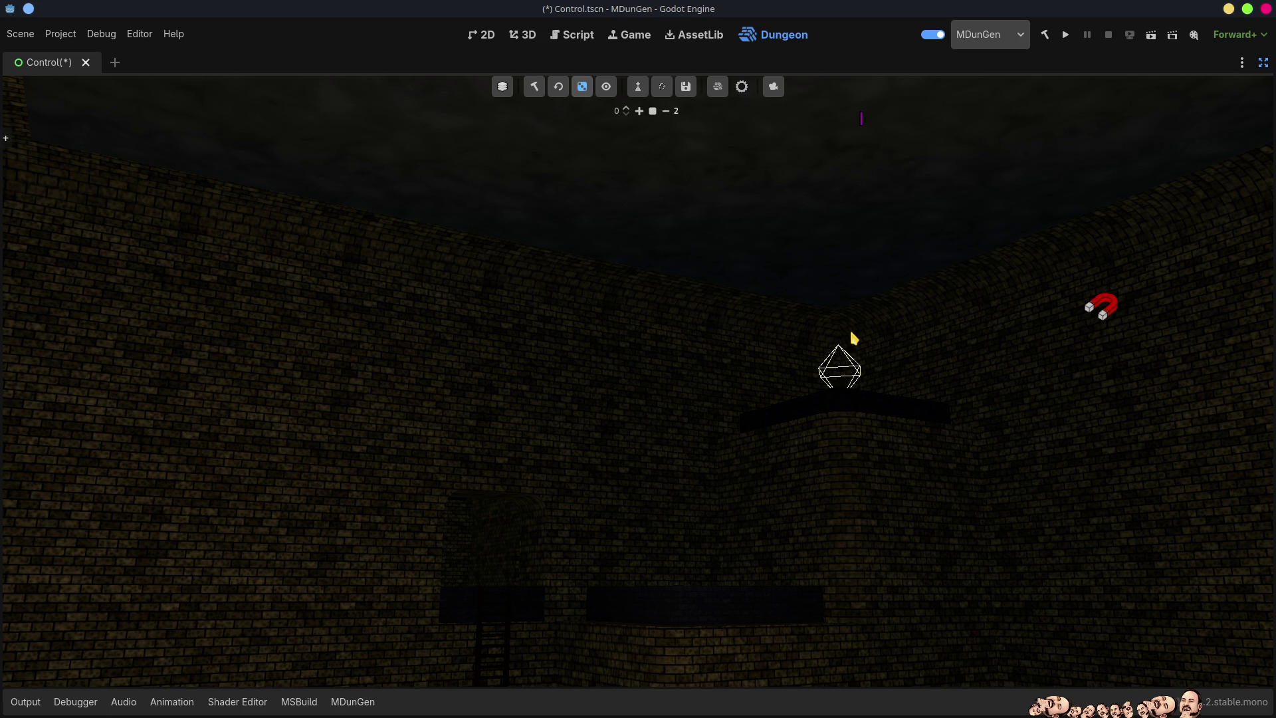
{"action": "left_click_drag", "start_coordinate": [846, 307], "coordinate": [846, 412]}
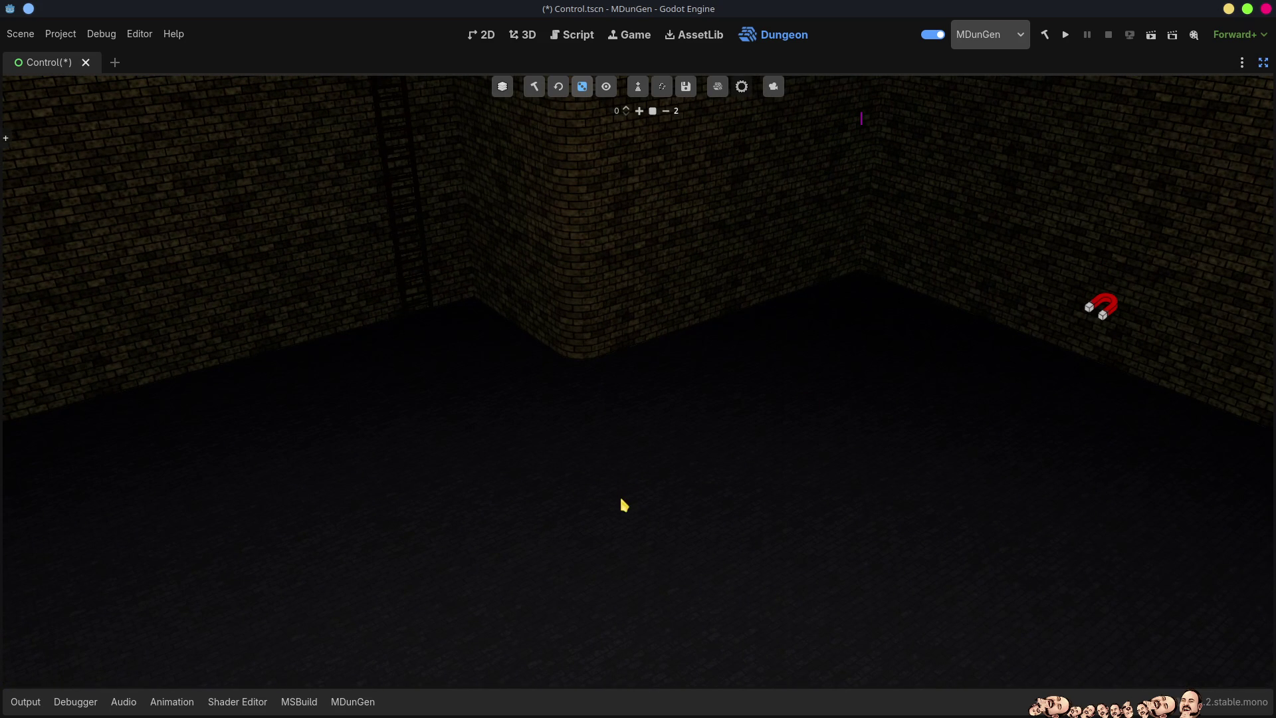
{"action": "left_click_drag", "start_coordinate": [975, 489], "coordinate": [621, 582]}
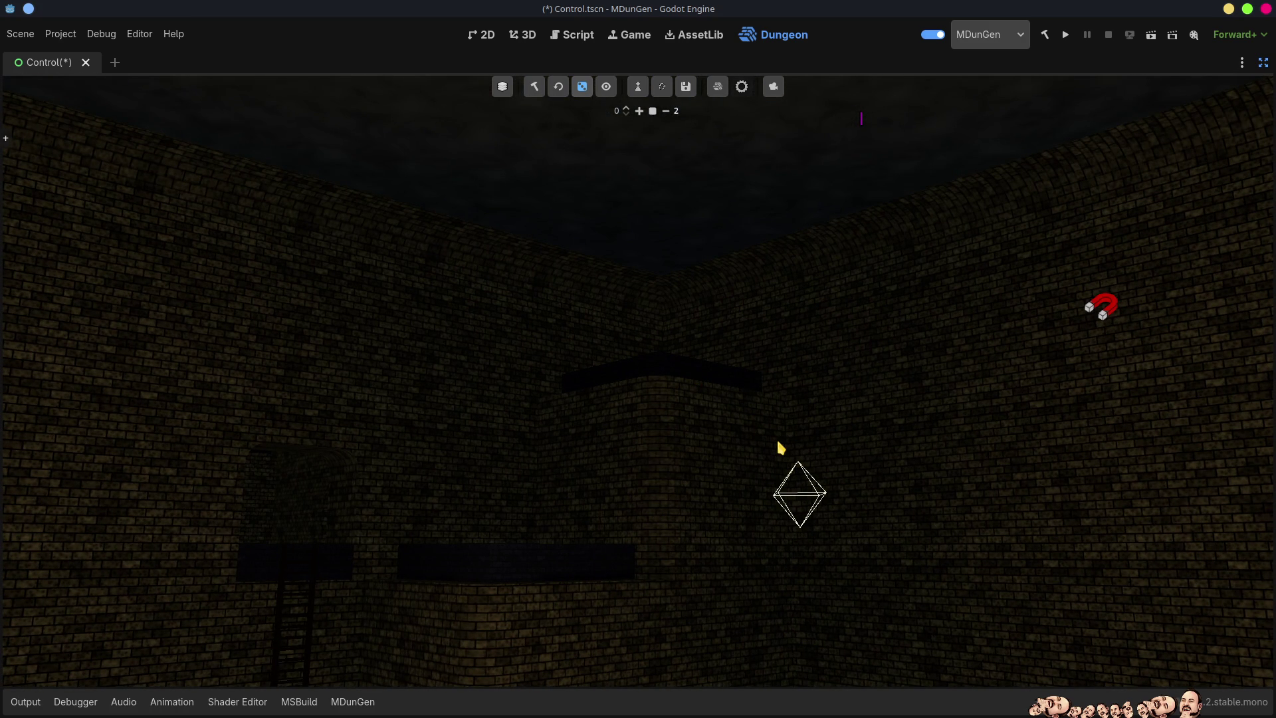
{"action": "mouse_move", "coordinate": [754, 447]}
{"action": "left_mouse_down"}
{"action": "mouse_move", "coordinate": [731, 465]}
{"action": "mouse_move", "coordinate": [664, 399]}
{"action": "mouse_move", "coordinate": [698, 425]}
{"action": "left_mouse_up"}
{"action": "mouse_move", "coordinate": [638, 359]}
{"action": "left_mouse_down"}
{"action": "mouse_move", "coordinate": [638, 398]}
{"action": "mouse_move", "coordinate": [638, 346]}
{"action": "mouse_move", "coordinate": [678, 346]}
{"action": "mouse_move", "coordinate": [704, 372]}
{"action": "mouse_move", "coordinate": [658, 372]}
{"action": "mouse_move", "coordinate": [731, 426]}
{"action": "mouse_move", "coordinate": [714, 428]}
{"action": "mouse_move", "coordinate": [734, 448]}
{"action": "left_mouse_up"}
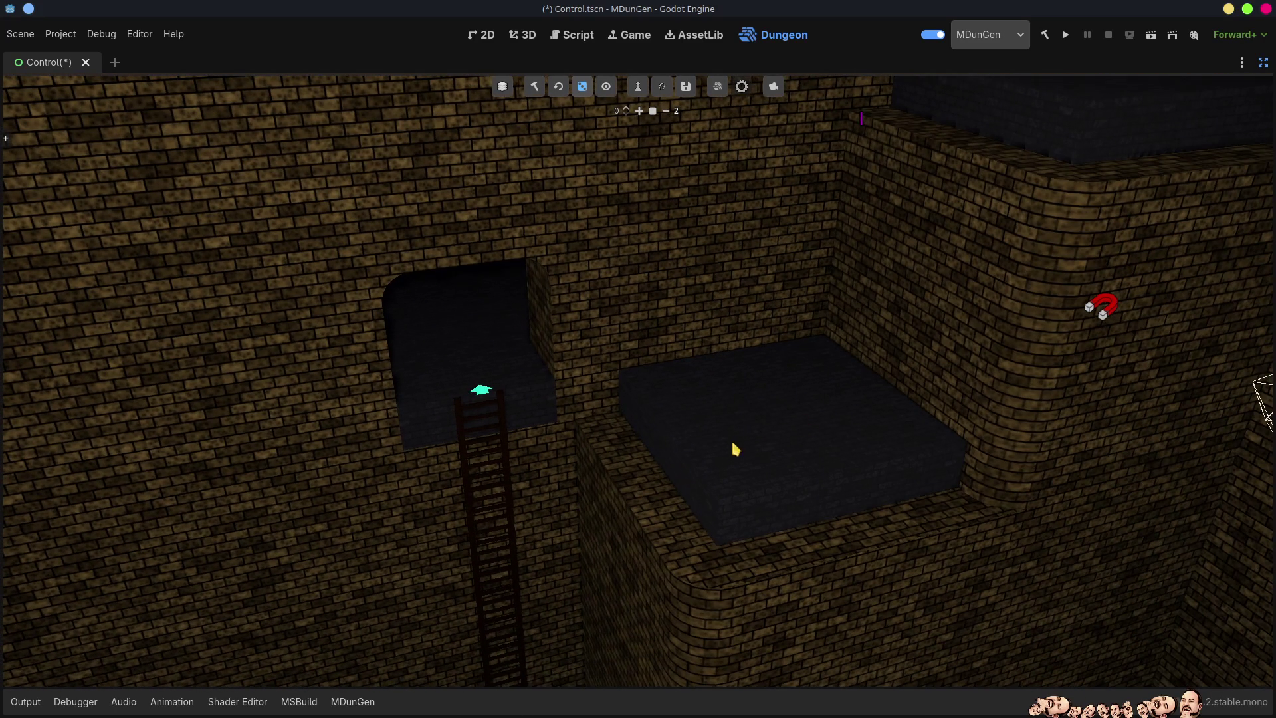
{"action": "left_click", "coordinate": [767, 428]}
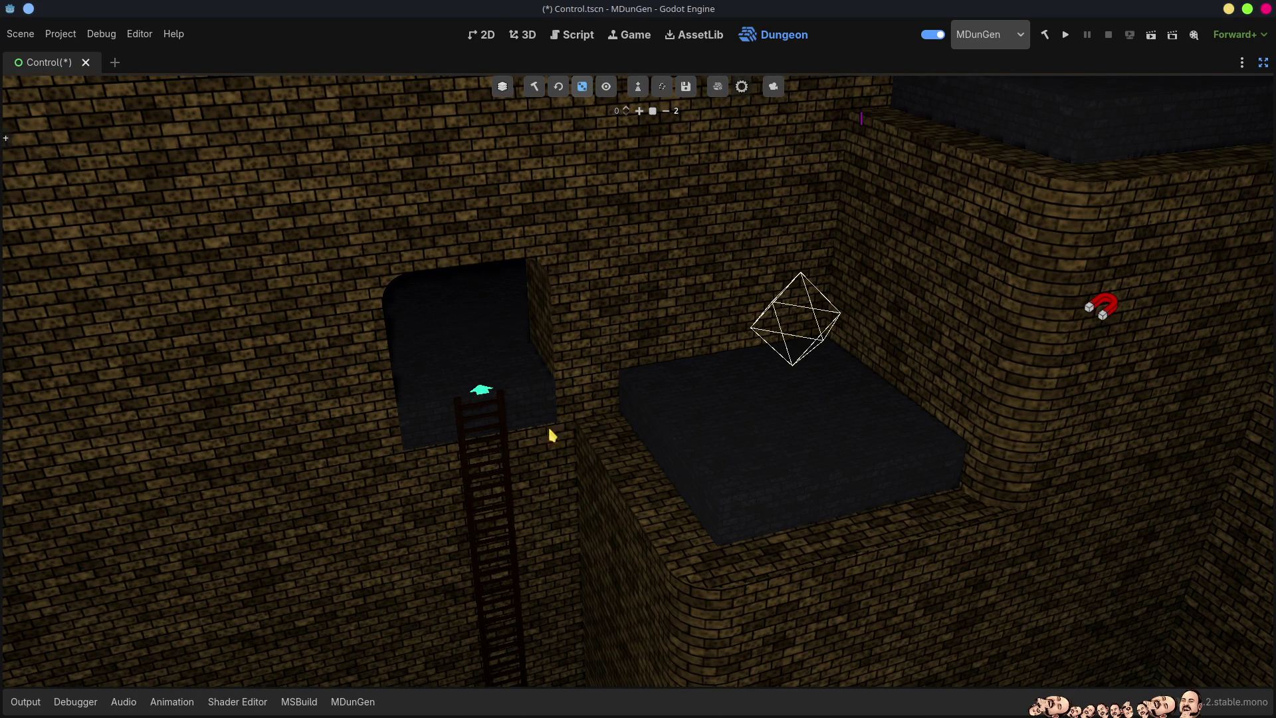
Place linked markers at the ladder top and raised block, undo one, then mark the lower floor block
{"action": "left_click", "coordinate": [487, 397]}
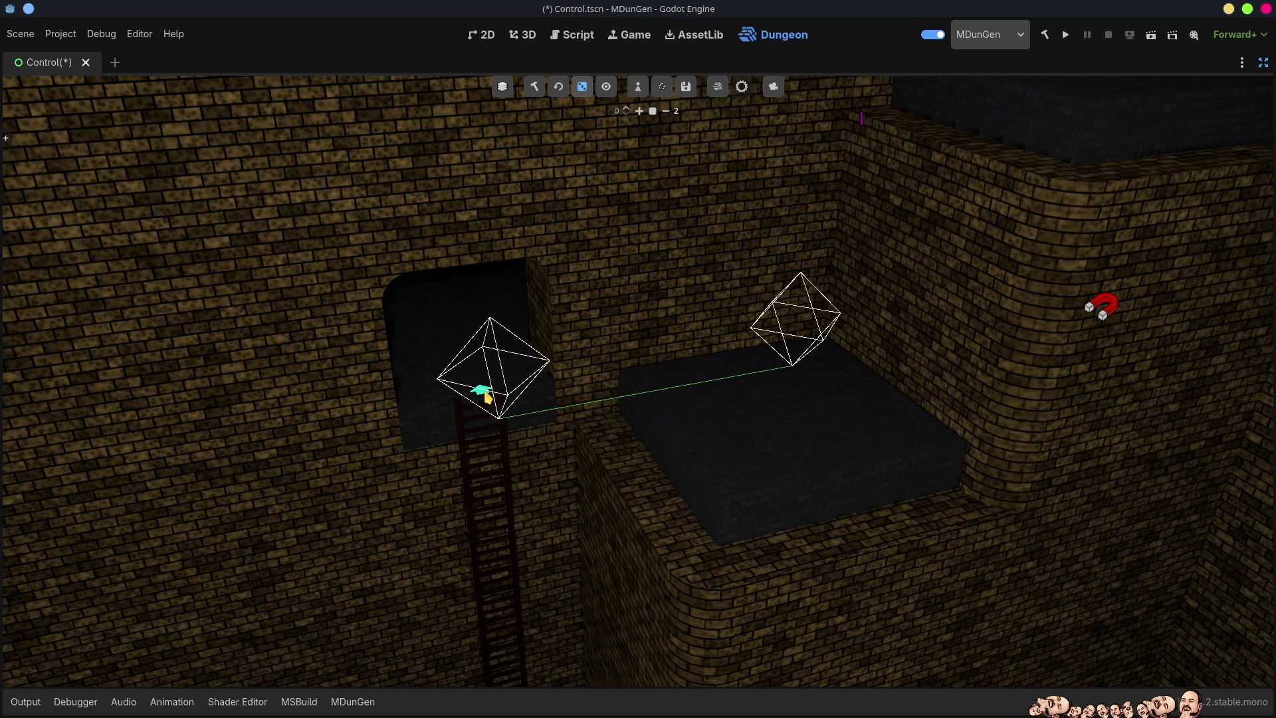
{"action": "left_click_drag", "start_coordinate": [730, 426], "coordinate": [790, 481]}
{"action": "left_click_drag", "start_coordinate": [809, 365], "coordinate": [570, 446]}
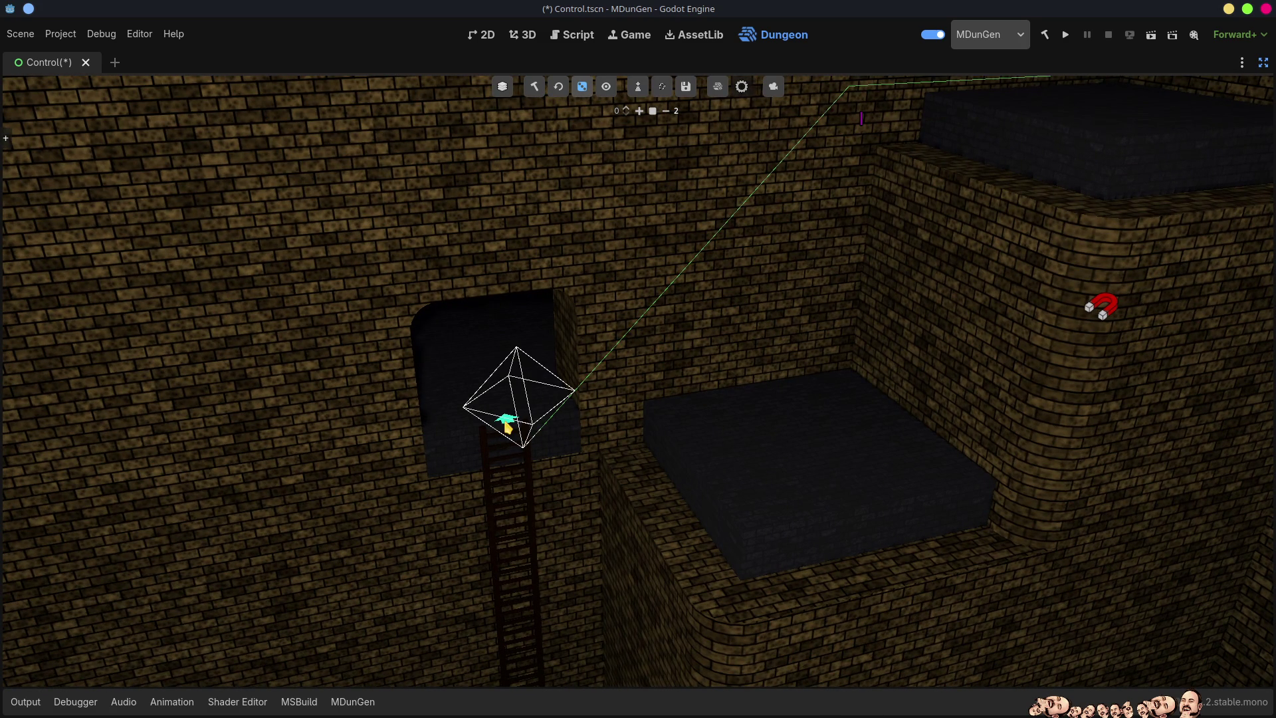
{"action": "left_click", "coordinate": [737, 436]}
{"action": "mouse_move", "coordinate": [737, 436]}
{"action": "left_mouse_down"}
{"action": "mouse_move", "coordinate": [922, 251]}
{"action": "mouse_move", "coordinate": [900, 278]}
{"action": "left_mouse_up"}
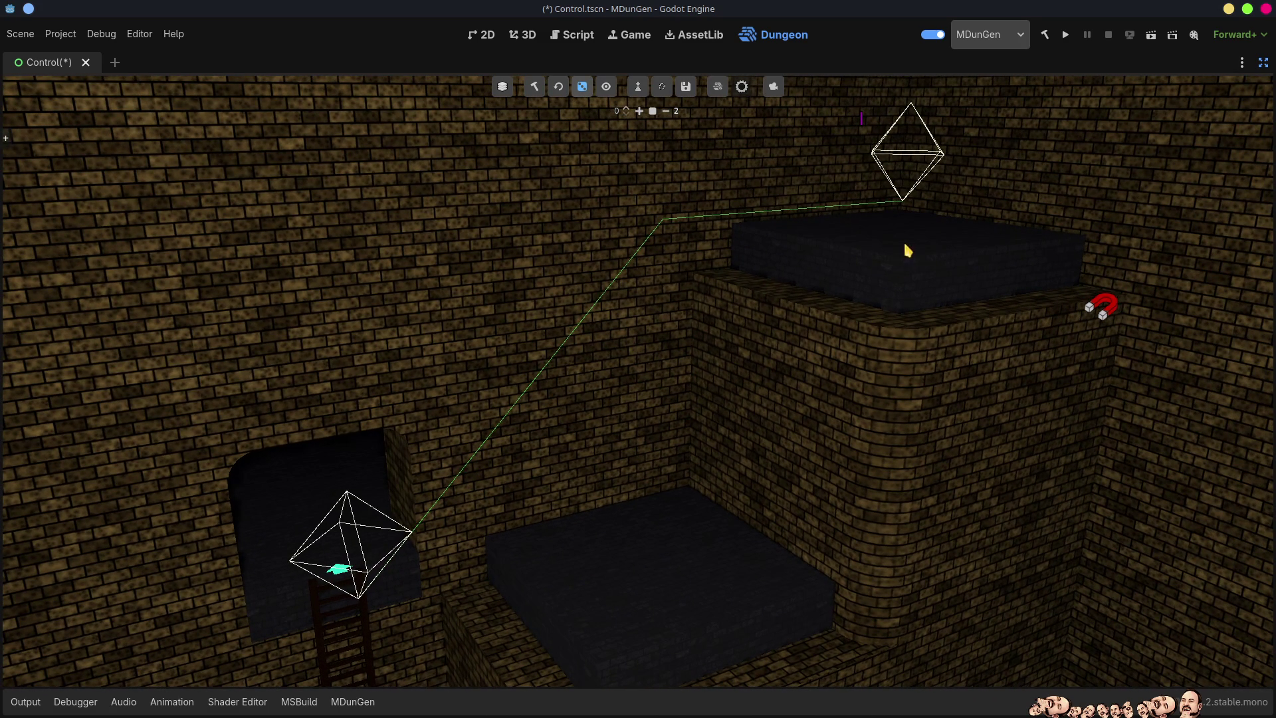
{"action": "key", "text": "ctrl+z"}
{"action": "left_click", "coordinate": [681, 566]}
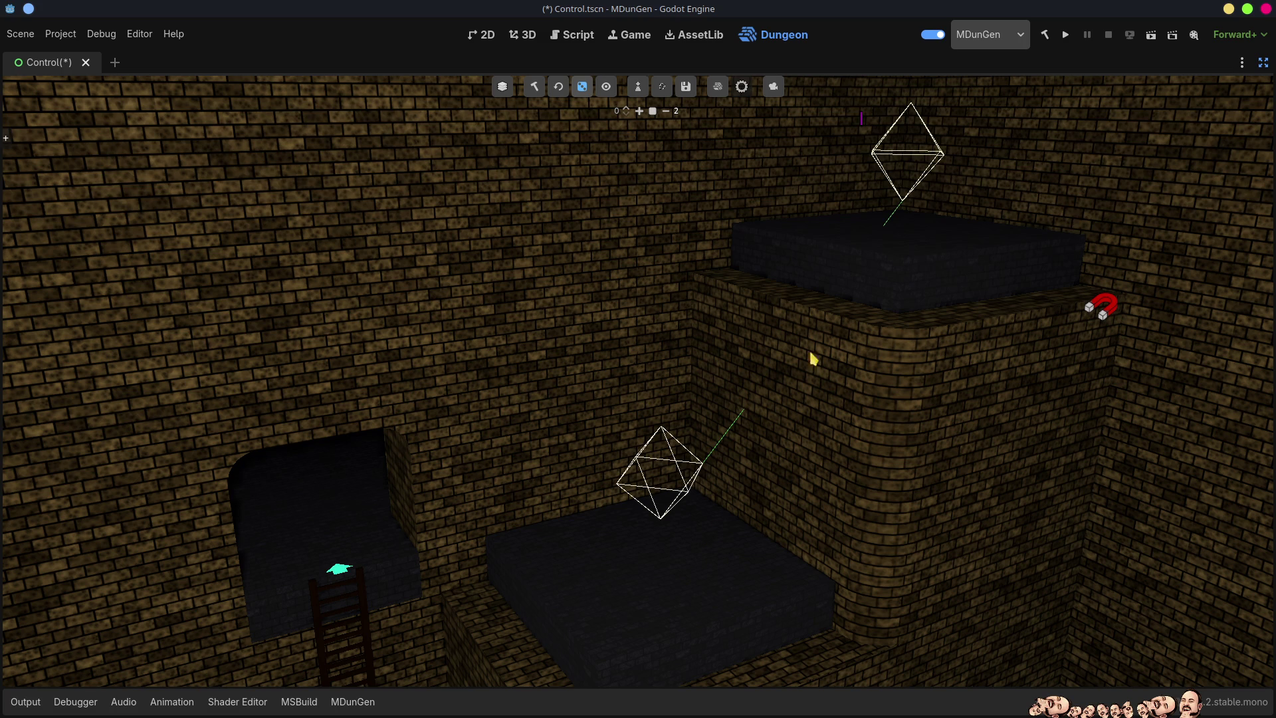
{"action": "mouse_move", "coordinate": [802, 508]}
{"action": "left_mouse_down"}
{"action": "mouse_move", "coordinate": [831, 495]}
{"action": "mouse_move", "coordinate": [863, 447]}
{"action": "left_mouse_up"}
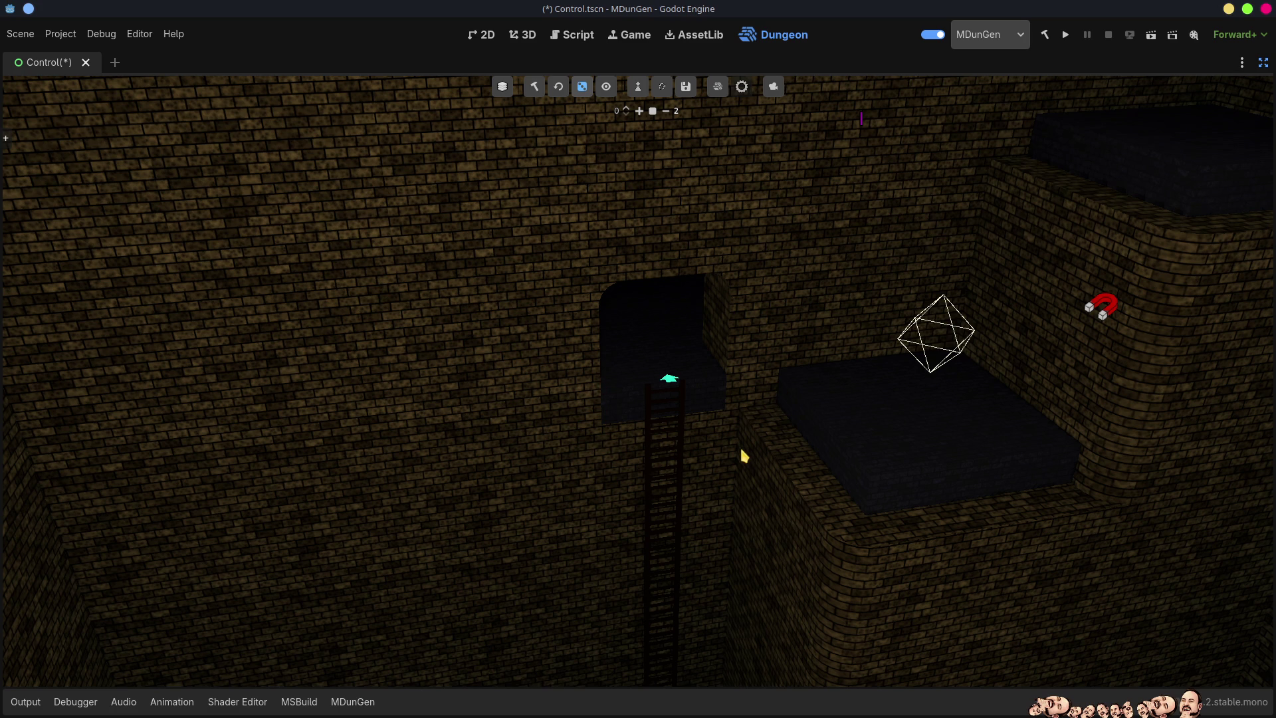
{"action": "mouse_move", "coordinate": [715, 460]}
{"action": "left_mouse_down"}
{"action": "mouse_move", "coordinate": [721, 278]}
{"action": "mouse_move", "coordinate": [737, 349]}
{"action": "mouse_move", "coordinate": [689, 290]}
{"action": "left_mouse_up"}
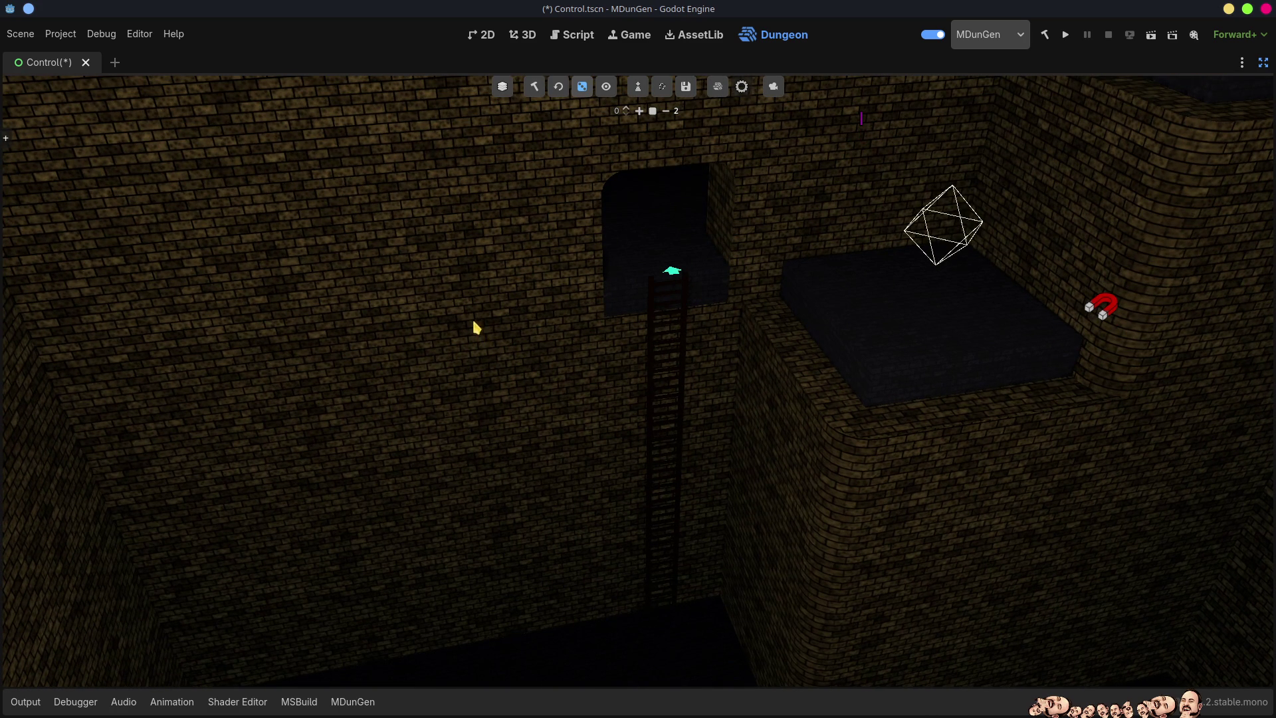
{"action": "left_click_drag", "start_coordinate": [480, 340], "coordinate": [586, 237]}
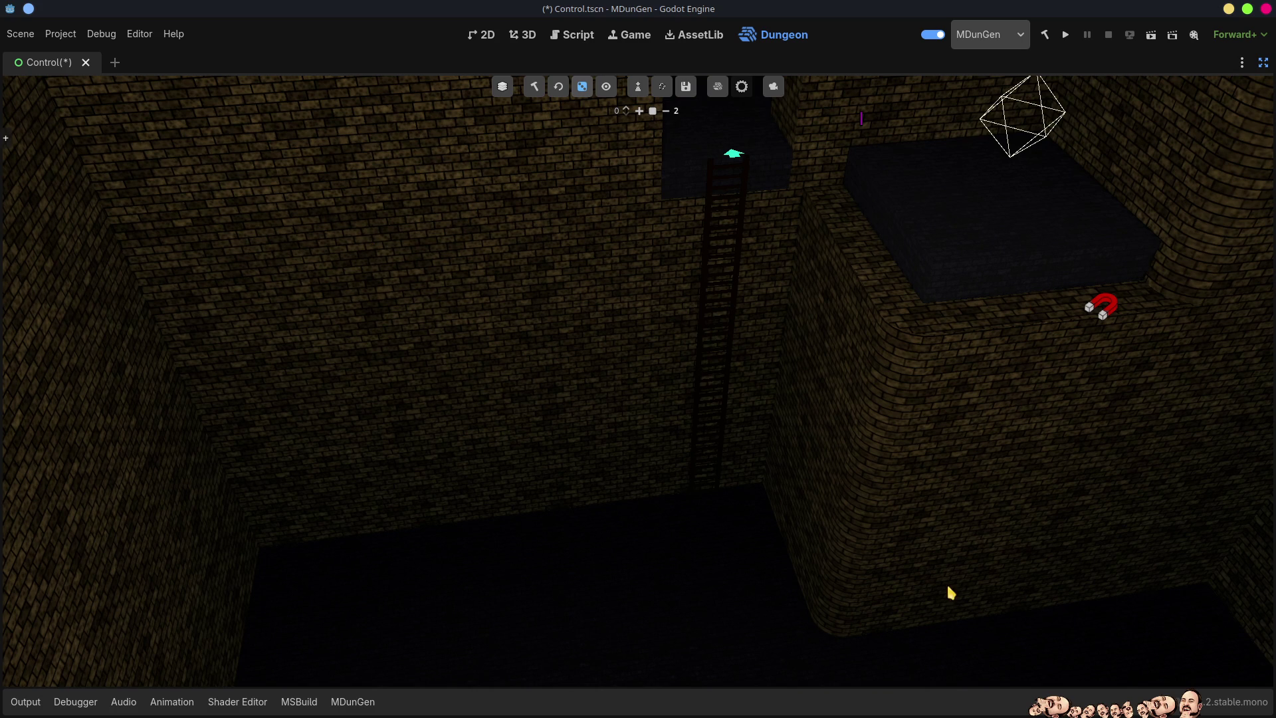
{"action": "mouse_move", "coordinate": [961, 521]}
{"action": "left_mouse_down"}
{"action": "mouse_move", "coordinate": [1063, 531]}
{"action": "mouse_move", "coordinate": [1063, 505]}
{"action": "mouse_move", "coordinate": [831, 638]}
{"action": "mouse_move", "coordinate": [843, 631]}
{"action": "mouse_move", "coordinate": [664, 631]}
{"action": "mouse_move", "coordinate": [1063, 631]}
{"action": "mouse_move", "coordinate": [465, 624]}
{"action": "mouse_move", "coordinate": [665, 631]}
{"action": "mouse_move", "coordinate": [717, 614]}
{"action": "left_mouse_up"}
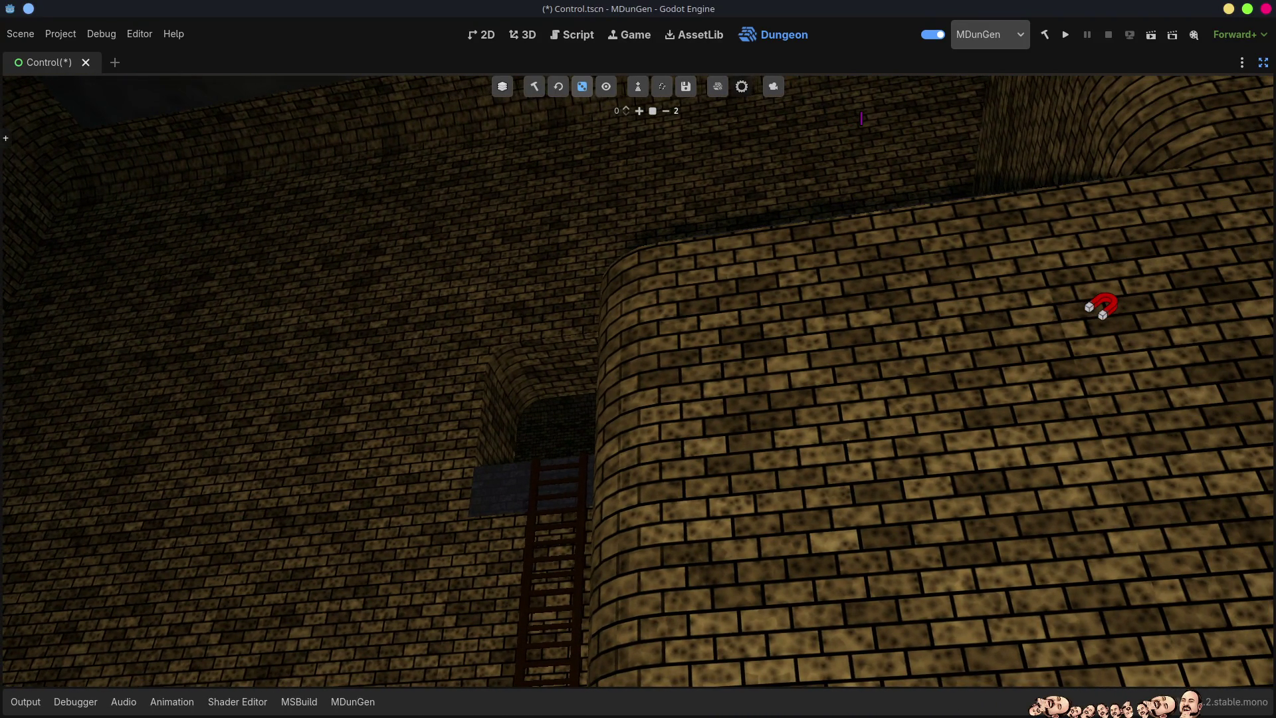
{"action": "scroll", "coordinate": [638, 378], "scroll_direction": "up", "scroll_amount": 10}
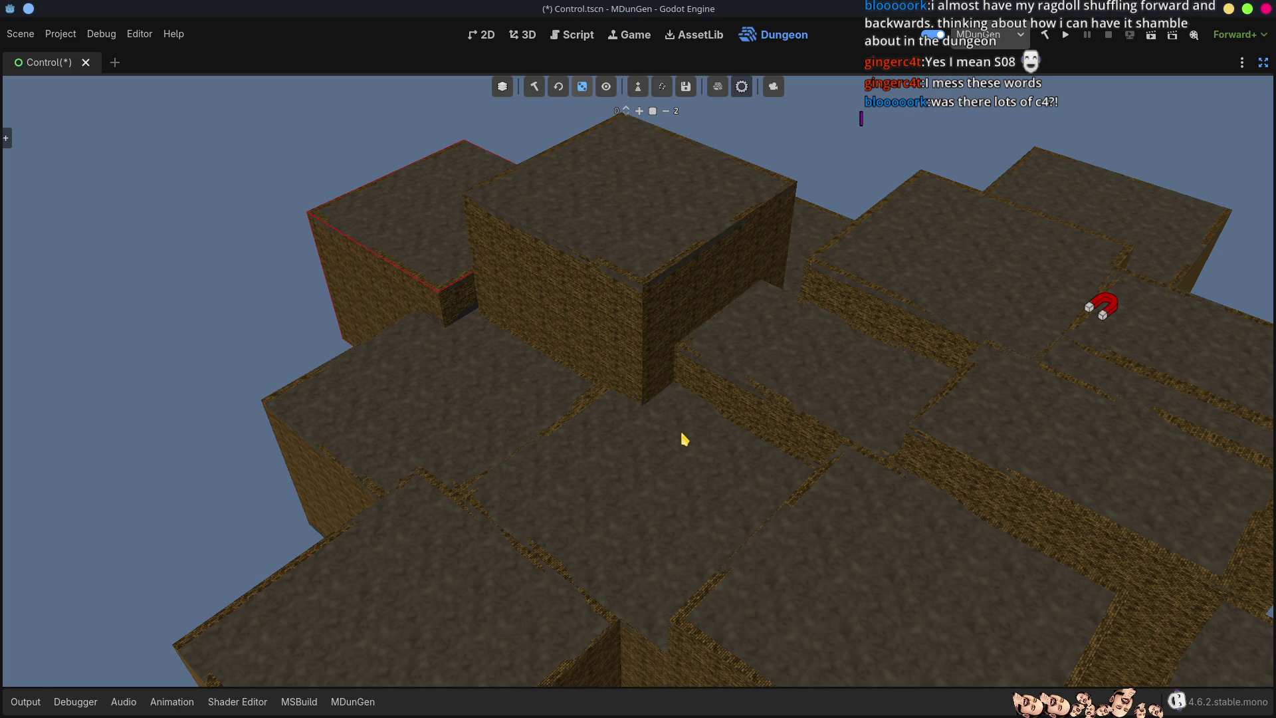
Fly around the dungeon blocks down toward the brick walls and save the Control scene
{"action": "right_click", "coordinate": [721, 387]}
{"action": "key", "text": "s"}
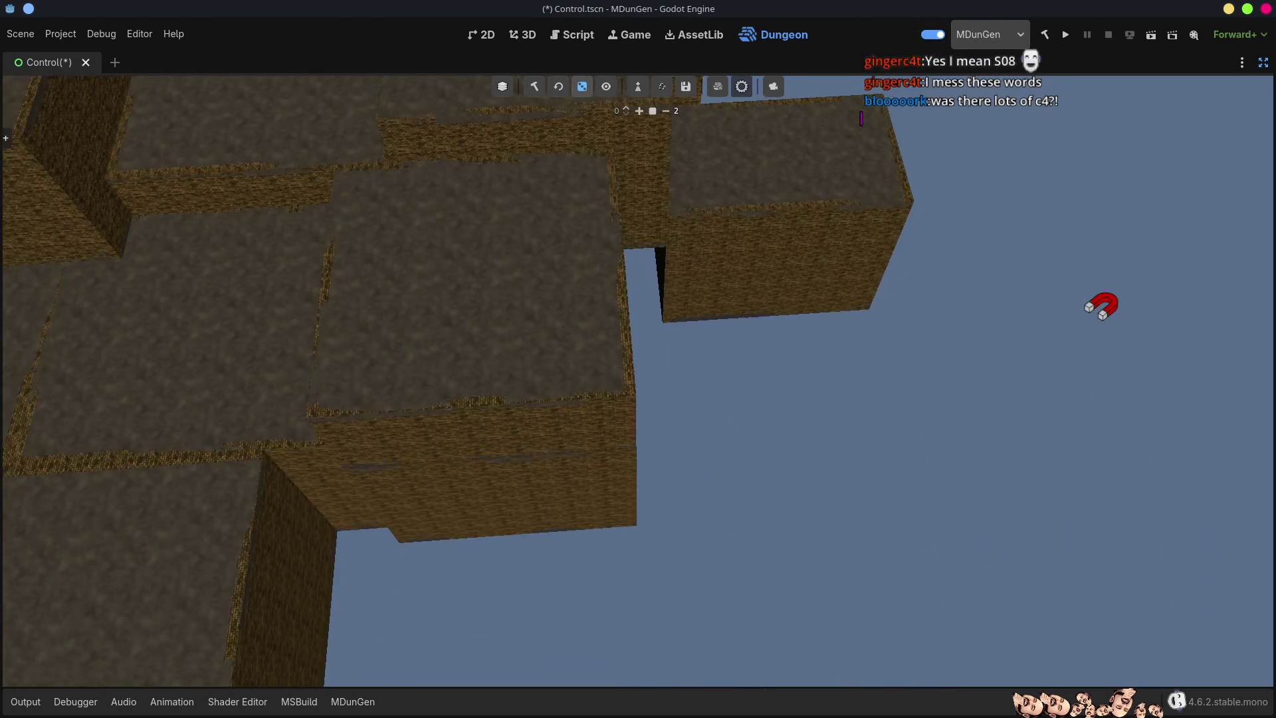
{"action": "key", "text": "w"}
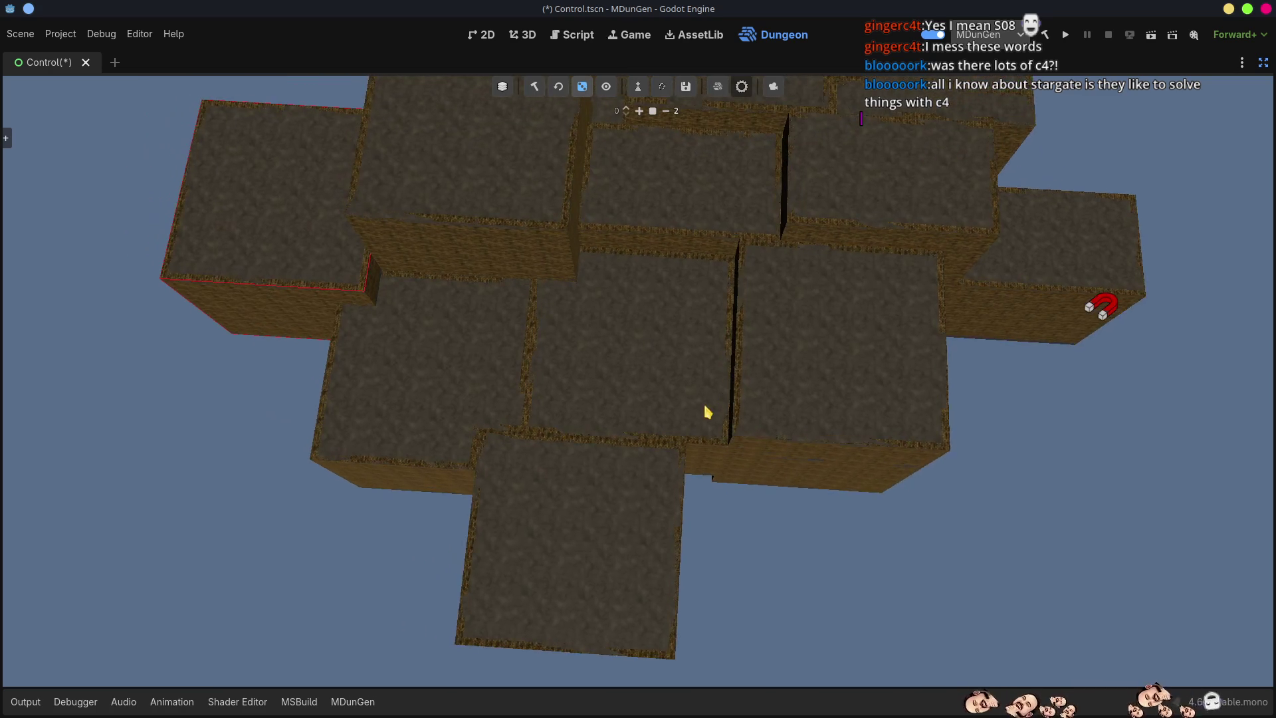
{"action": "key", "text": "w"}
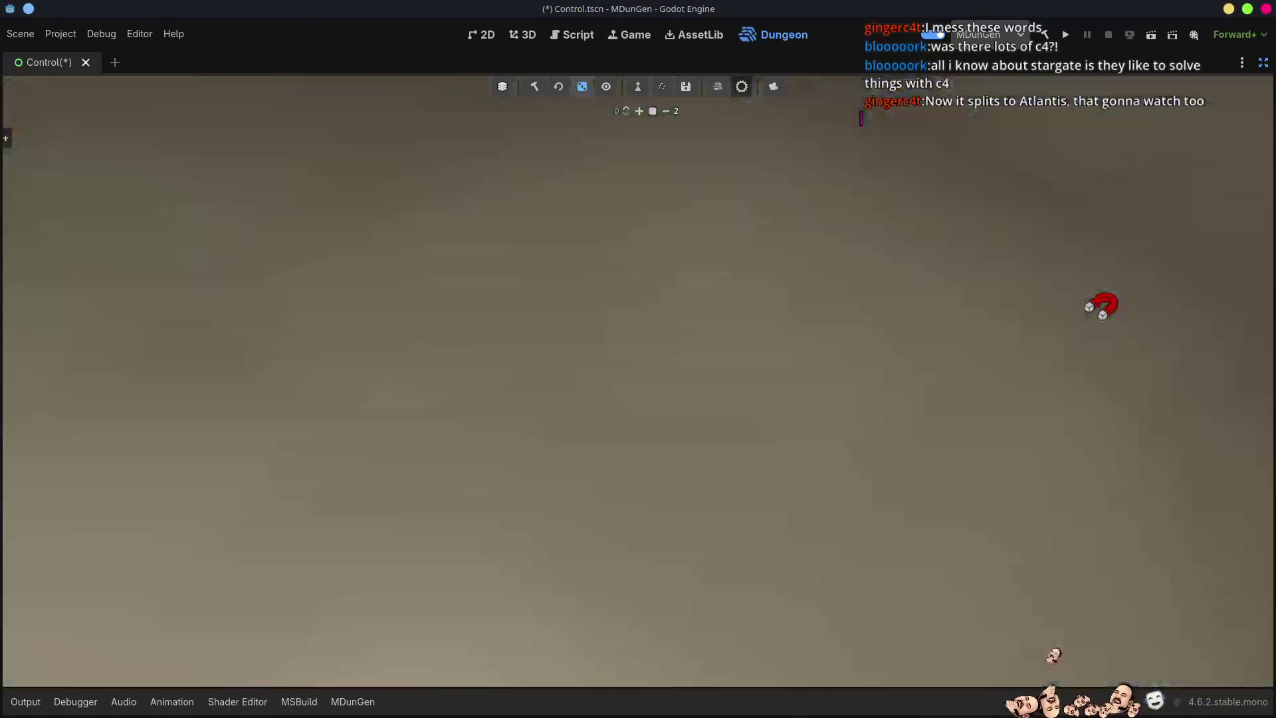
{"action": "key", "text": "ctrl+s"}
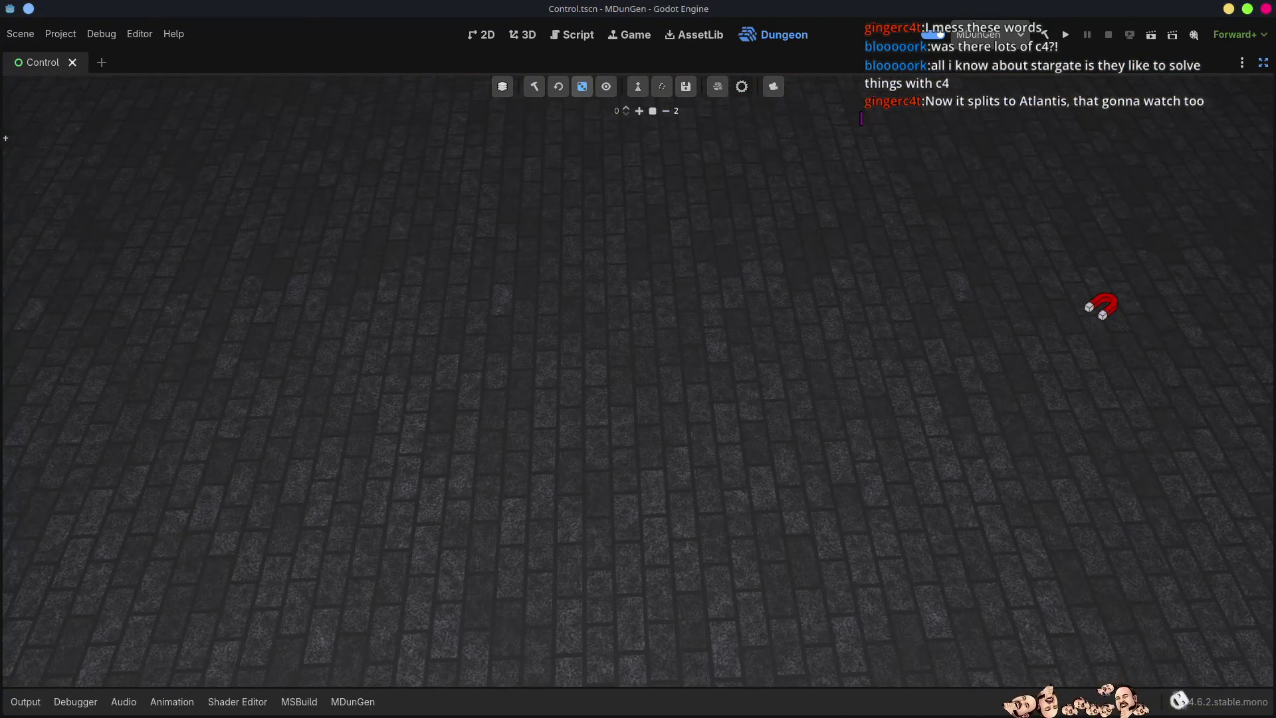
Pull the camera back above the dungeon and build and run the project
{"action": "key", "text": "s"}
{"action": "scroll", "coordinate": [638, 359], "scroll_direction": "up", "scroll_amount": 3}
{"action": "key", "text": "s"}
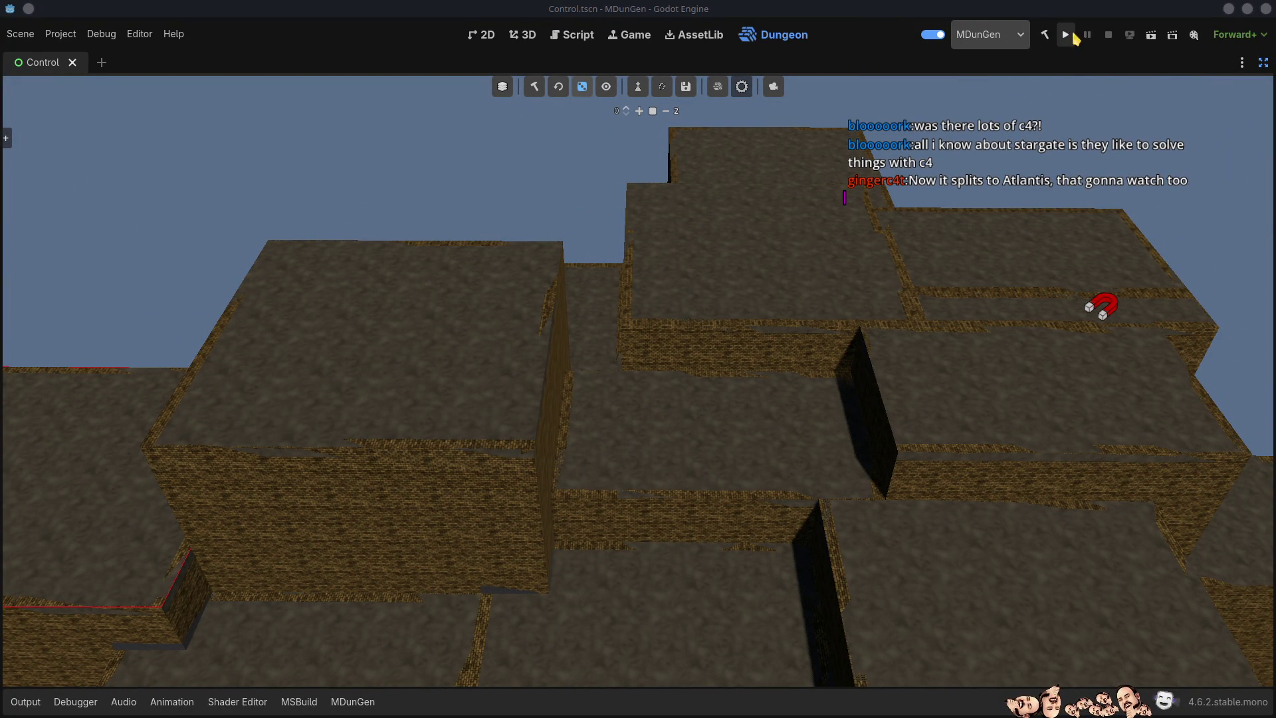
{"action": "left_click", "coordinate": [1065, 35]}
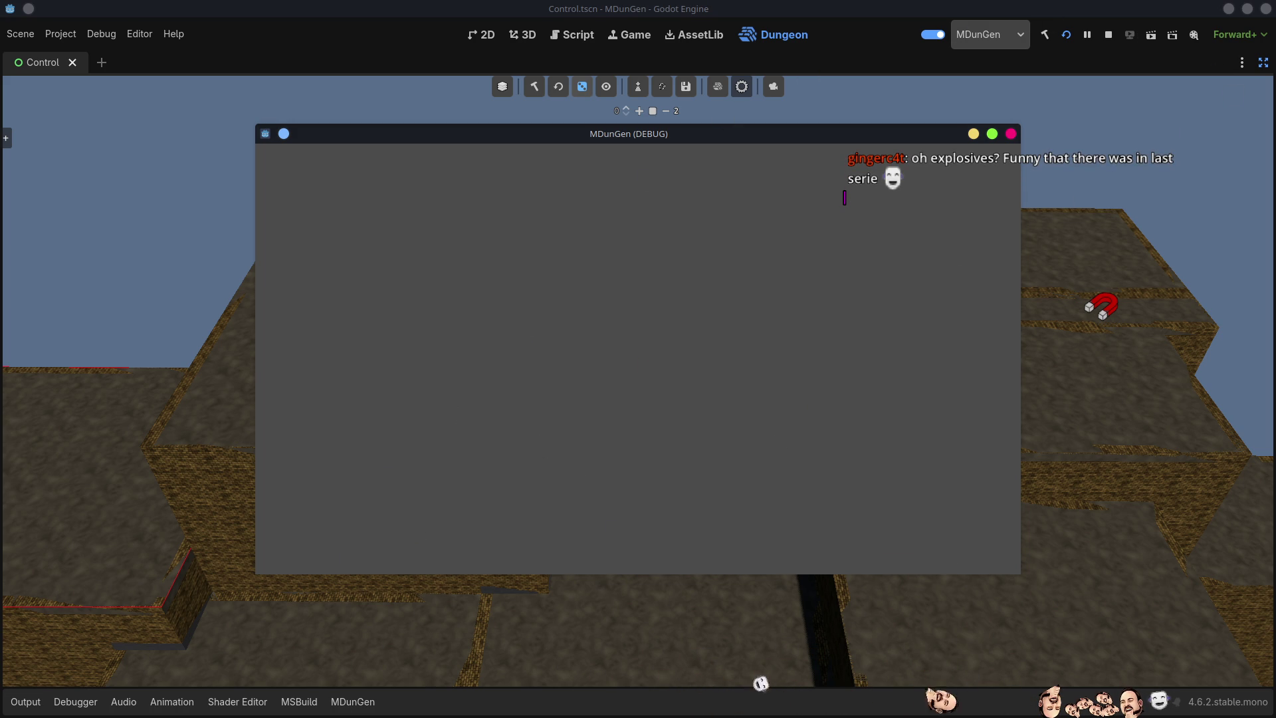
Stop the running MDunGen debug game window
{"action": "left_click", "coordinate": [1011, 133]}
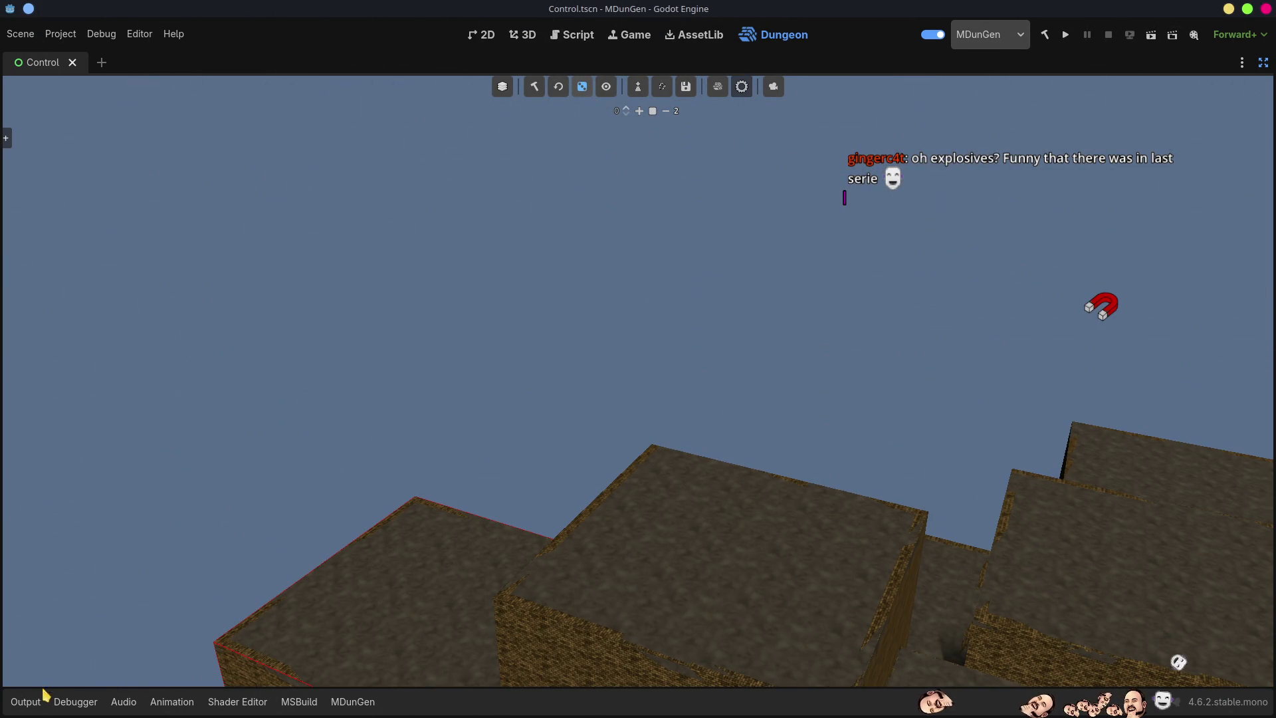
Clear the Output log, then look down and pull back over the whole dungeon block cluster
{"action": "left_click", "coordinate": [25, 701]}
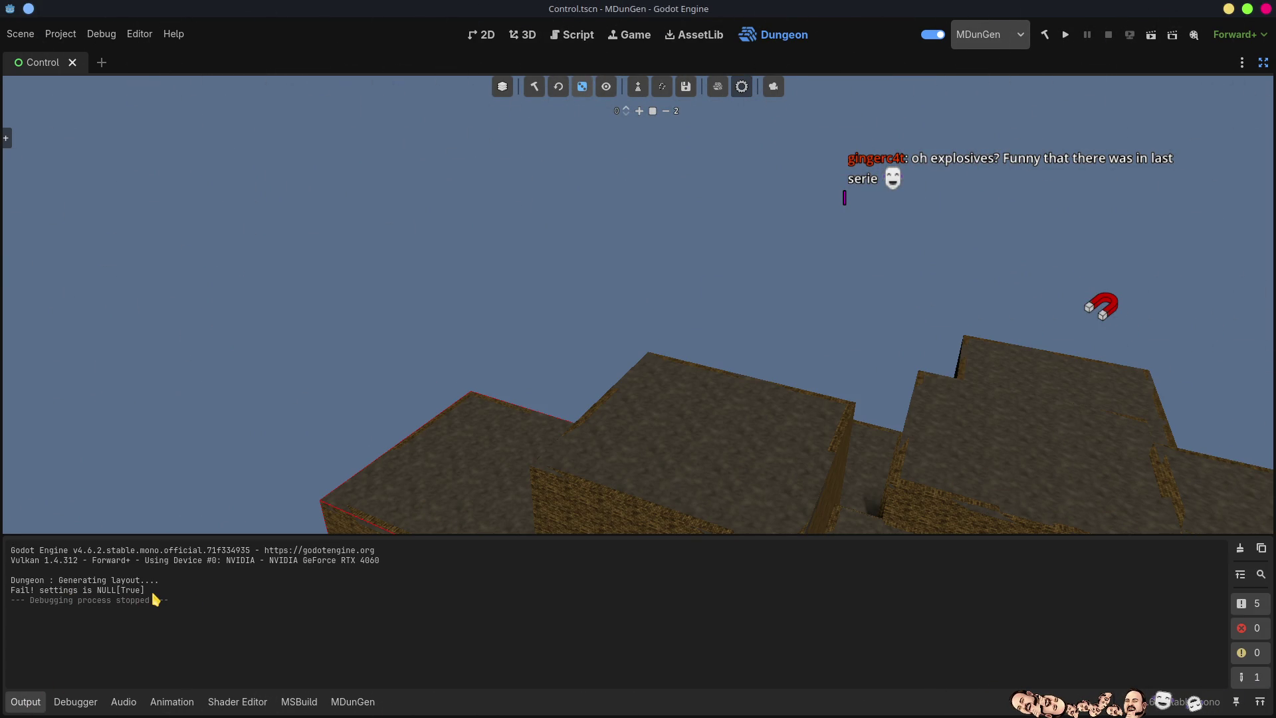
{"action": "left_click", "coordinate": [1241, 552]}
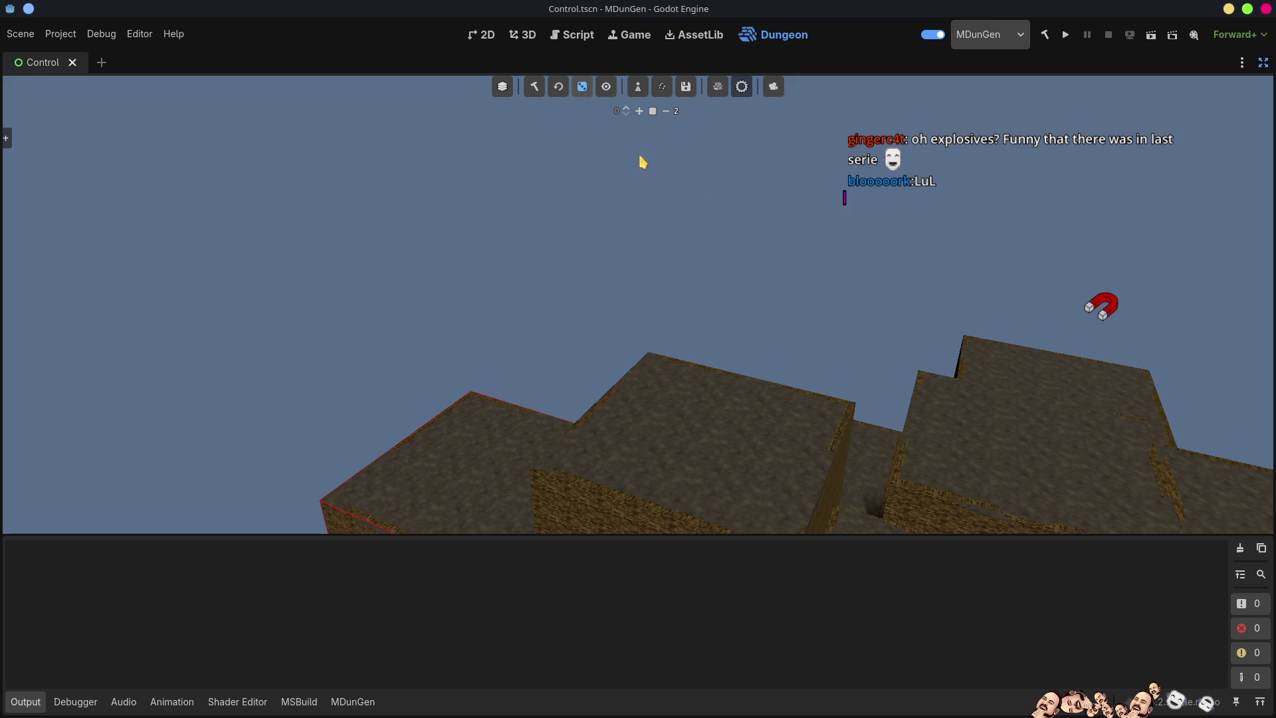
{"action": "left_click_drag", "start_coordinate": [641, 158], "coordinate": [641, 279]}
{"action": "scroll", "coordinate": [642, 279], "scroll_direction": "up", "scroll_amount": 3}
{"action": "key", "text": "s"}
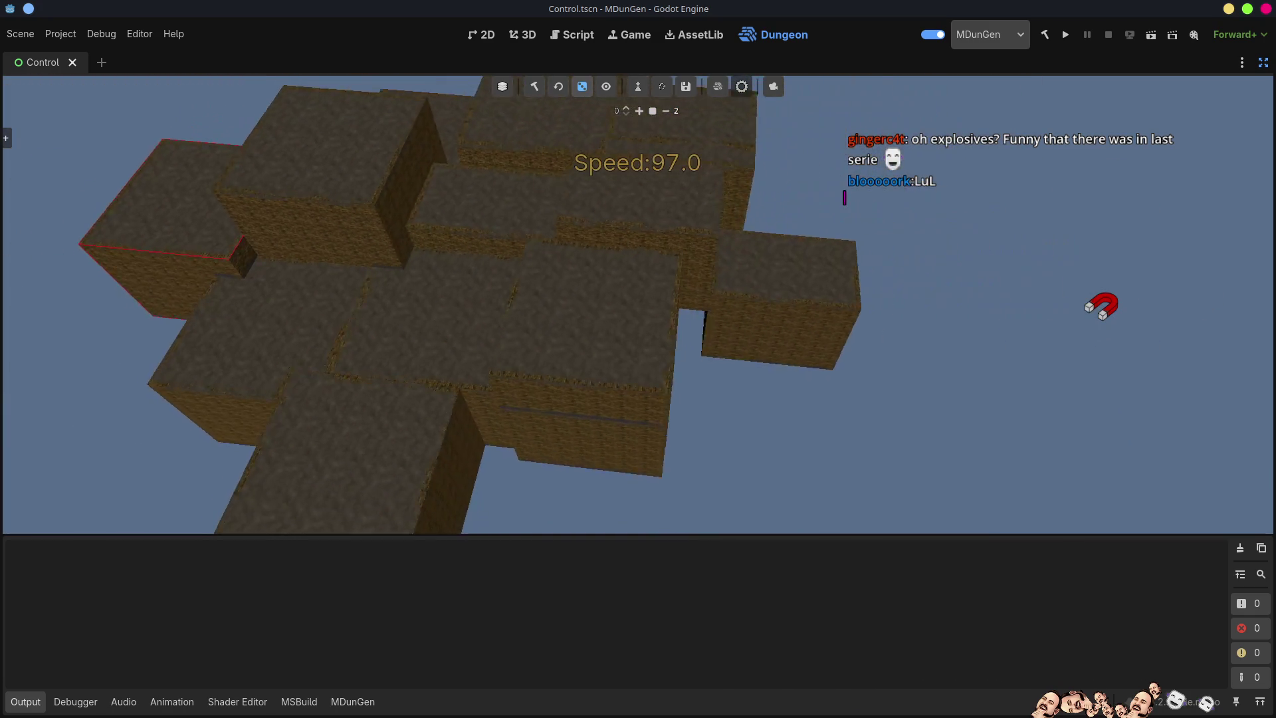
Export the generated dungeon as the Bloork.tscn scene in res:// and restore the side docks
{"action": "left_click", "coordinate": [686, 87]}
{"action": "left_click", "coordinate": [507, 490]}
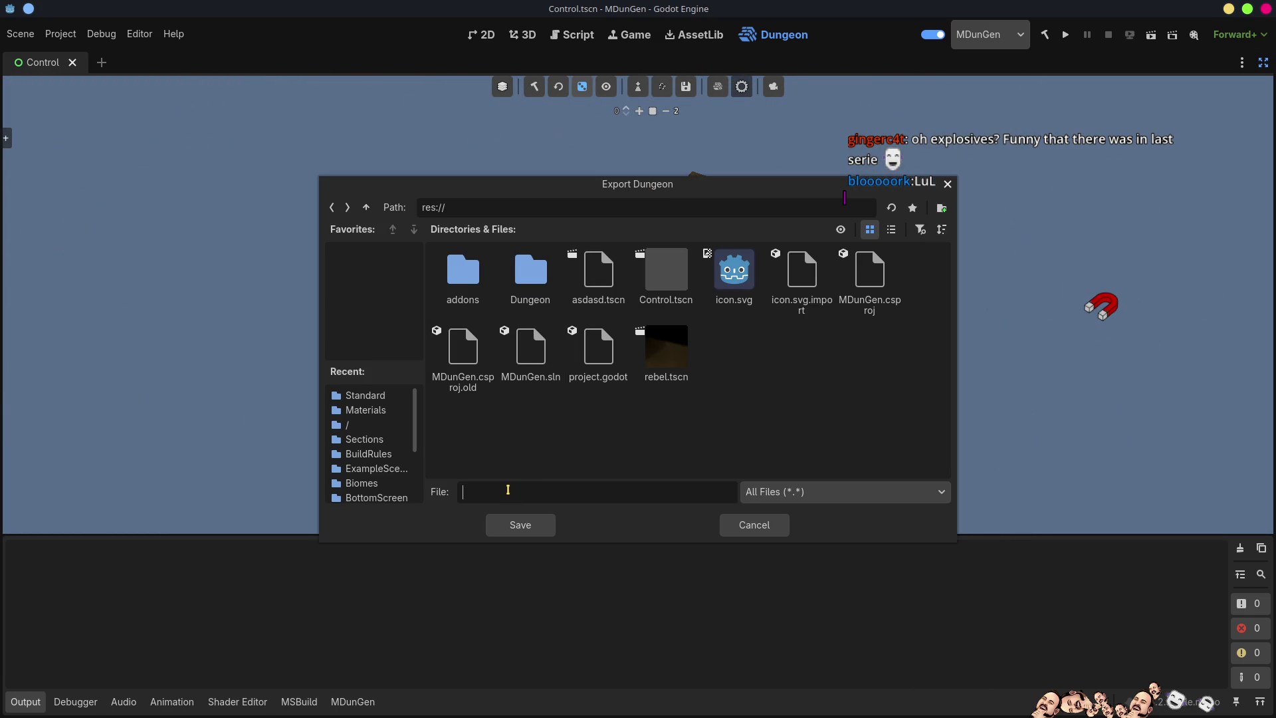
{"action": "type", "text": "Blo"}
{"action": "type", "text": "cks"}
{"action": "key", "text": "Return"}
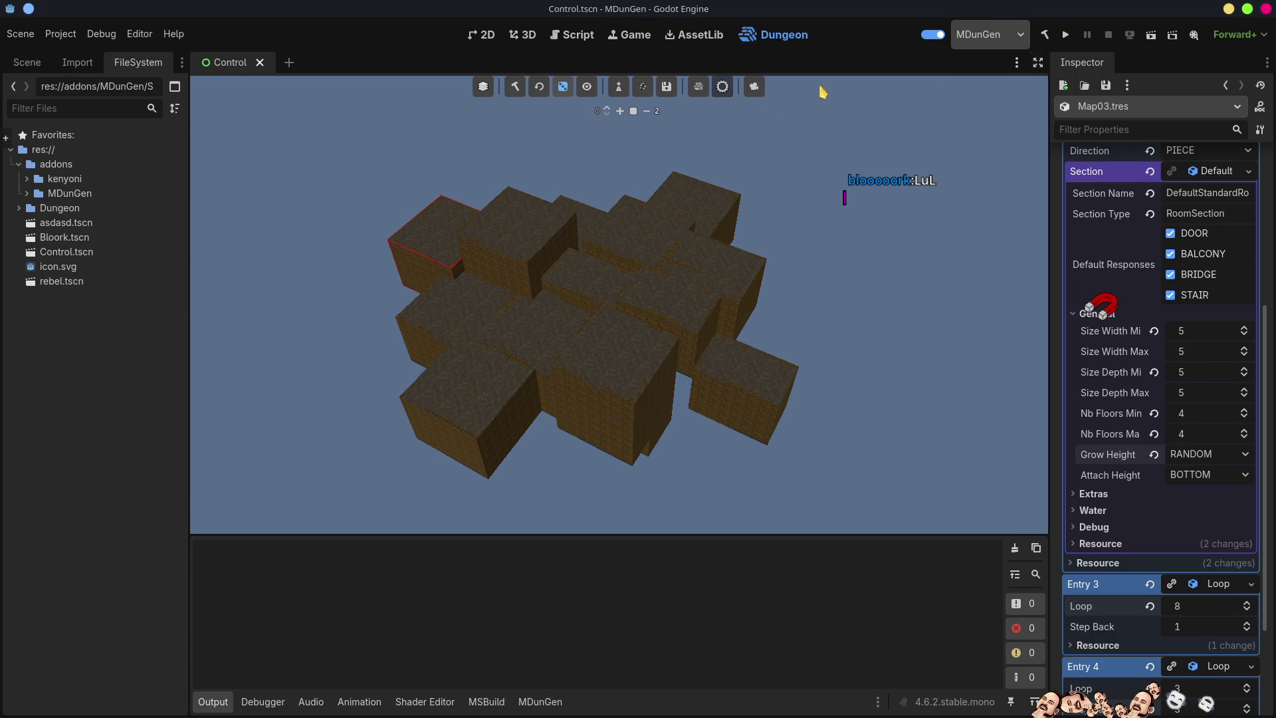
{"action": "left_click", "coordinate": [1263, 61]}
Open Bloork.tscn in the 3D editor and fly through the corridor archway into the open room
{"action": "left_click", "coordinate": [62, 239]}
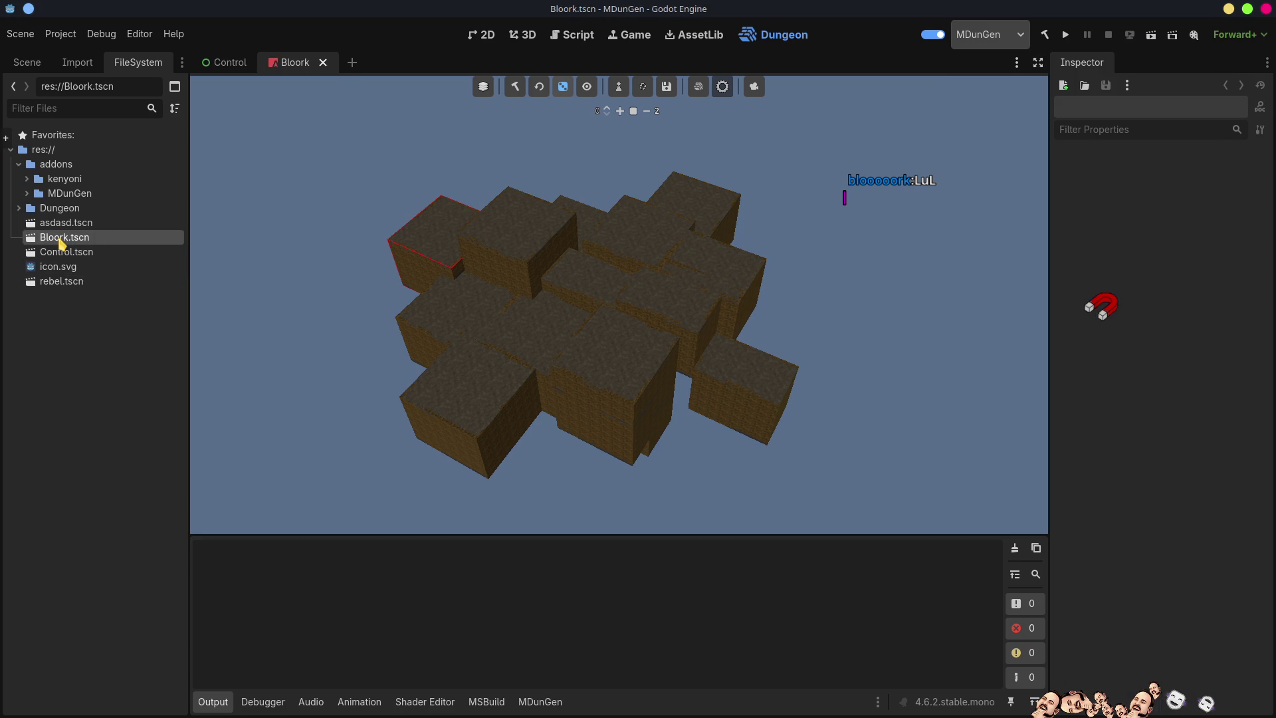
{"action": "left_click", "coordinate": [529, 35]}
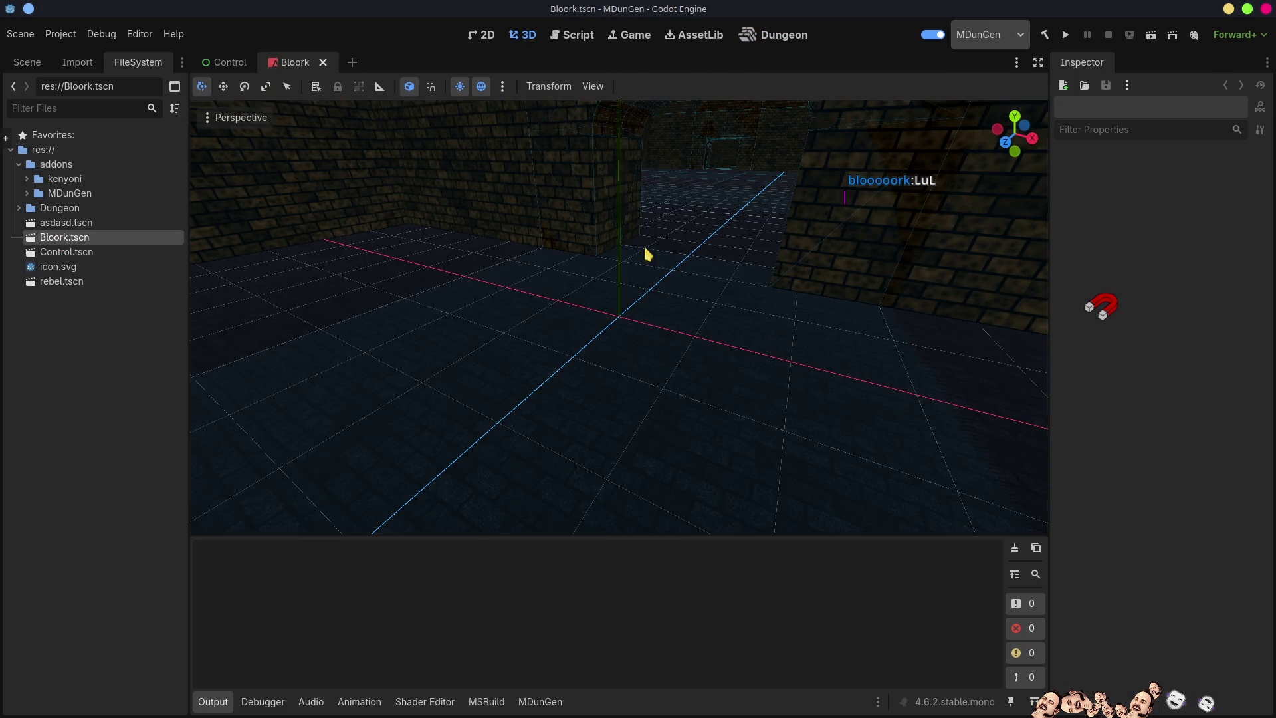
{"action": "scroll", "coordinate": [618, 317], "scroll_direction": "up", "scroll_amount": 10}
{"action": "key", "text": "w"}
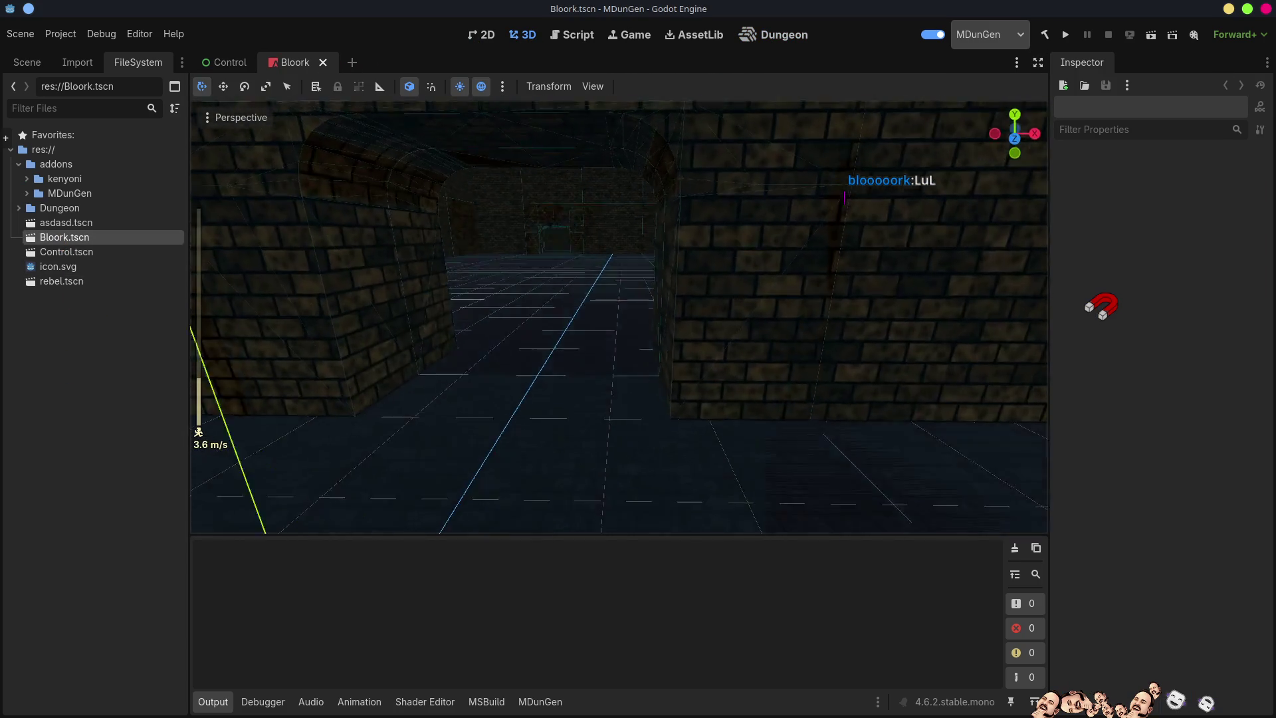
{"action": "key", "text": "w"}
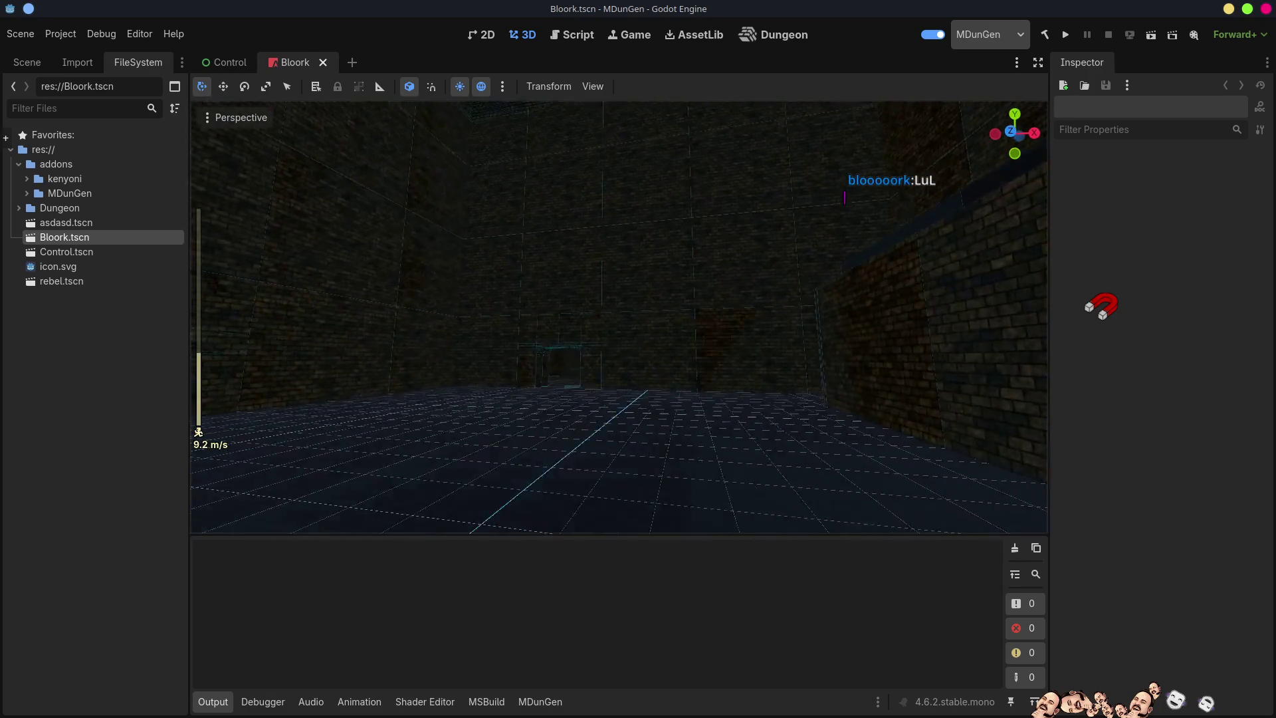
{"action": "key", "text": "w"}
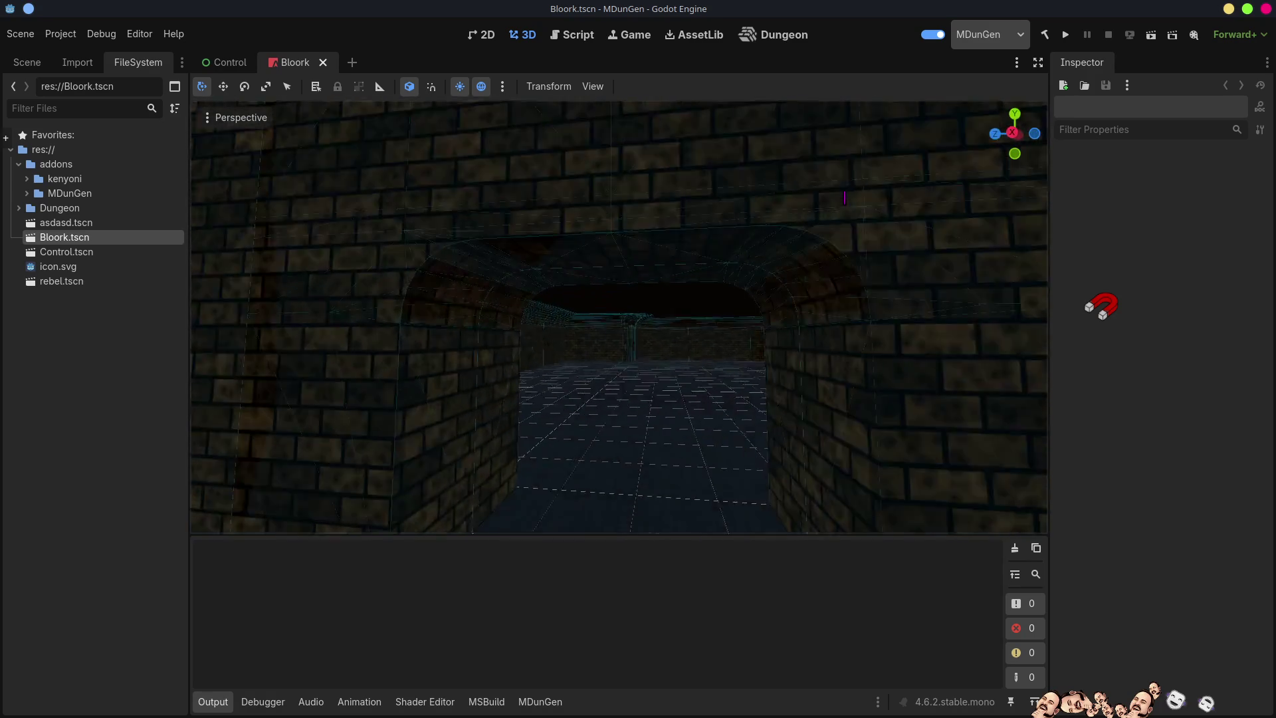
{"action": "key", "text": "w"}
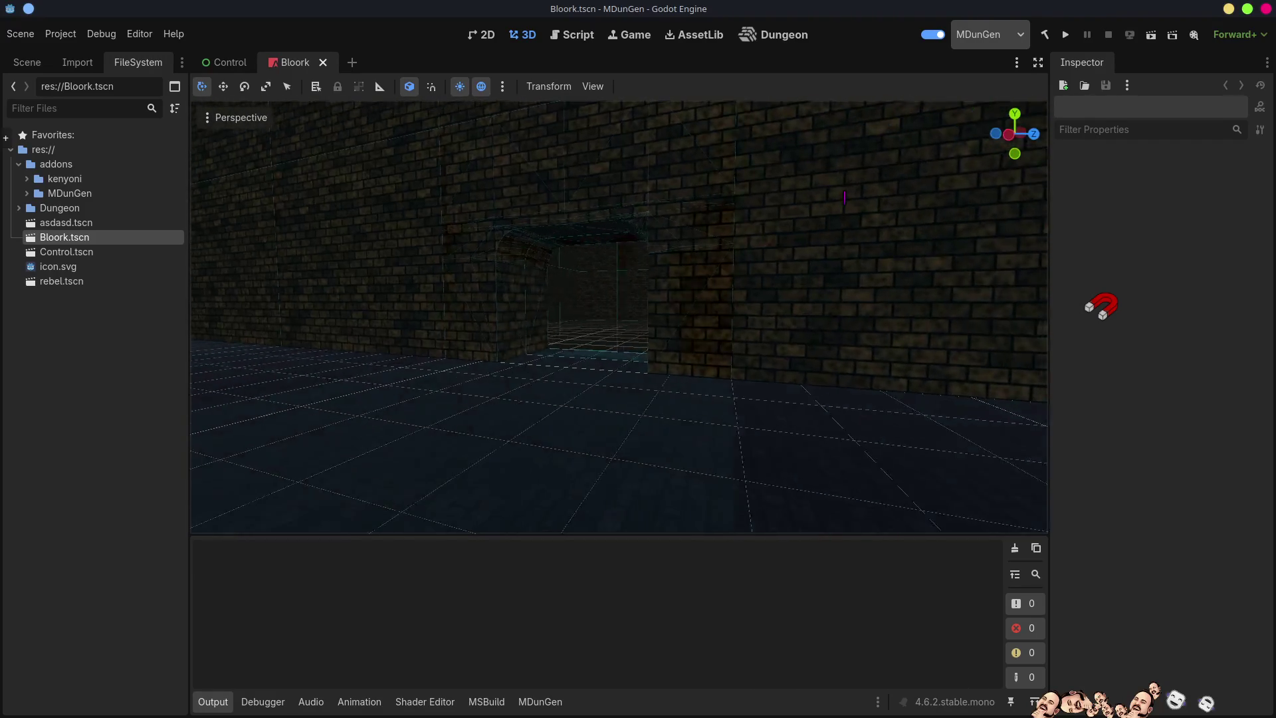
Fly on through the doorway and corridor into the next room, then select the W-EAST node
{"action": "key", "text": "w"}
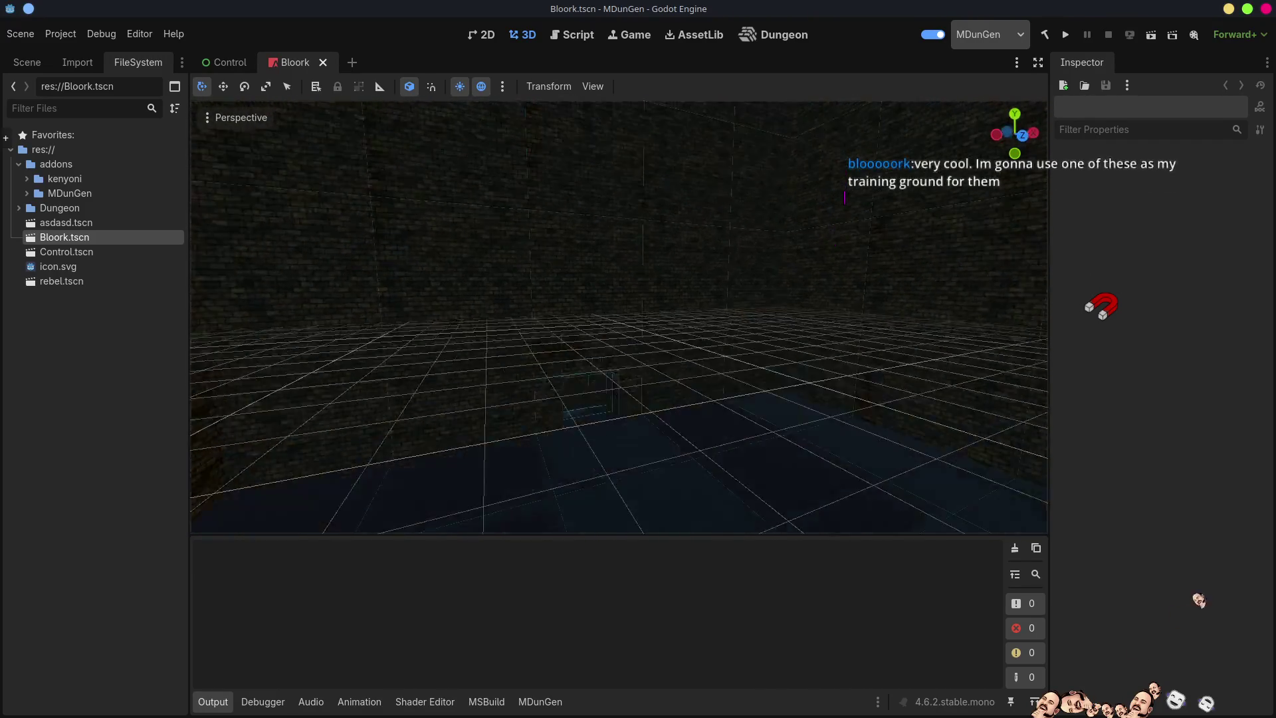
{"action": "key", "text": "w"}
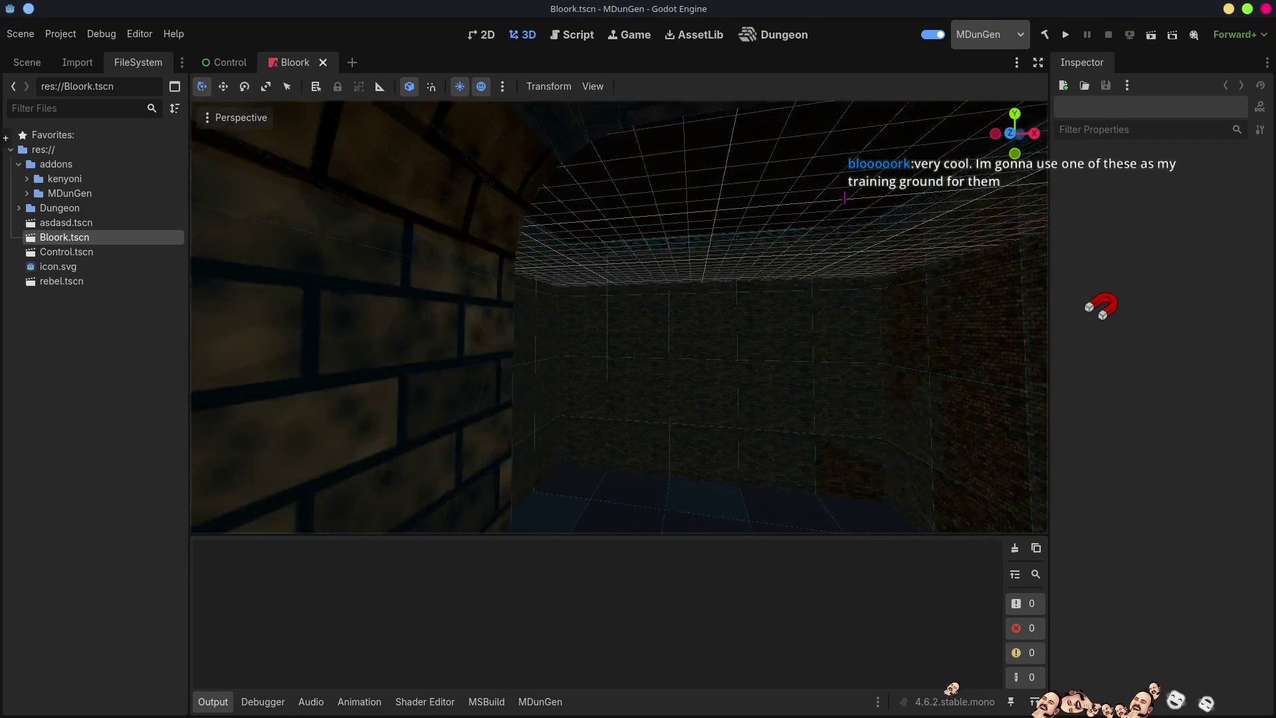
{"action": "key", "text": "w"}
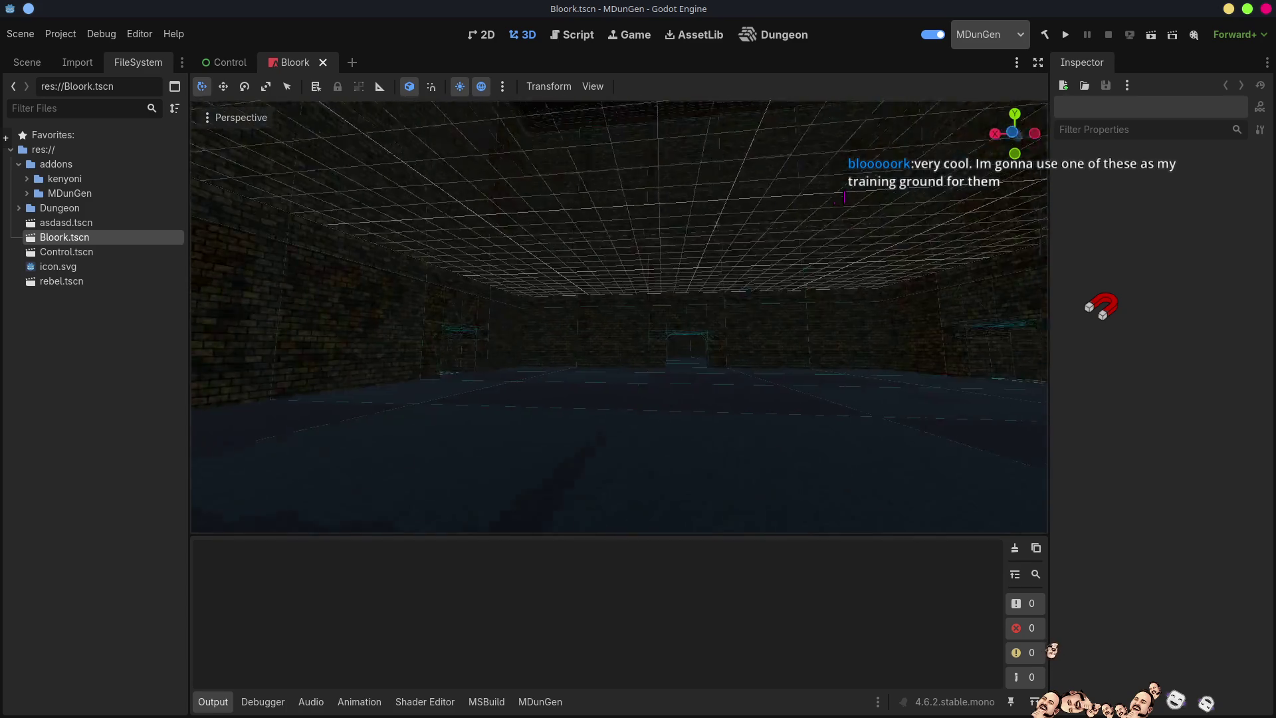
{"action": "key", "text": "w"}
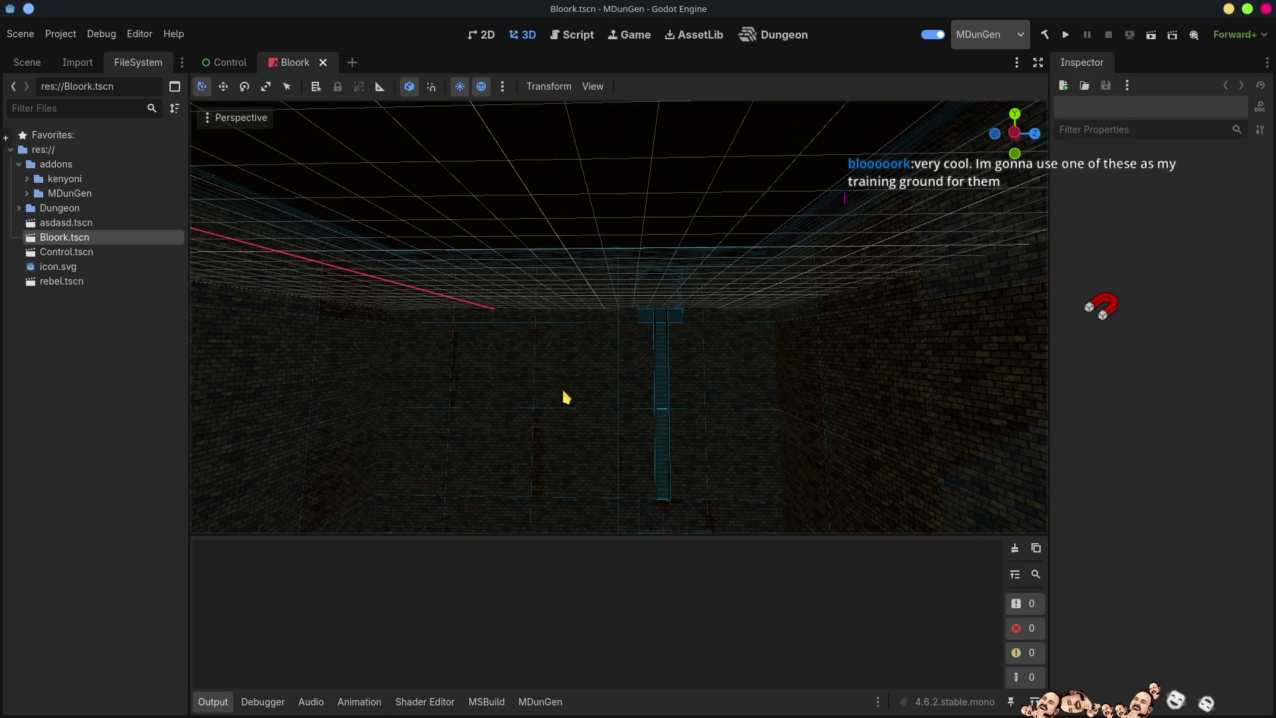
{"action": "left_click", "coordinate": [502, 386]}
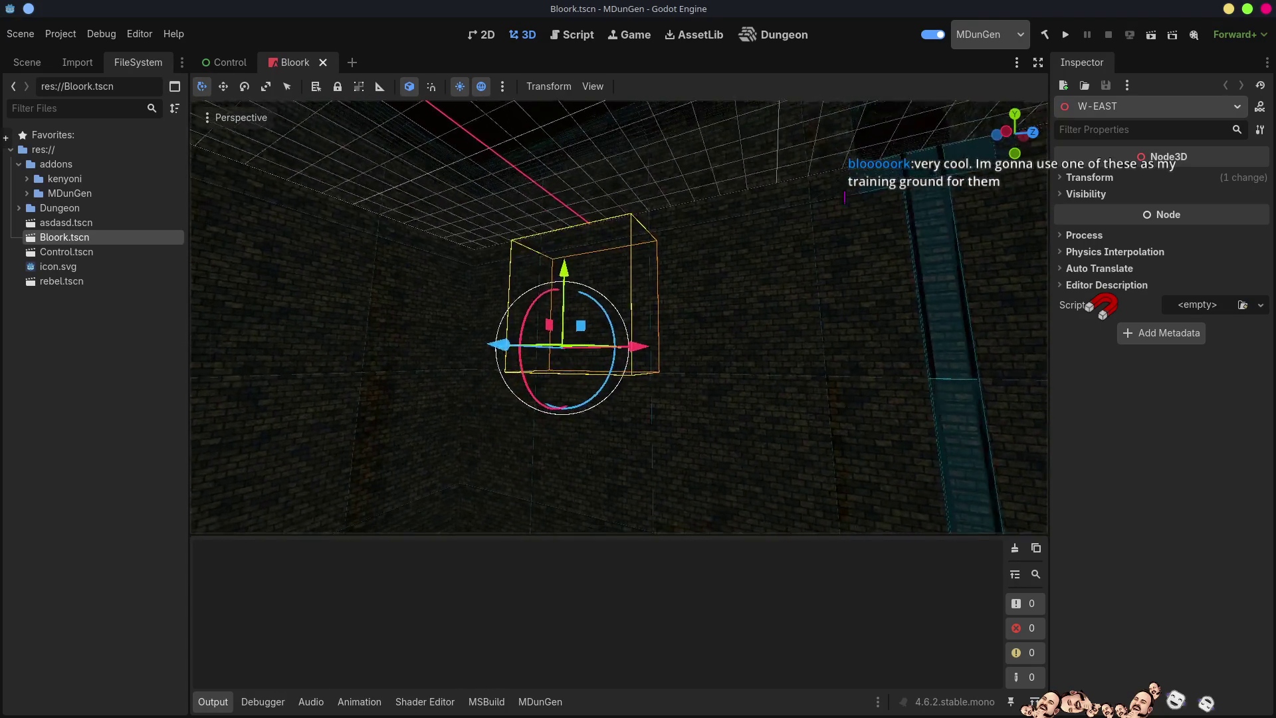
{"action": "left_click", "coordinate": [252, 119]}
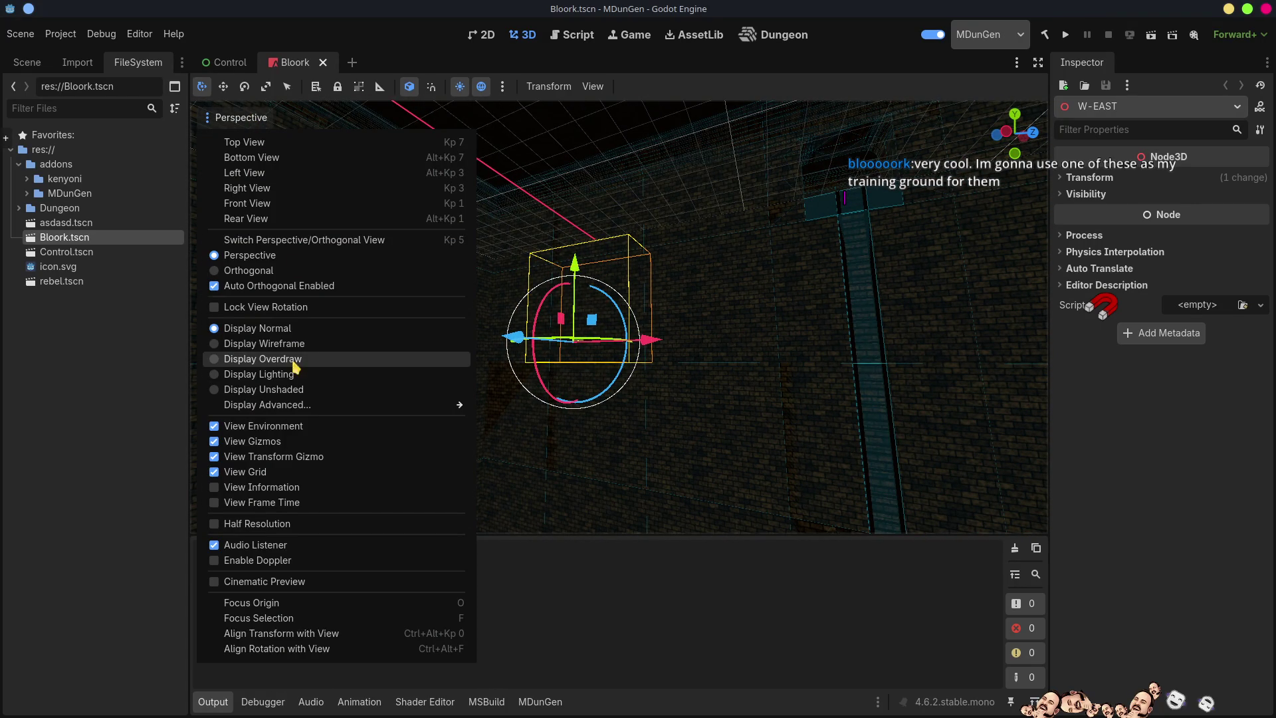
{"action": "left_click", "coordinate": [37, 456]}
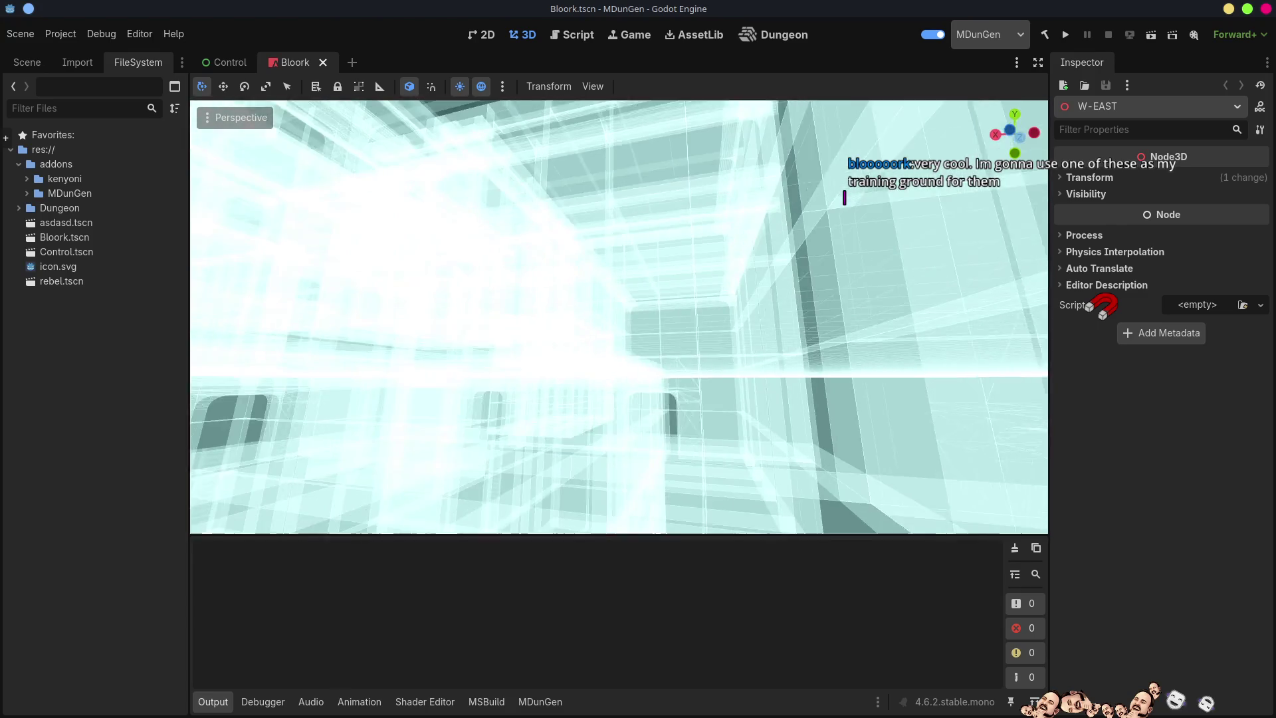
{"action": "key", "text": "w"}
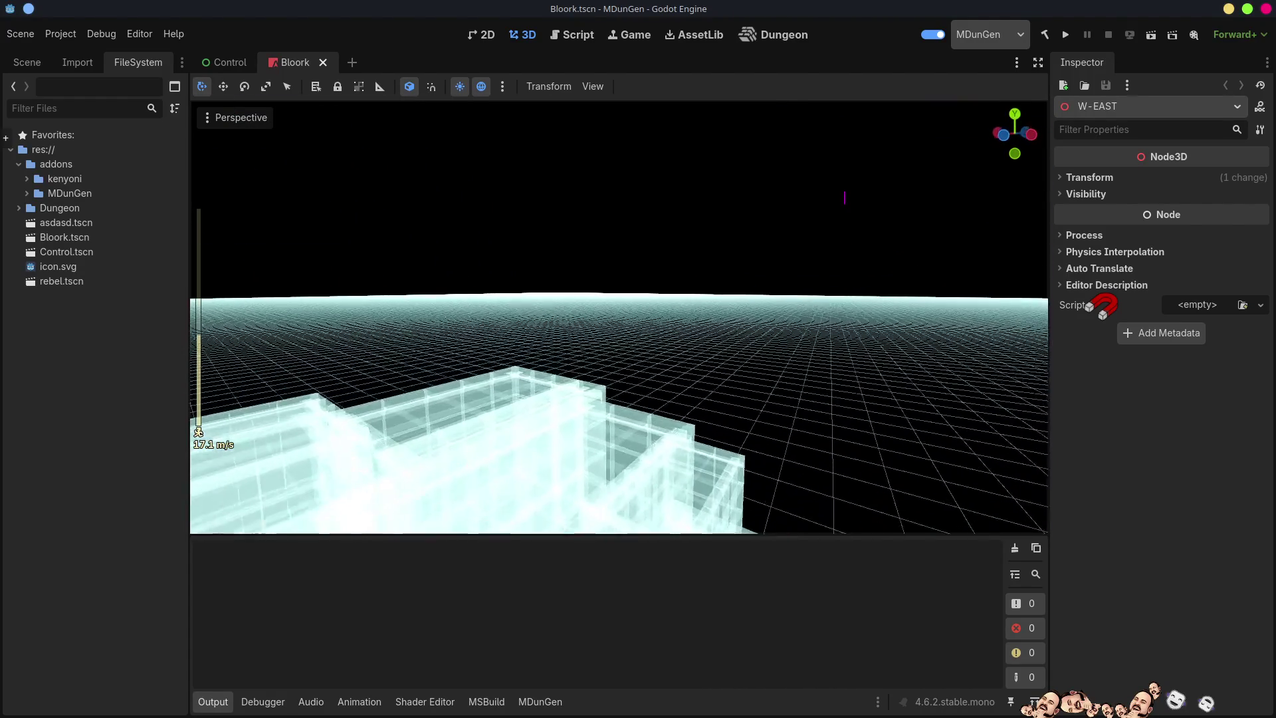
{"action": "key", "text": "s"}
{"action": "key", "text": "w"}
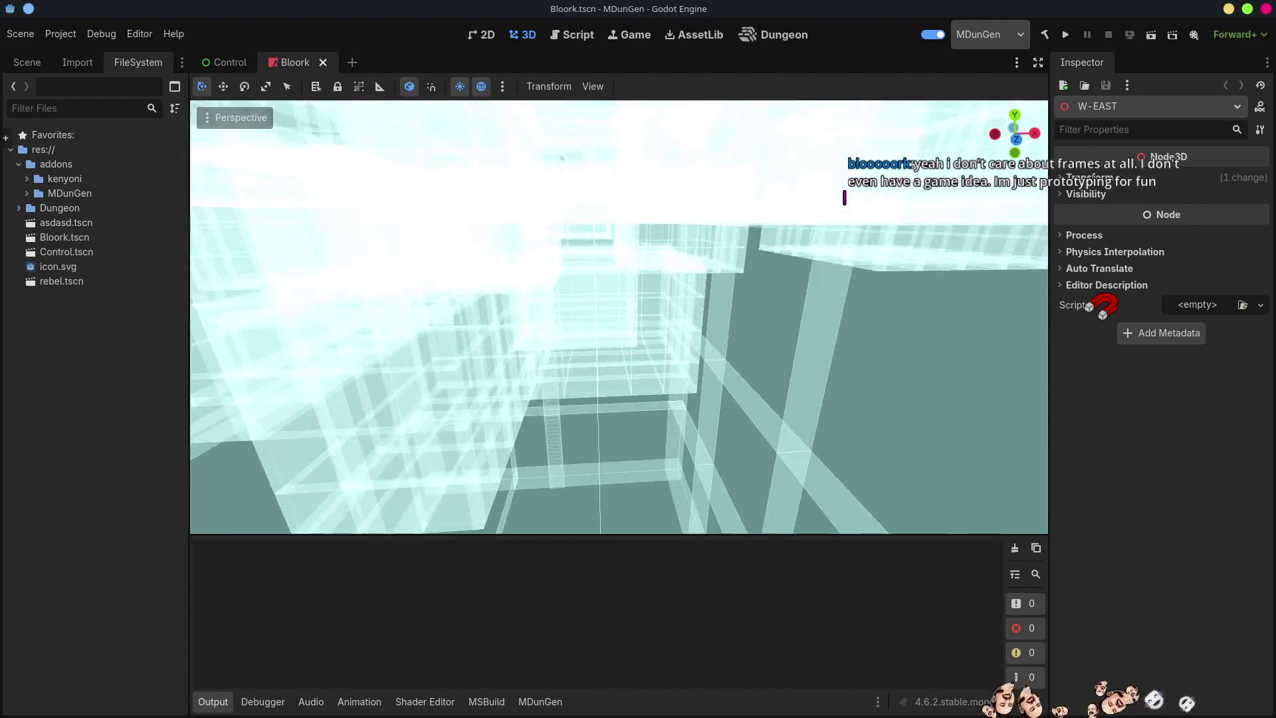
{"action": "key", "text": "w"}
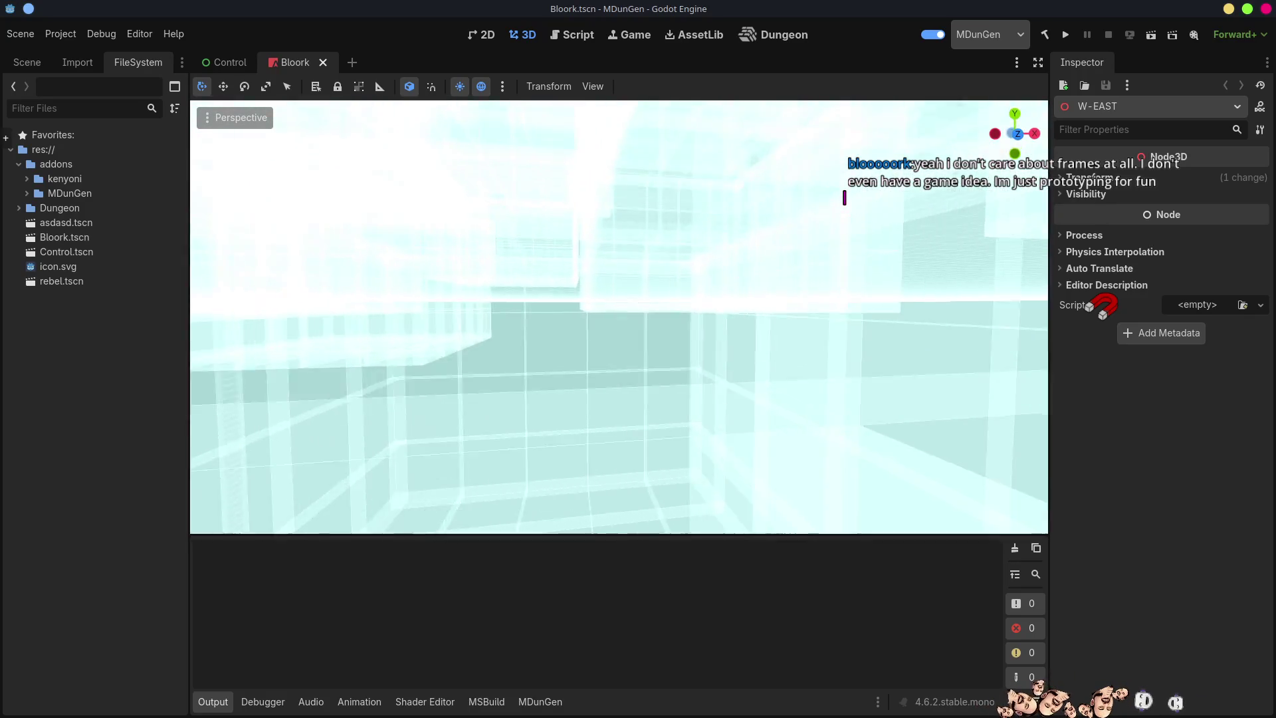
{"action": "key", "text": "w"}
{"action": "key", "text": "w"}
{"action": "key", "text": "w"}
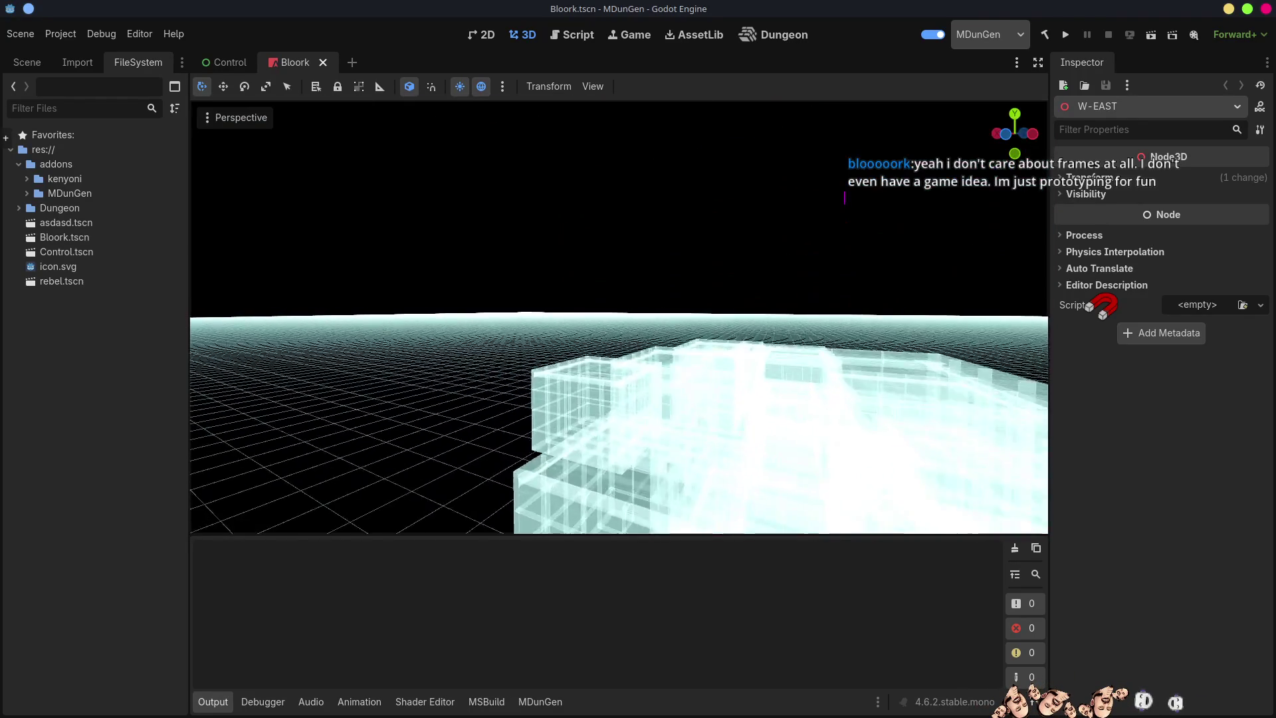
{"action": "key", "text": "w"}
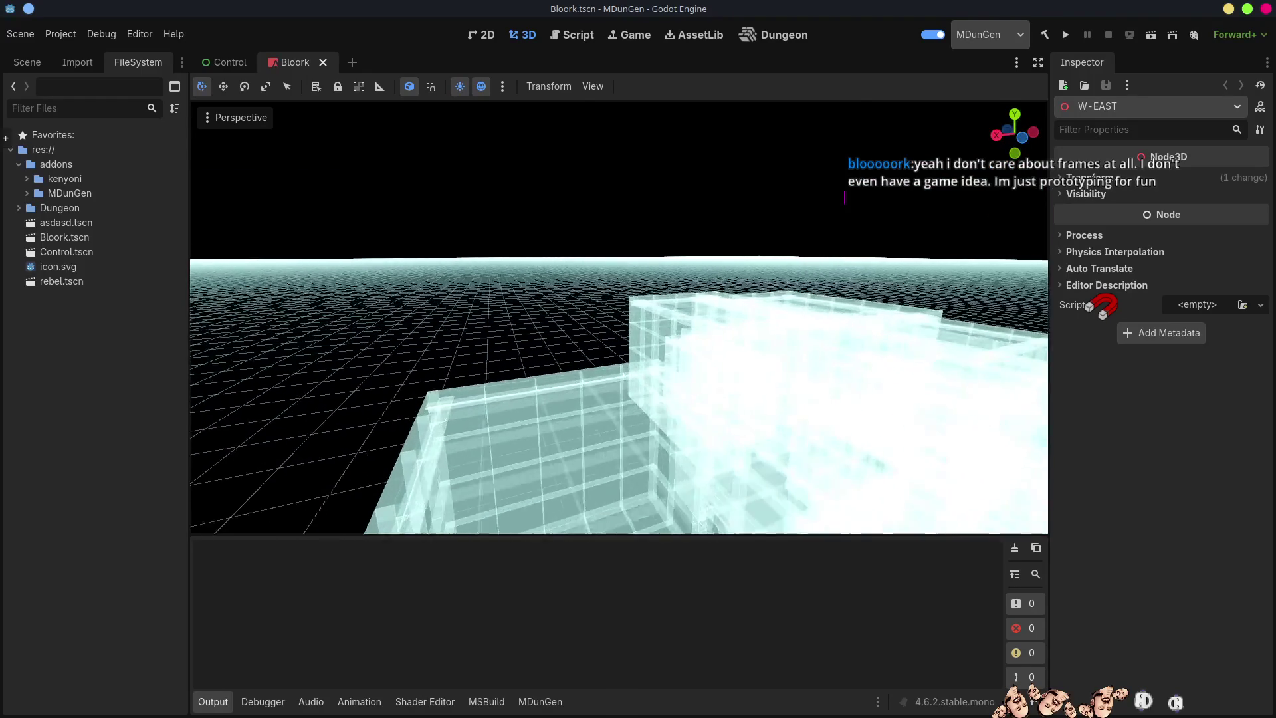
{"action": "key", "text": "w"}
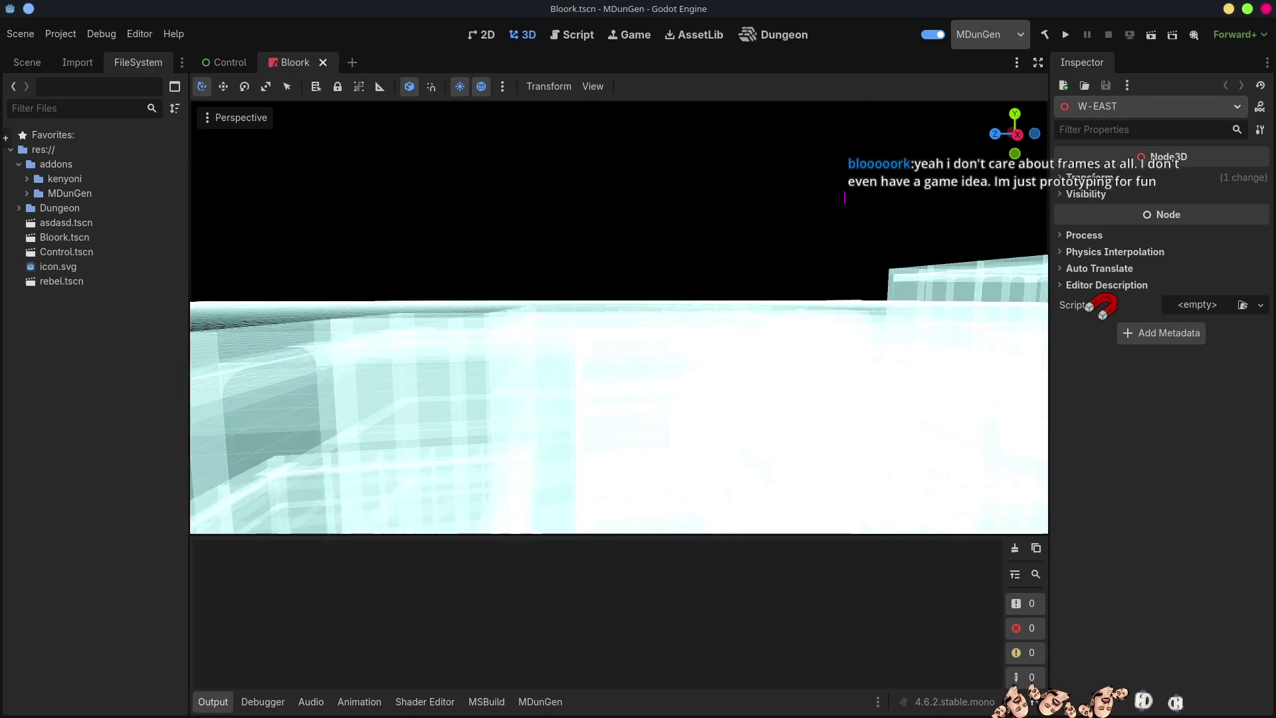
{"action": "key", "text": "w"}
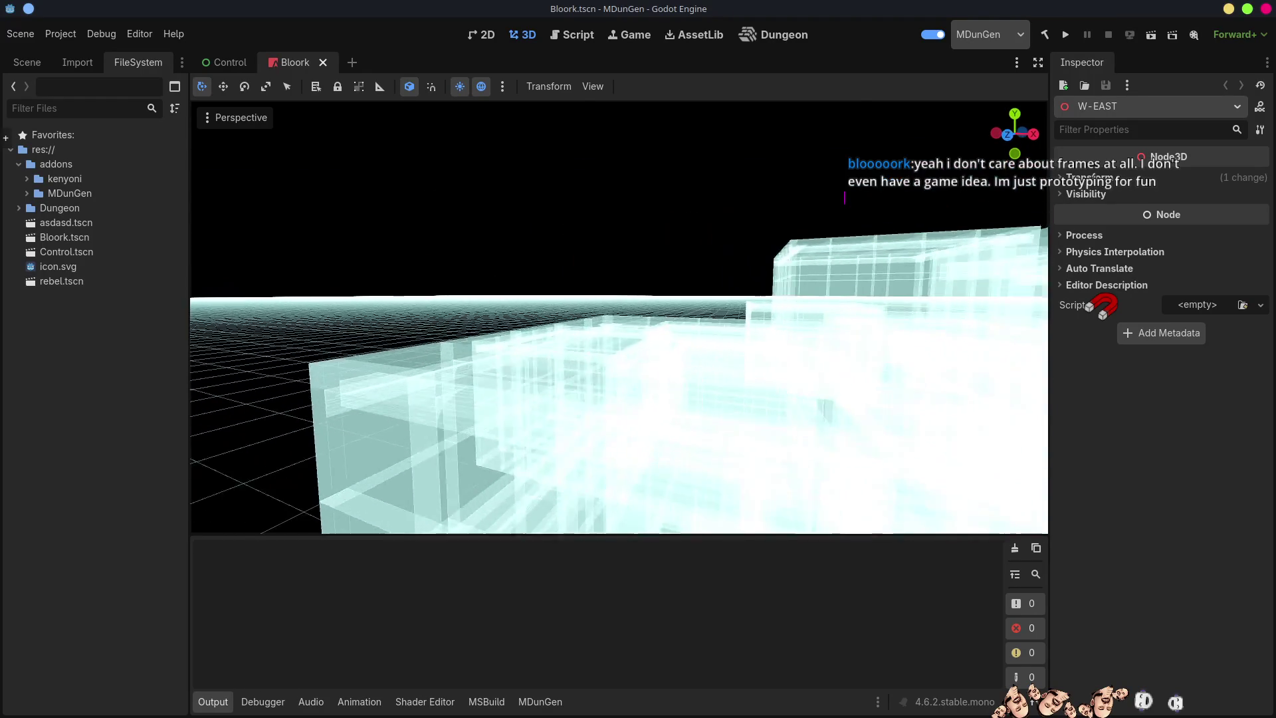
{"action": "key", "text": "e"}
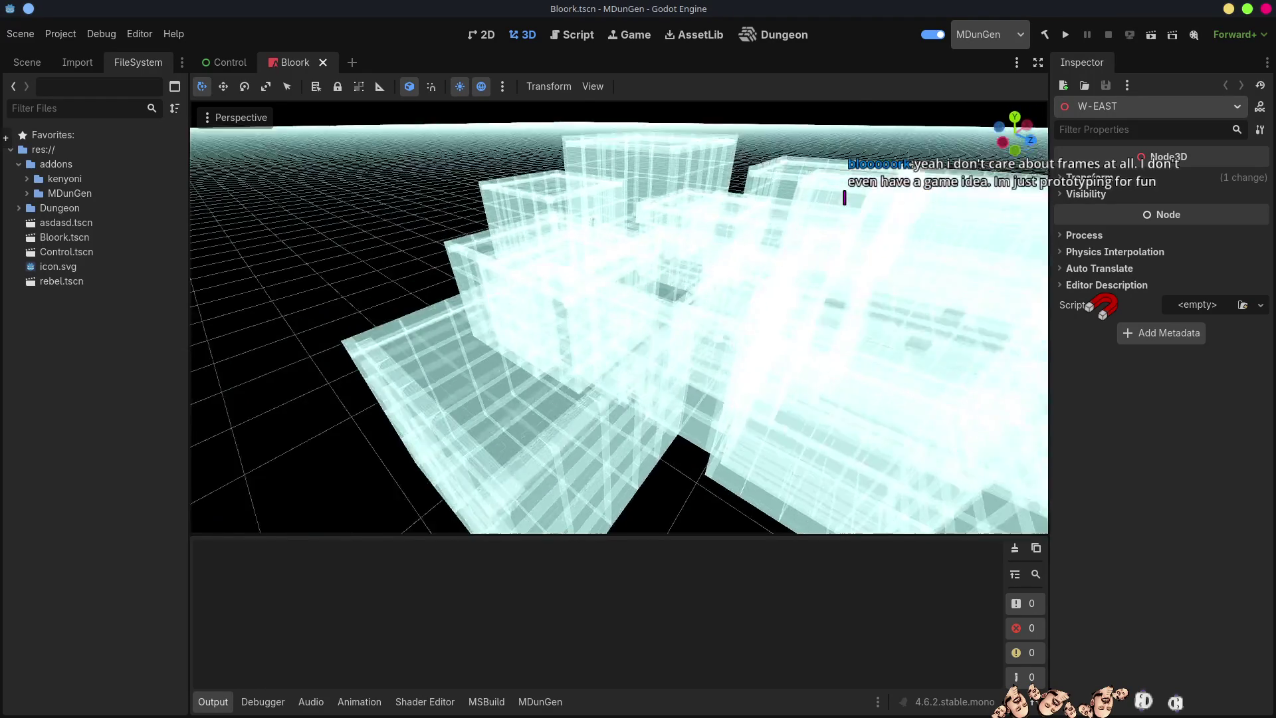
{"action": "key", "text": "e"}
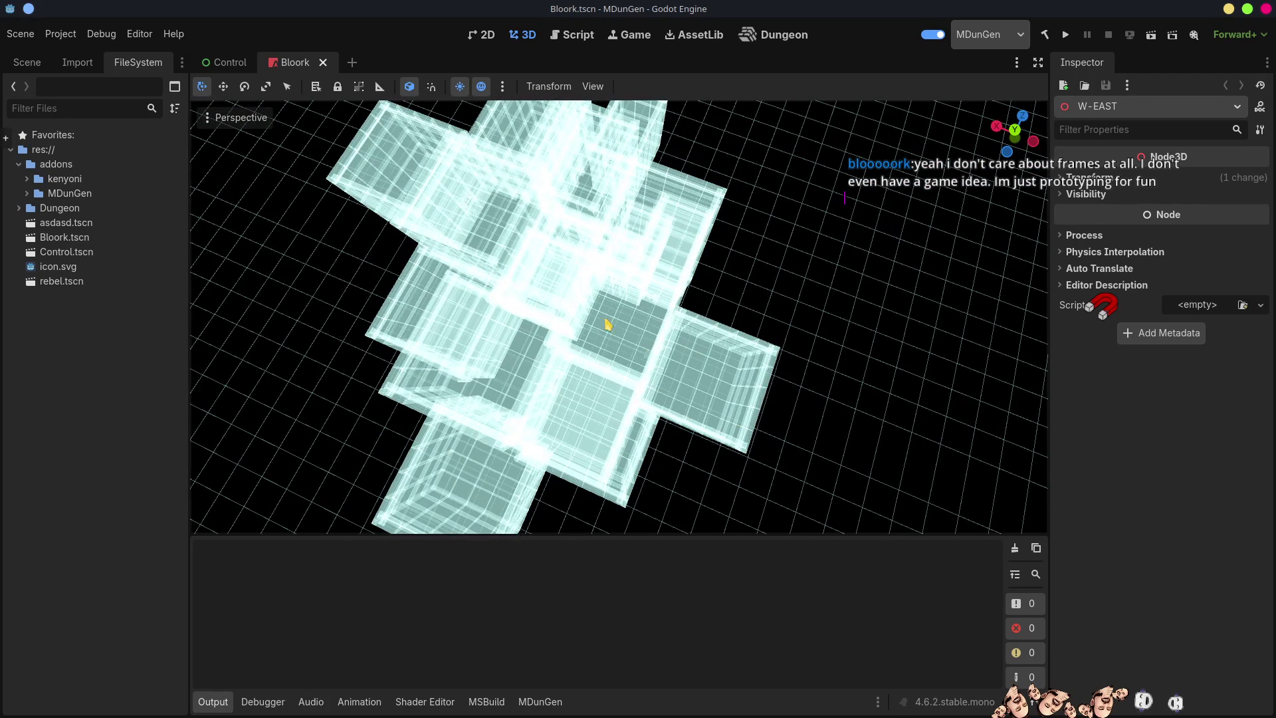
Select then deselect the C-WEST room block, and orbit around the dungeon's interlocking blocks
{"action": "left_click", "coordinate": [701, 380]}
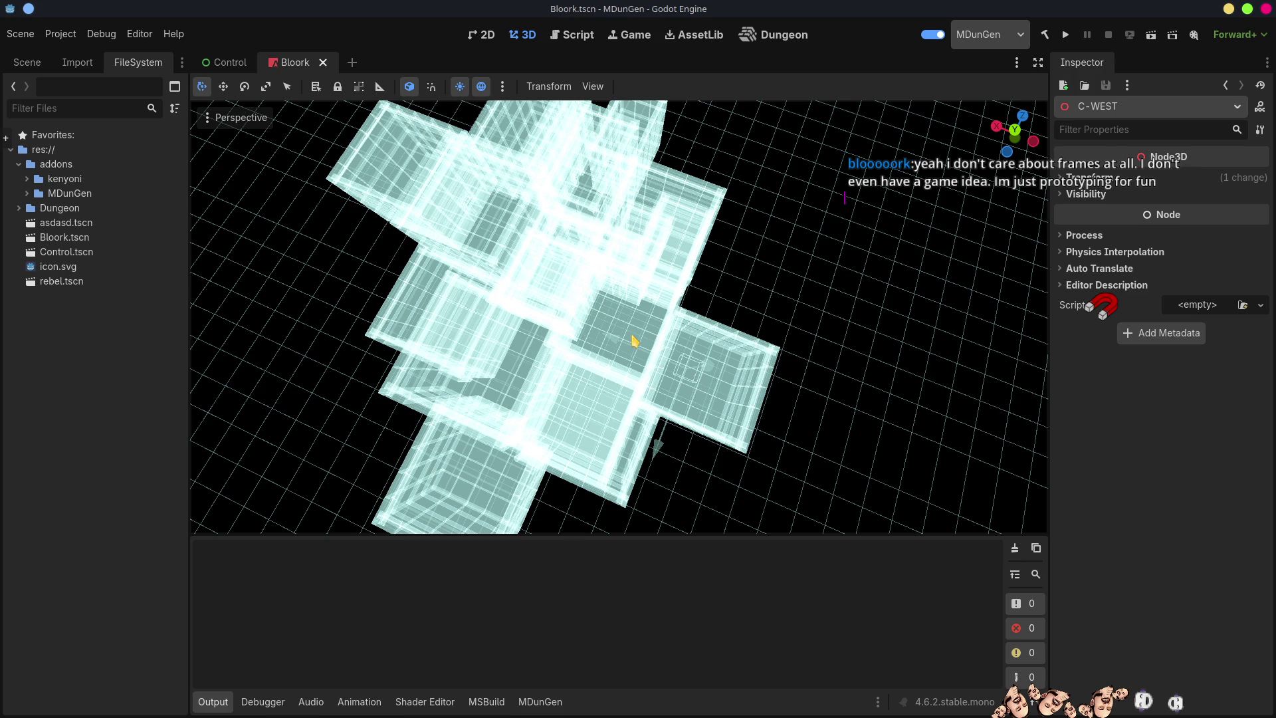
{"action": "left_click", "coordinate": [616, 397]}
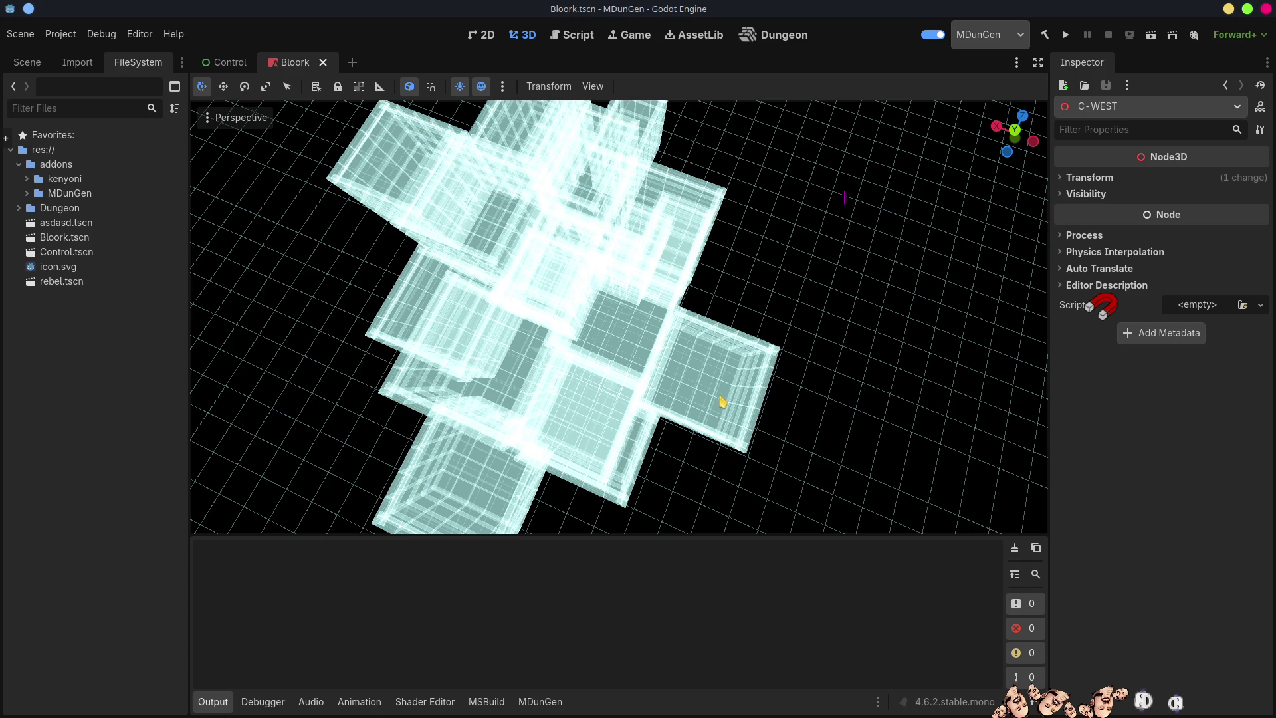
{"action": "left_click_drag", "start_coordinate": [806, 388], "coordinate": [774, 392]}
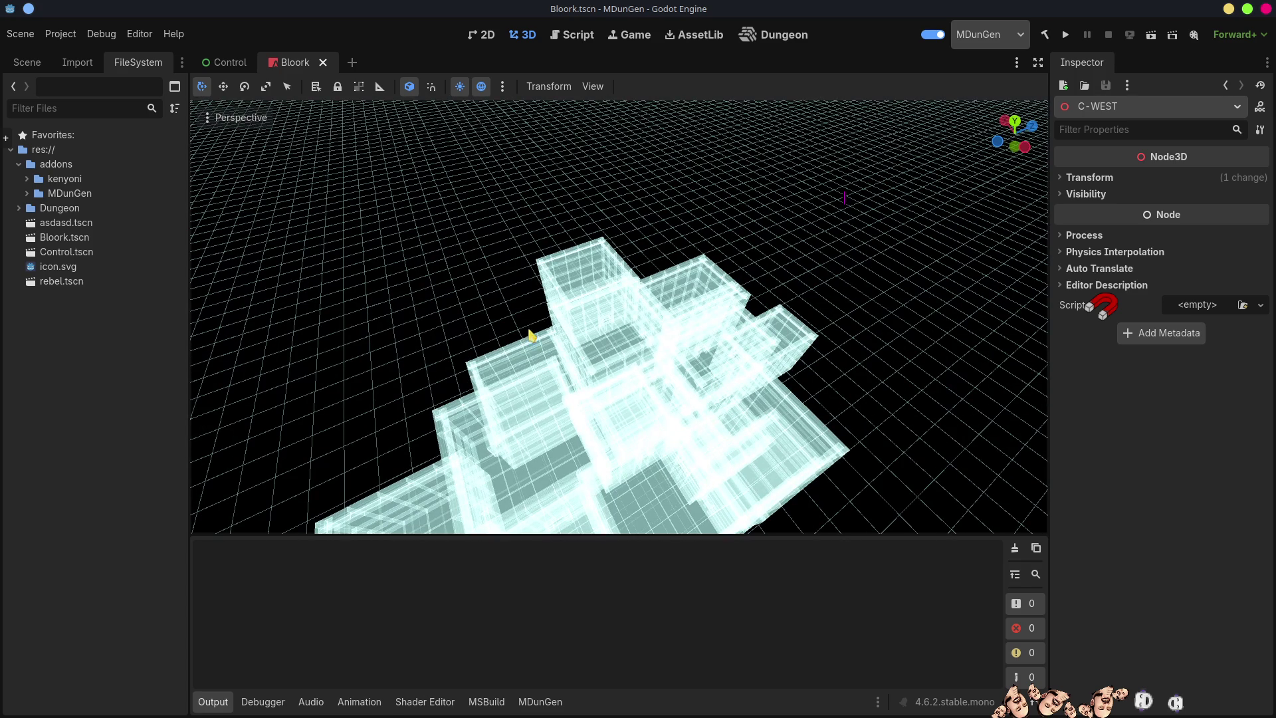
{"action": "left_click_drag", "start_coordinate": [844, 310], "coordinate": [521, 199]}
{"action": "left_click_drag", "start_coordinate": [794, 307], "coordinate": [817, 279]}
{"action": "left_click_drag", "start_coordinate": [843, 196], "coordinate": [942, 322]}
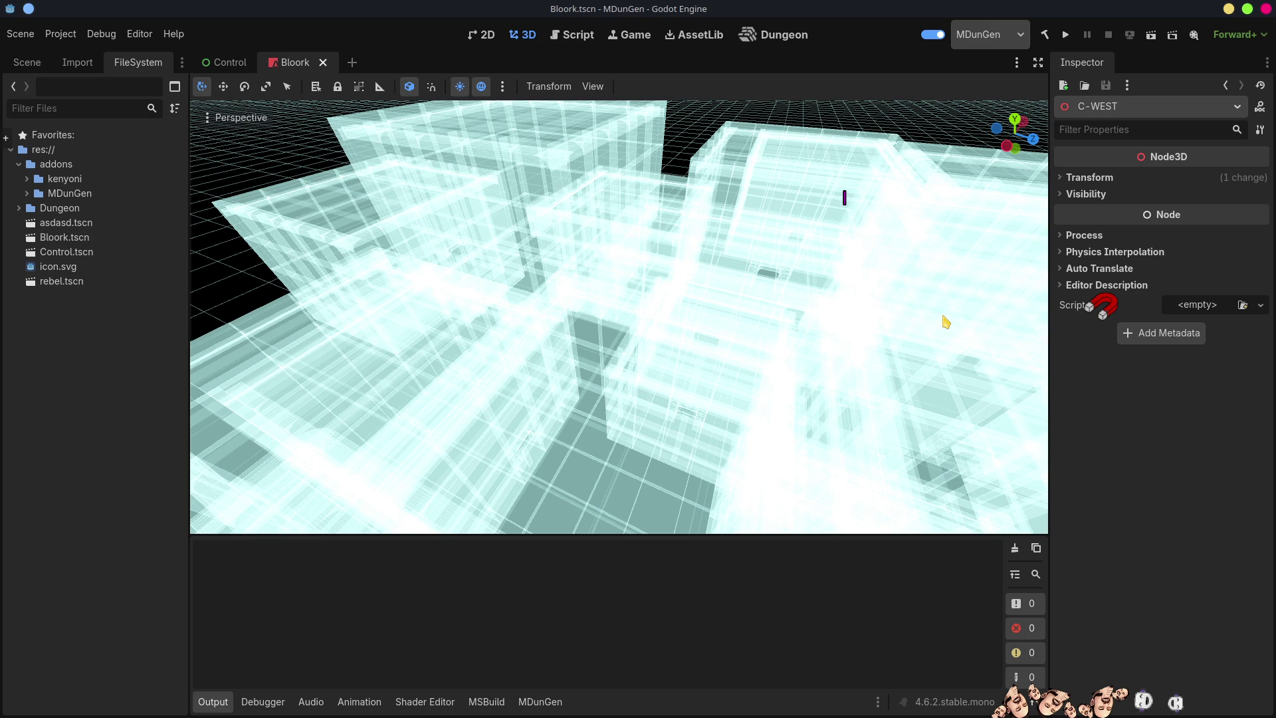
{"action": "left_click_drag", "start_coordinate": [684, 390], "coordinate": [531, 299]}
{"action": "mouse_move", "coordinate": [619, 317]}
{"action": "left_mouse_down"}
{"action": "mouse_move", "coordinate": [551, 266]}
{"action": "mouse_move", "coordinate": [552, 319]}
{"action": "mouse_move", "coordinate": [492, 356]}
{"action": "left_mouse_up"}
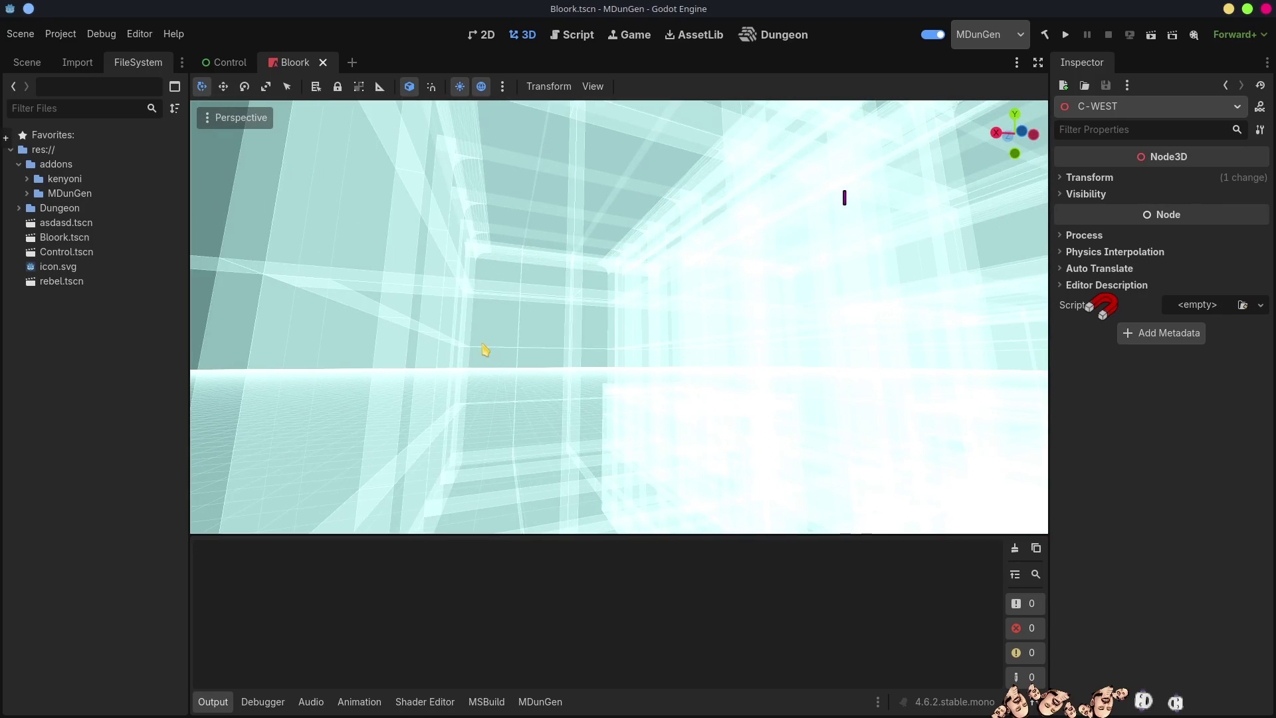
{"action": "mouse_move", "coordinate": [636, 321]}
{"action": "left_mouse_down"}
{"action": "mouse_move", "coordinate": [635, 356]}
{"action": "mouse_move", "coordinate": [461, 215]}
{"action": "left_mouse_up"}
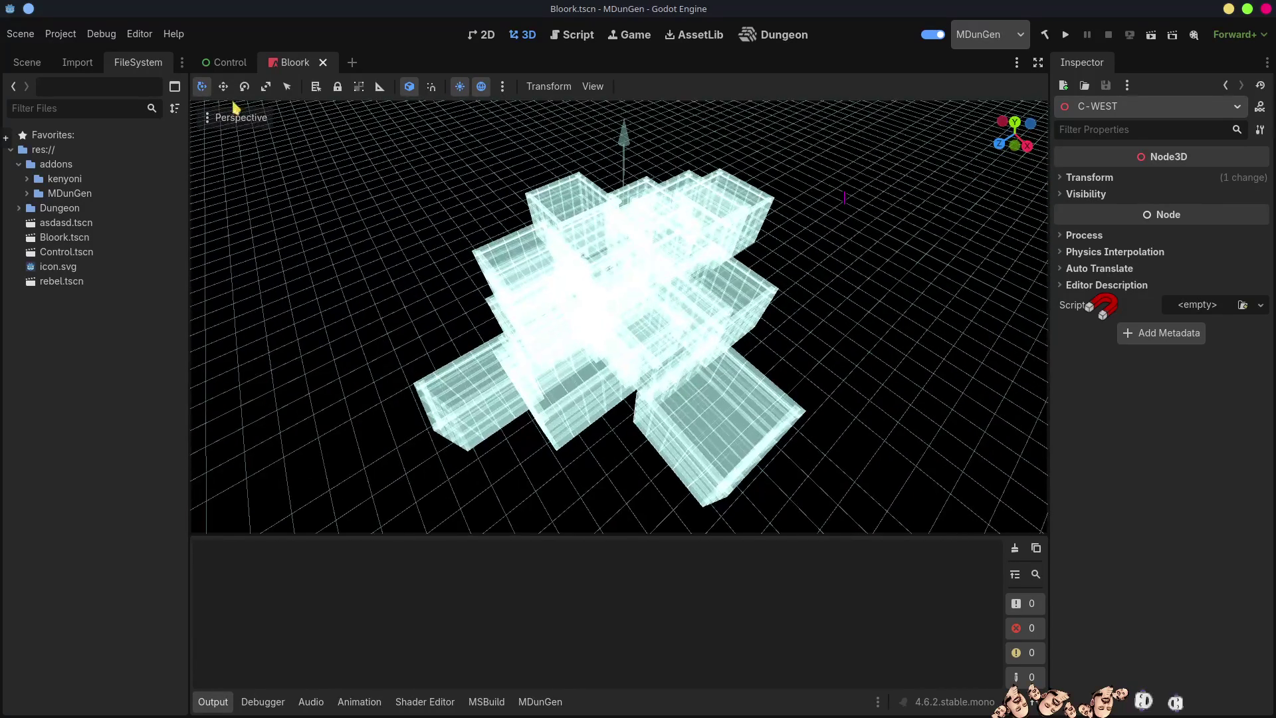
{"action": "left_click", "coordinate": [227, 119]}
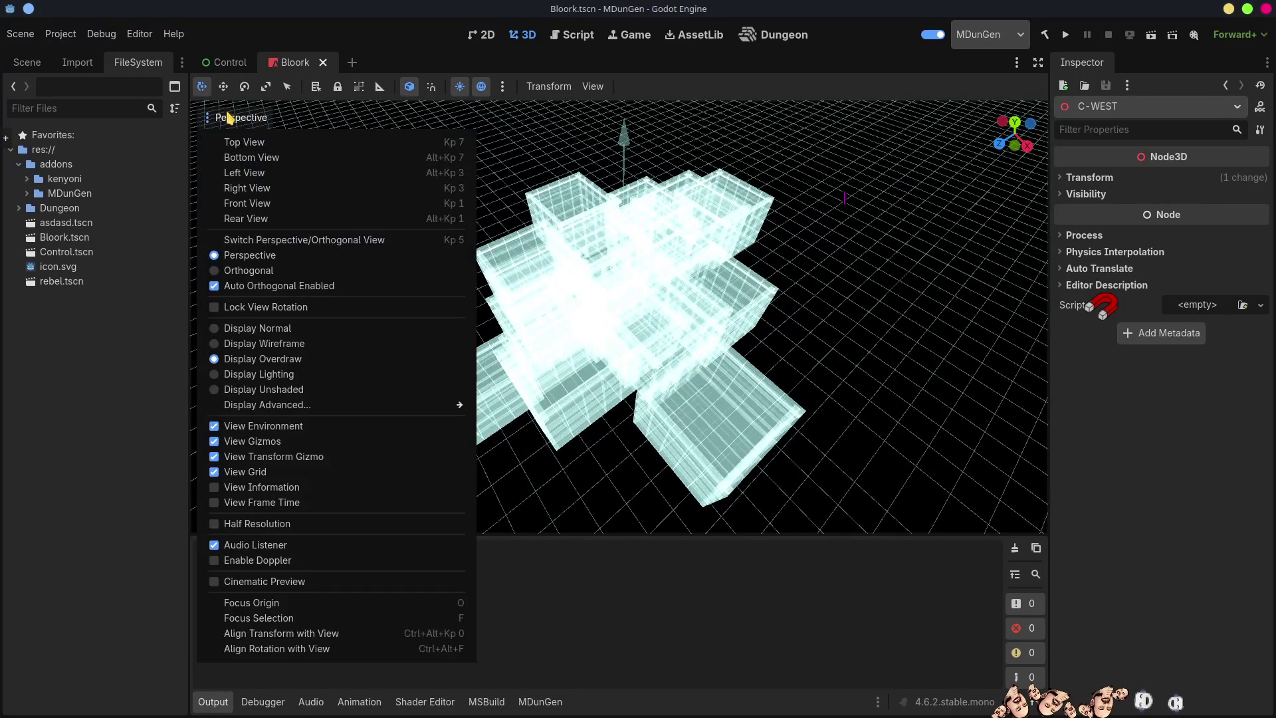
Switch the viewport to Top View with Display Normal shading, then close the Bloork scene
{"action": "left_click", "coordinate": [251, 143]}
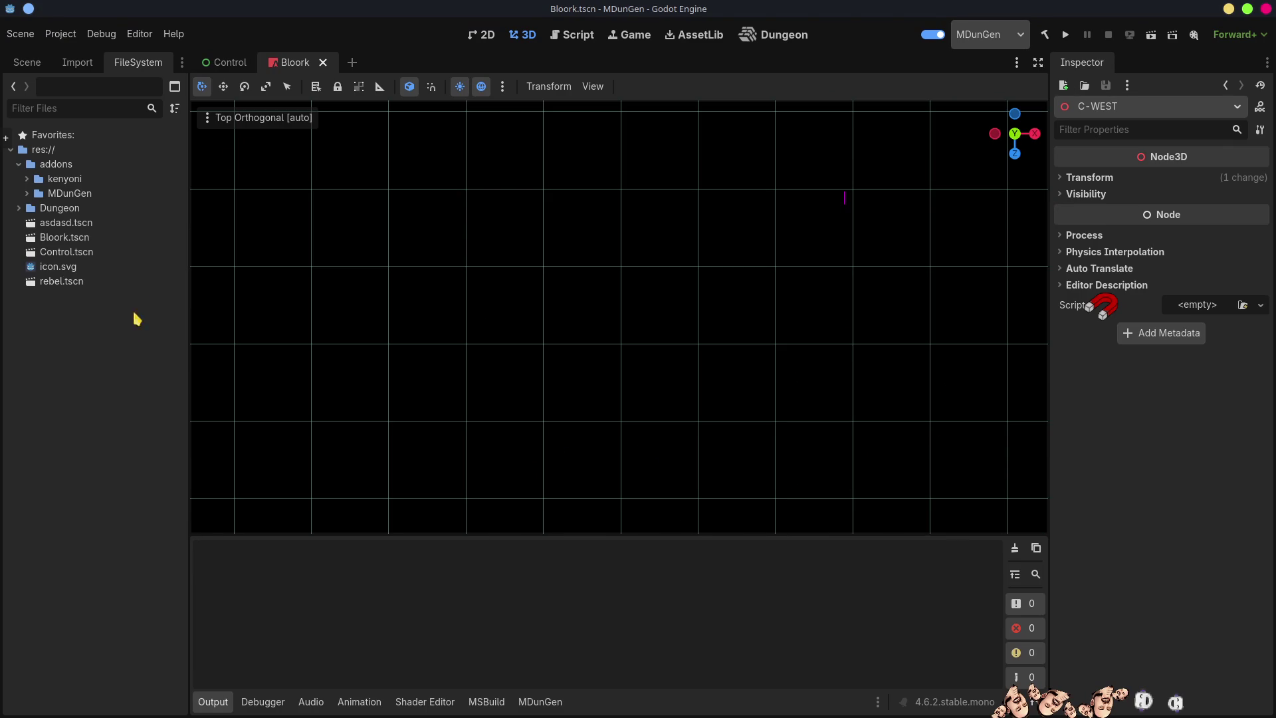
{"action": "left_click", "coordinate": [234, 121]}
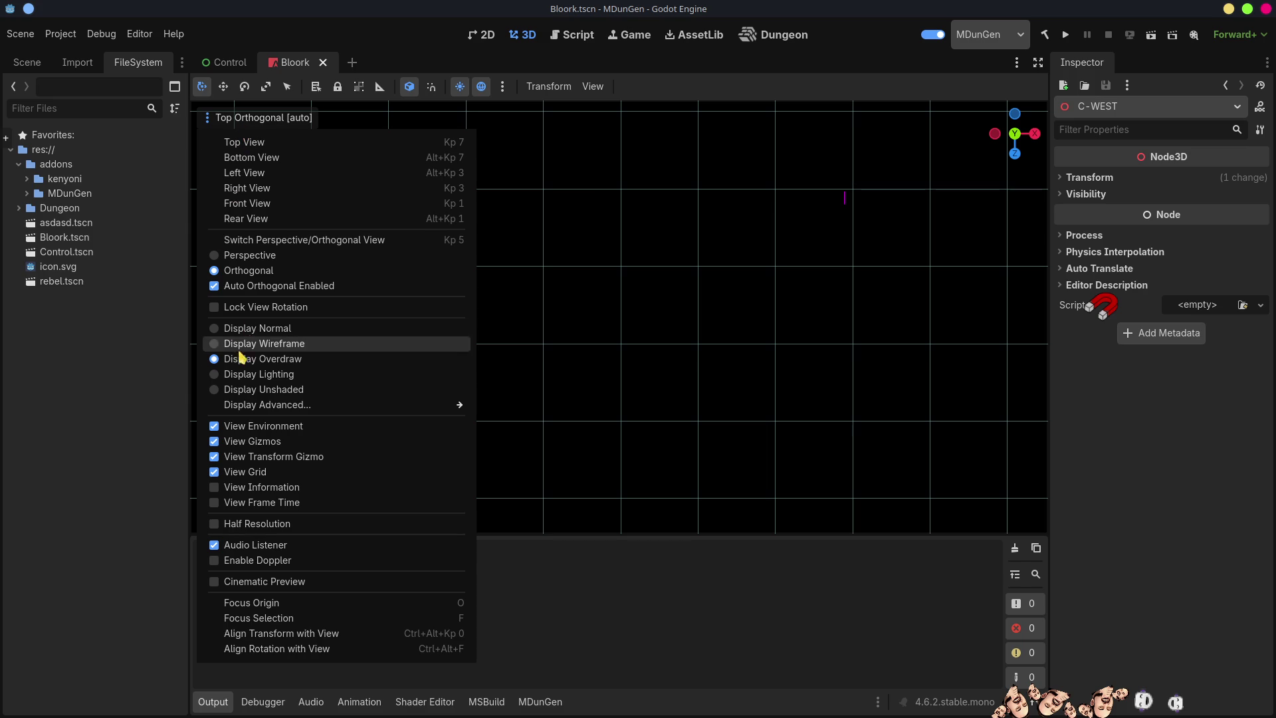
{"action": "left_click", "coordinate": [251, 329]}
{"action": "left_click", "coordinate": [93, 410]}
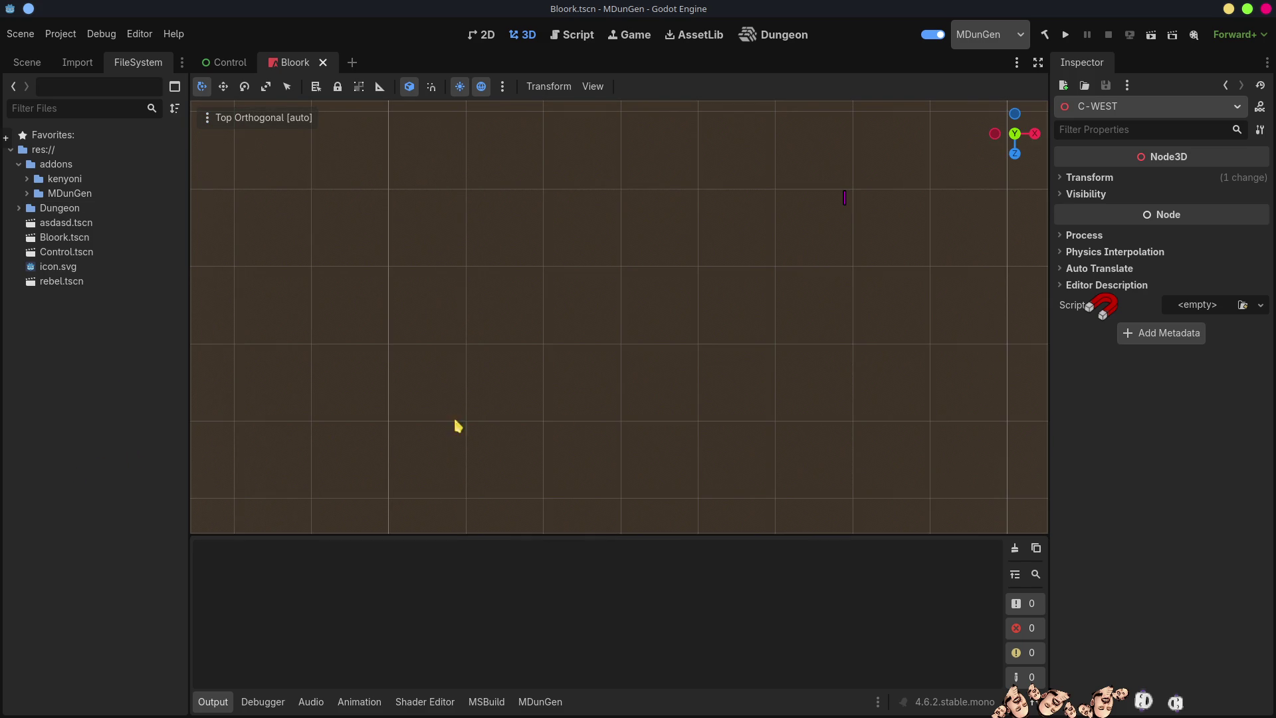
{"action": "left_click", "coordinate": [321, 63]}
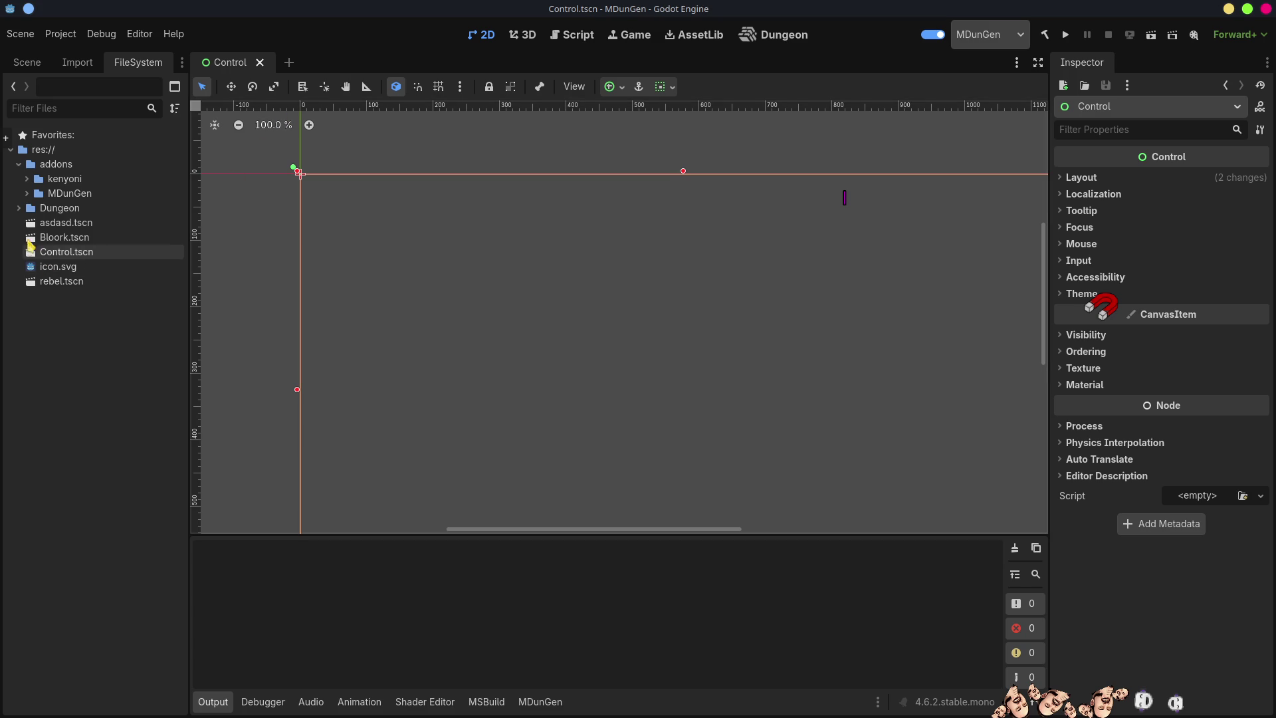
Delete Bloork.tscn and asdasd.tscn from the project files
{"action": "left_click", "coordinate": [70, 238]}
{"action": "key", "text": "Delete"}
{"action": "key", "text": "Return"}
{"action": "left_click", "coordinate": [71, 226]}
{"action": "key", "text": "Delete"}
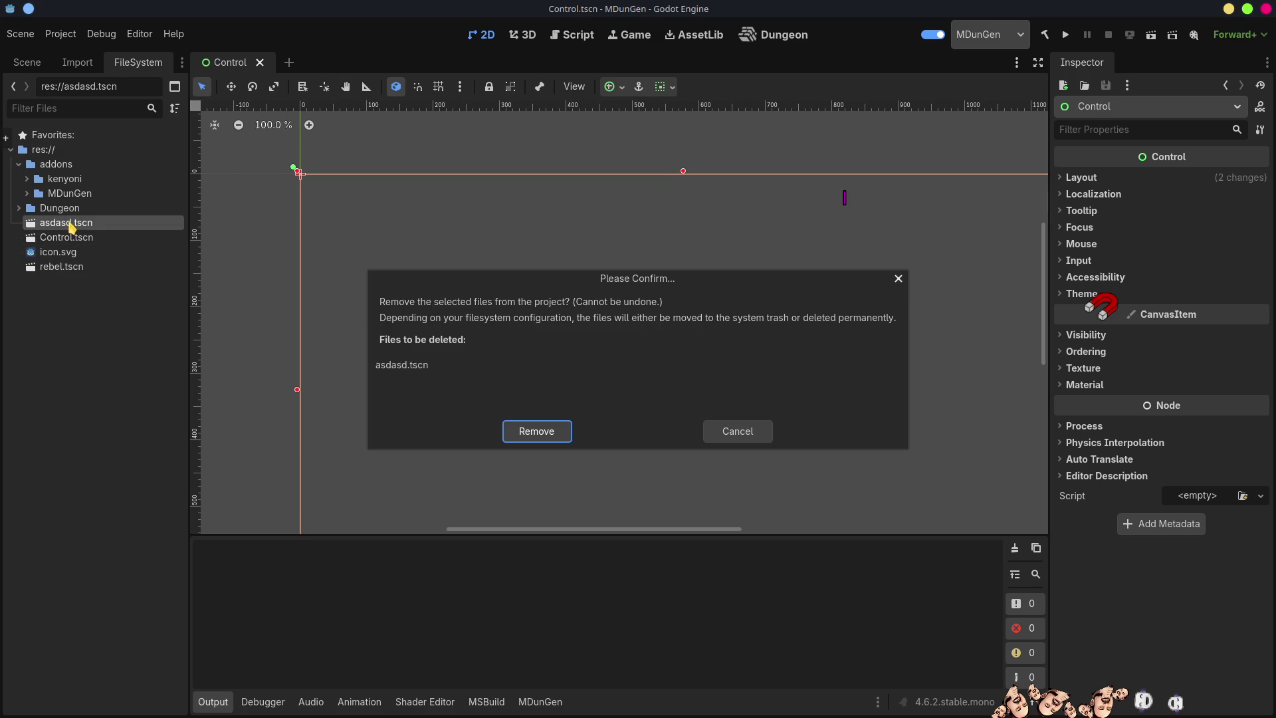
{"action": "key", "text": "Return"}
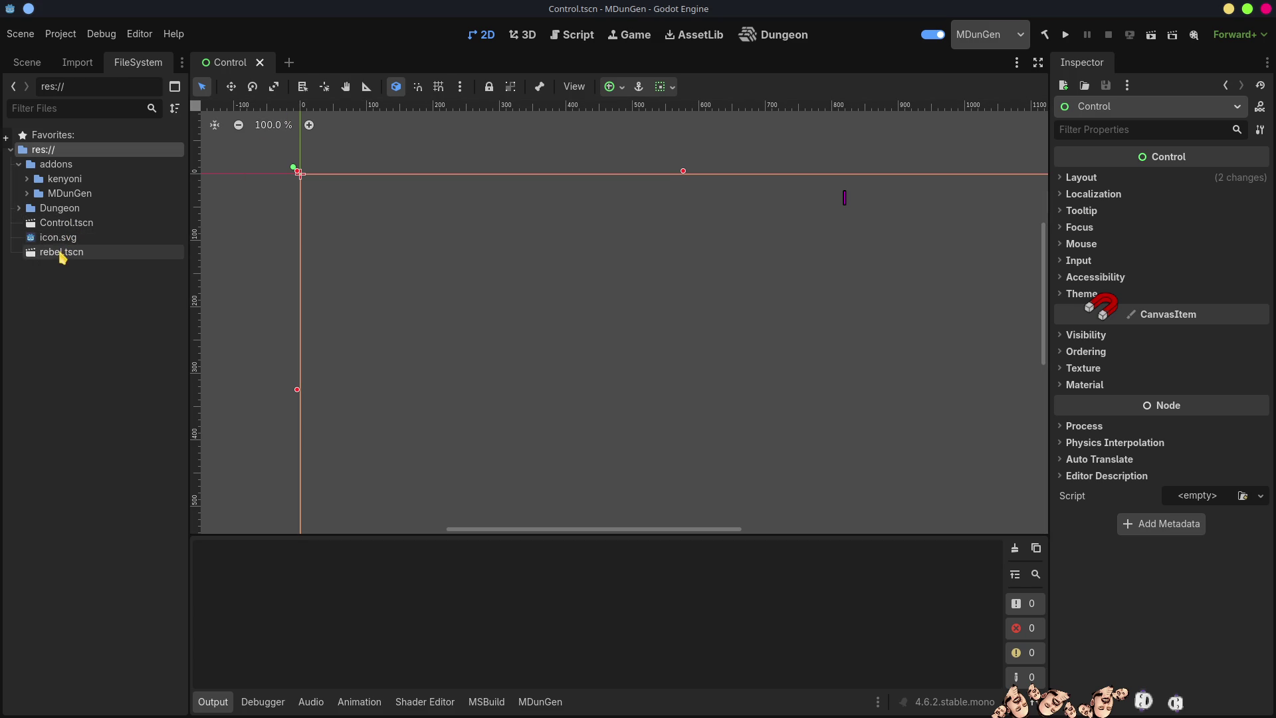
Delete rebel.tscn from the project and return to the Dungeon workspace
{"action": "left_click", "coordinate": [60, 253]}
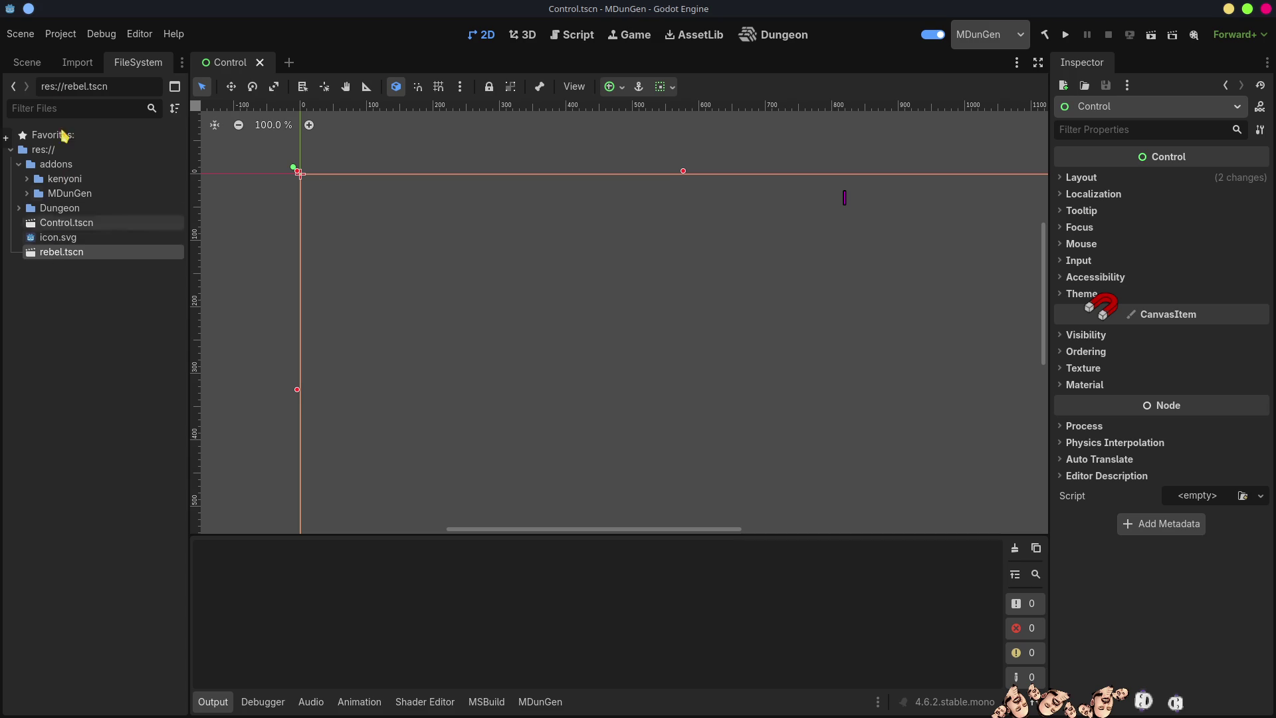
{"action": "left_click", "coordinate": [27, 64]}
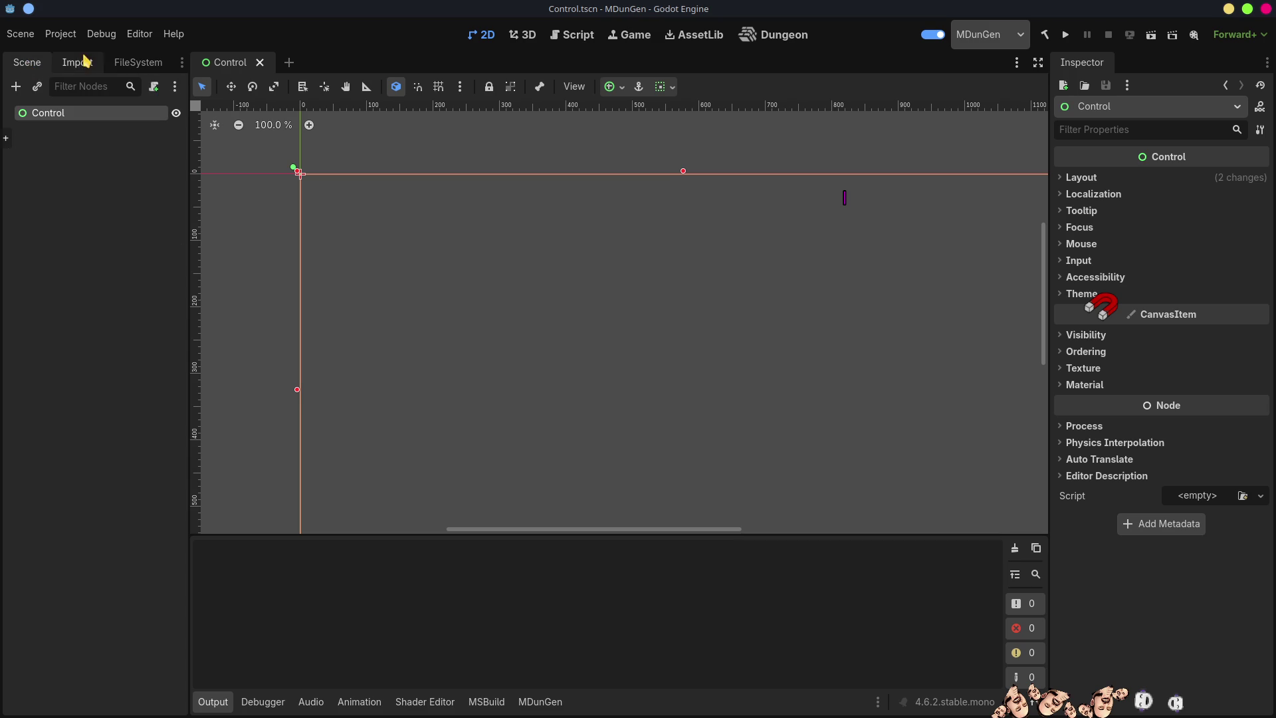
{"action": "left_click", "coordinate": [83, 63]}
{"action": "left_click", "coordinate": [143, 64]}
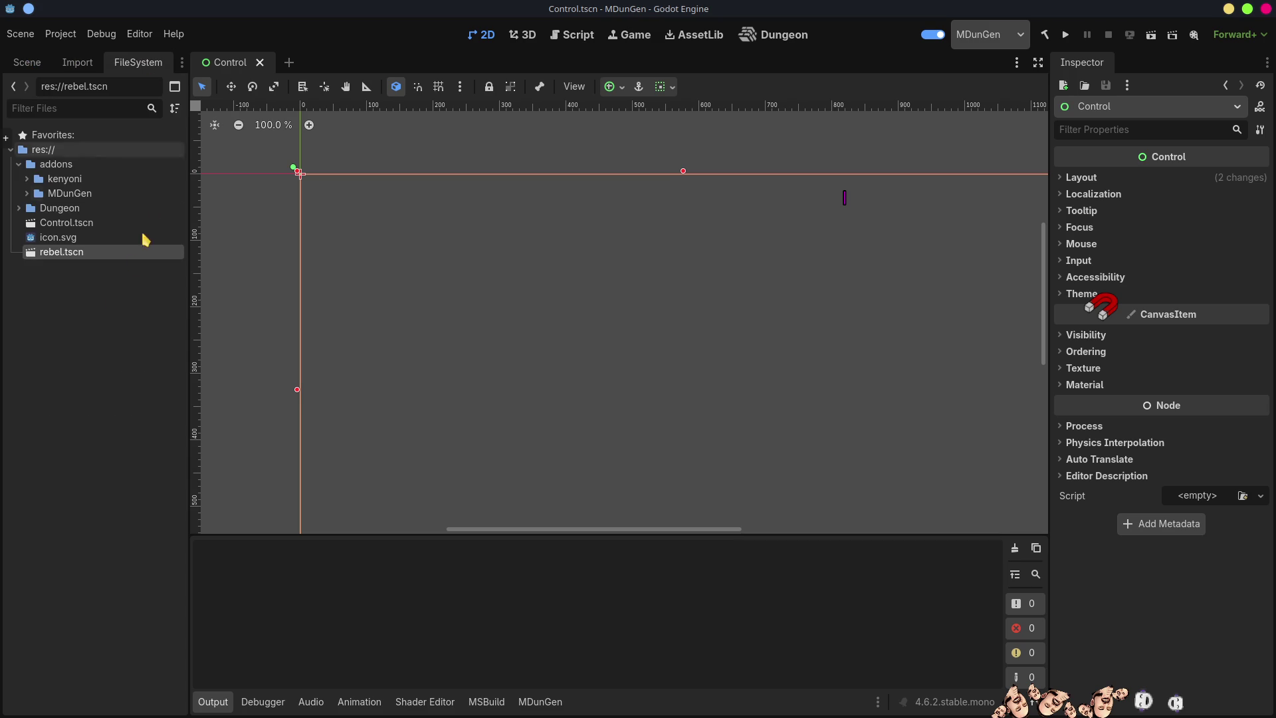
{"action": "left_click", "coordinate": [90, 313]}
{"action": "left_click", "coordinate": [72, 253]}
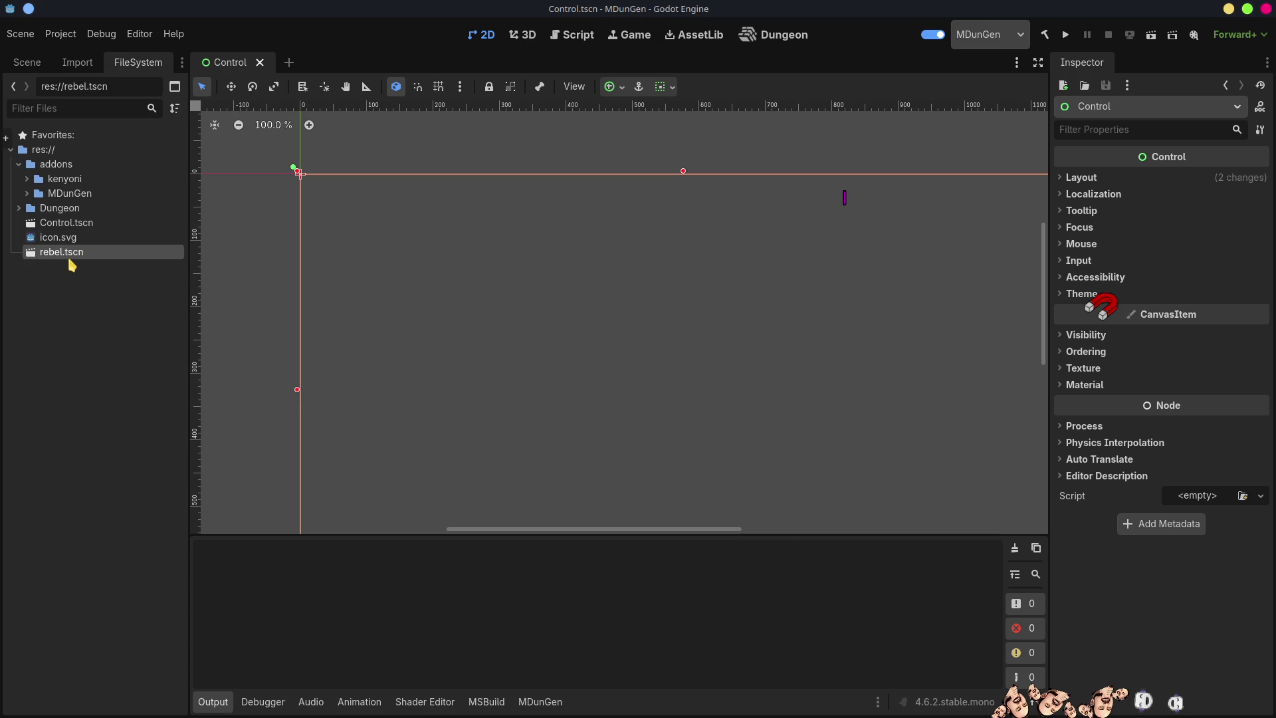
{"action": "key", "text": "Delete"}
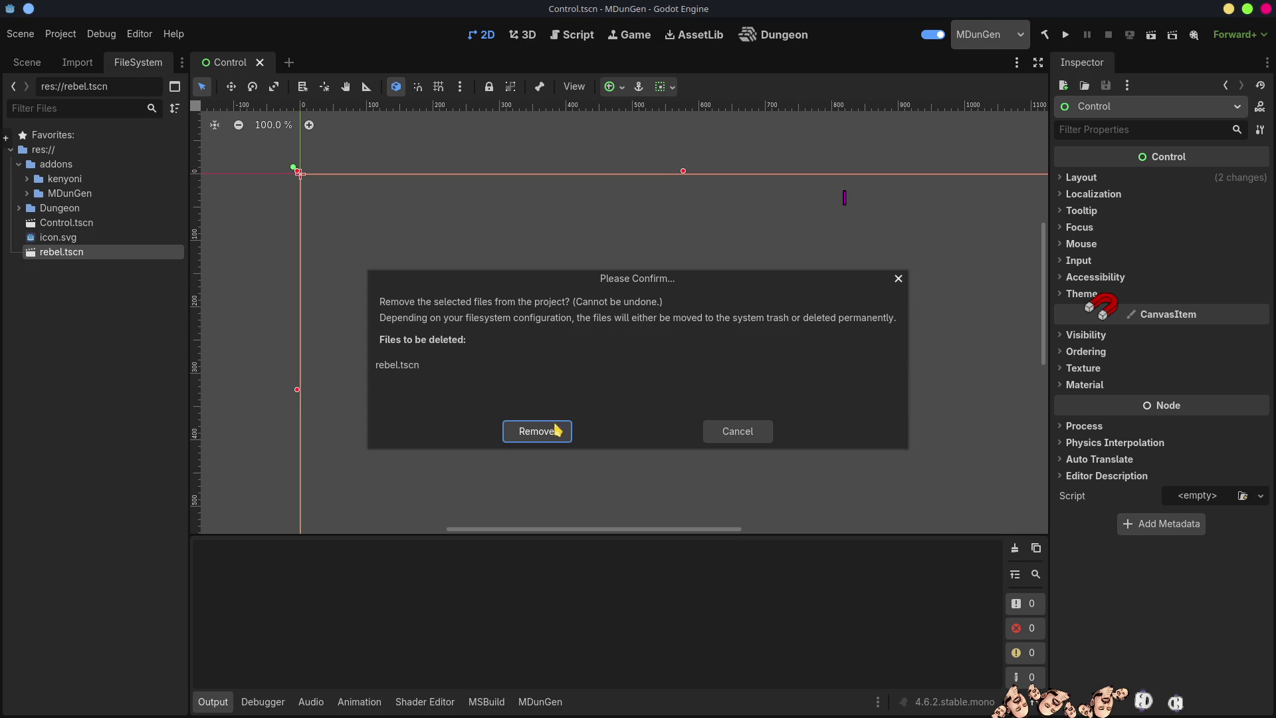
{"action": "left_click", "coordinate": [555, 426]}
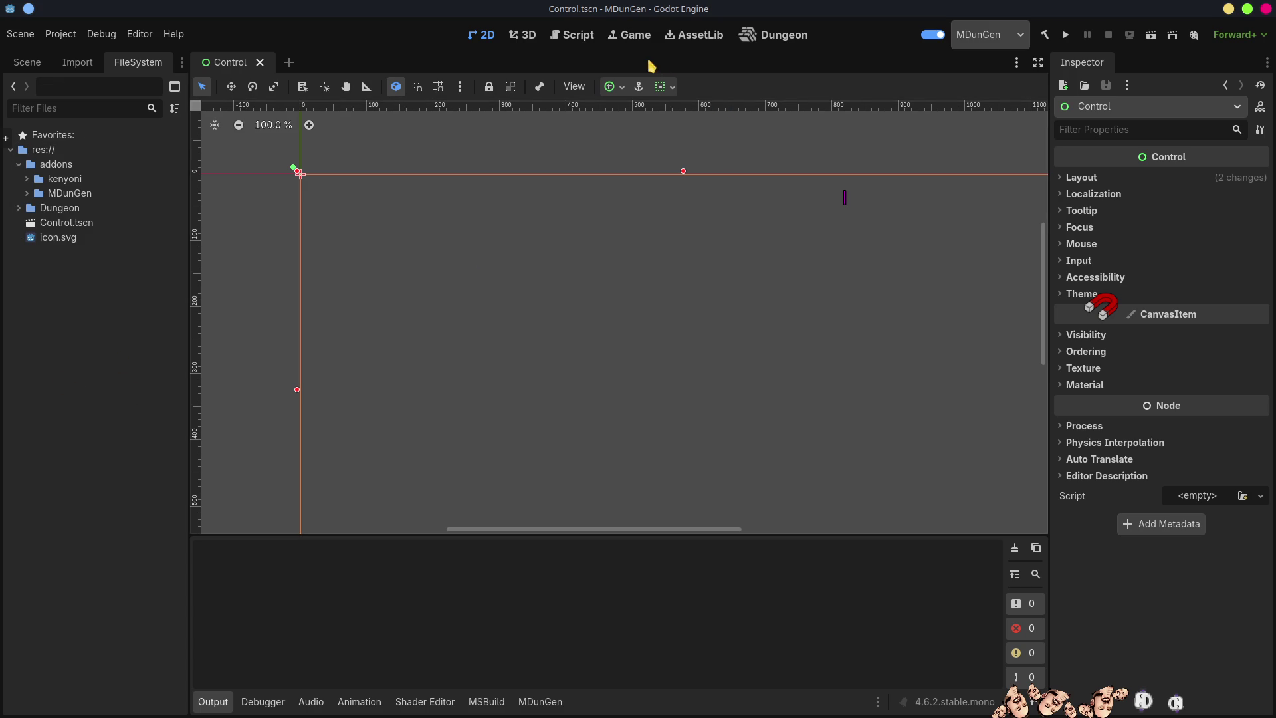
{"action": "left_click", "coordinate": [784, 36]}
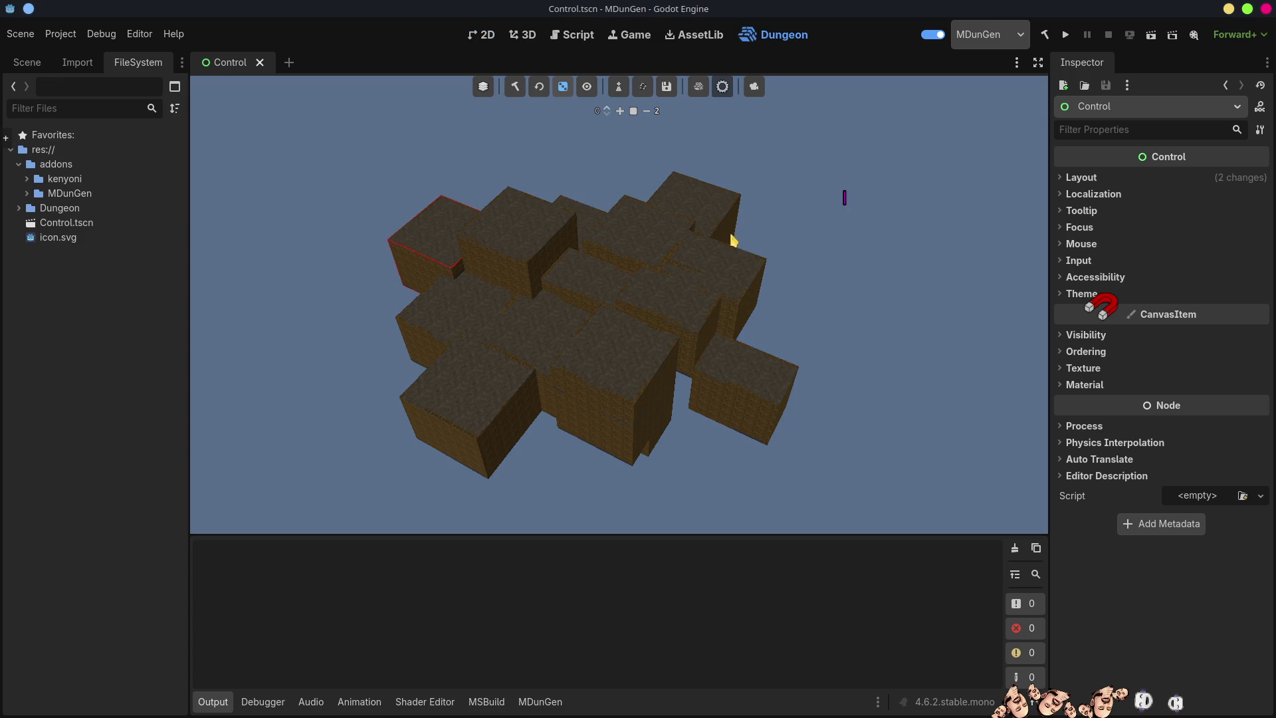
Clear the generated dungeon, load Map03.tres, and check the res://Dungeon/ resource path in settings
{"action": "left_click", "coordinate": [538, 87]}
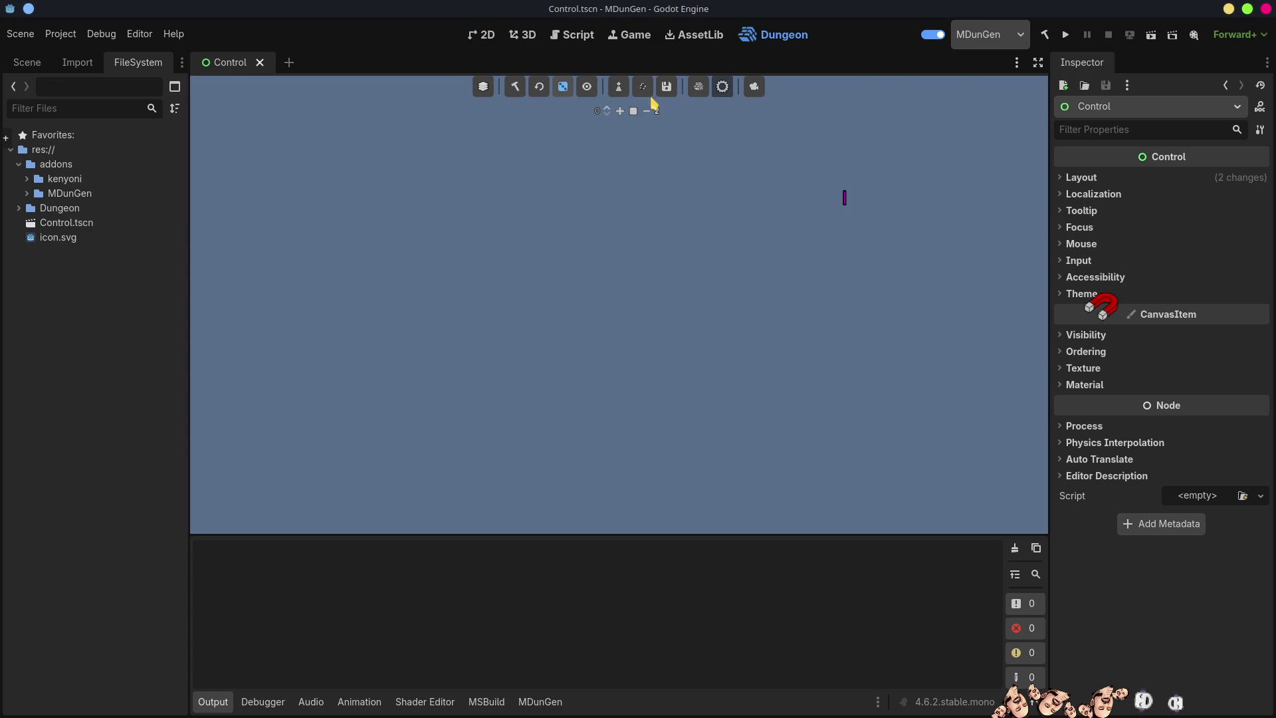
{"action": "left_click", "coordinate": [619, 90]}
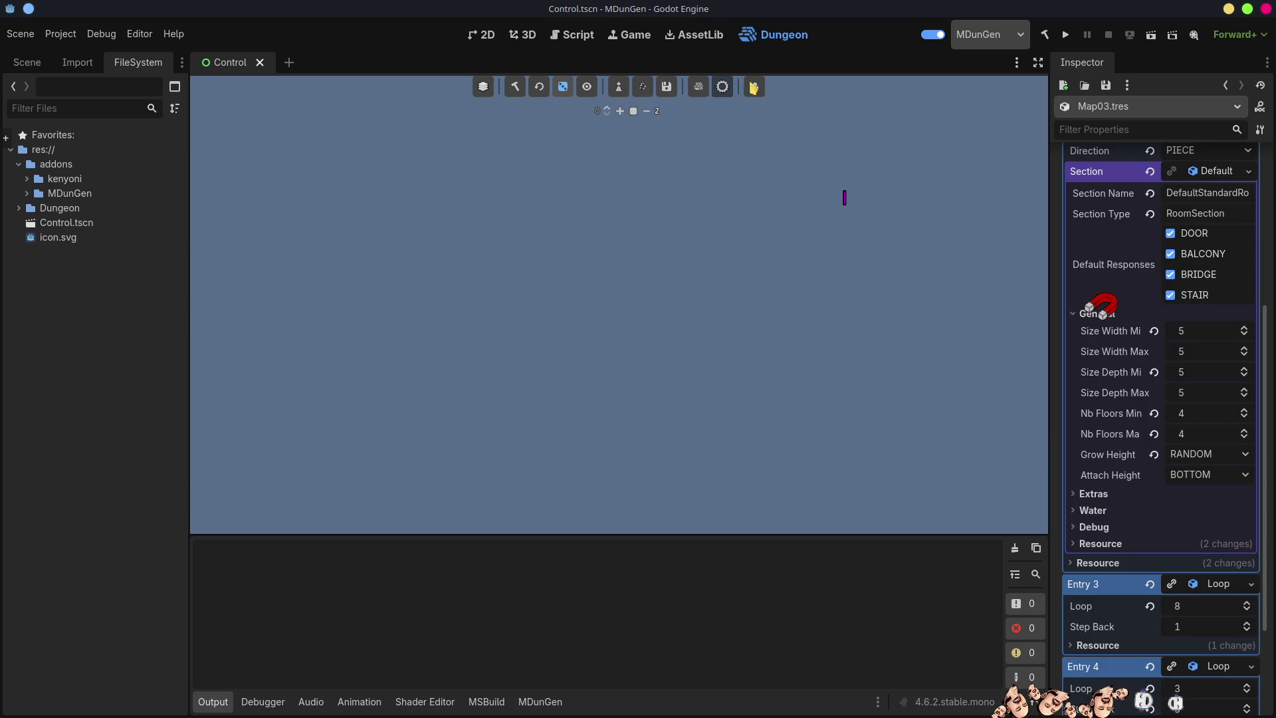
{"action": "left_click", "coordinate": [754, 87]}
{"action": "left_click", "coordinate": [726, 84]}
{"action": "left_click", "coordinate": [726, 88]}
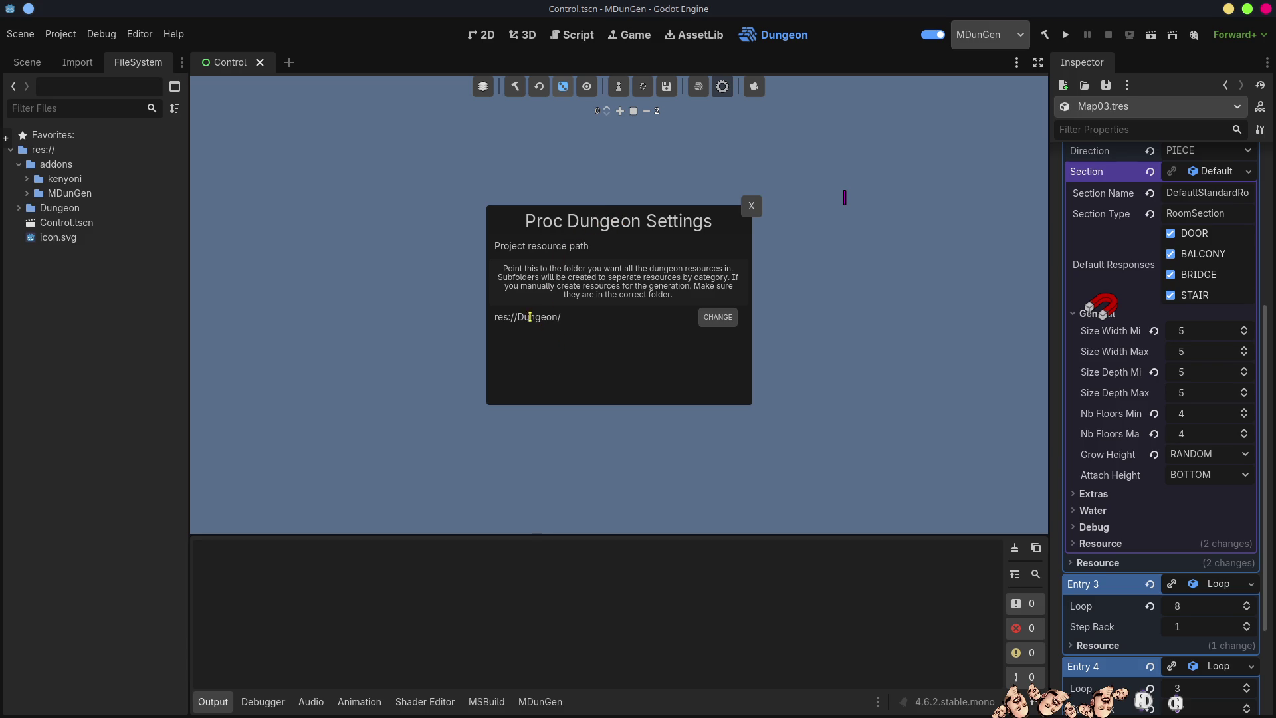
{"action": "left_click", "coordinate": [19, 208]}
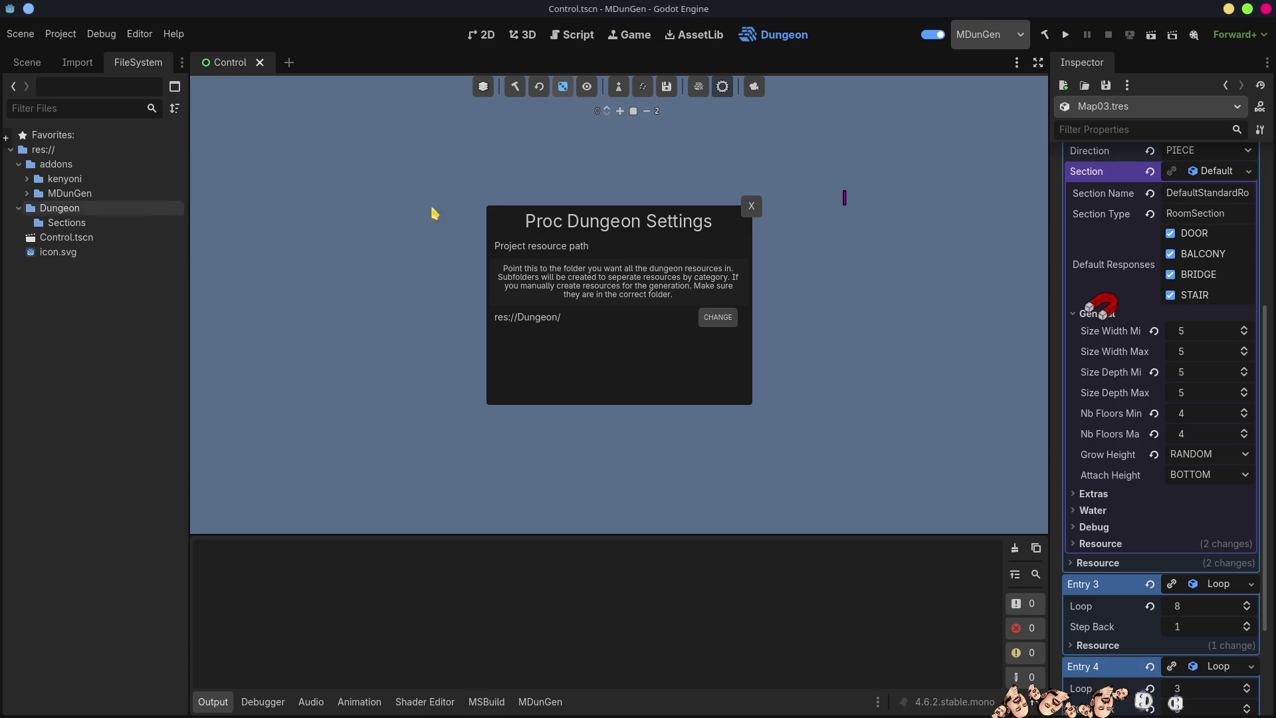
{"action": "left_click", "coordinate": [753, 207]}
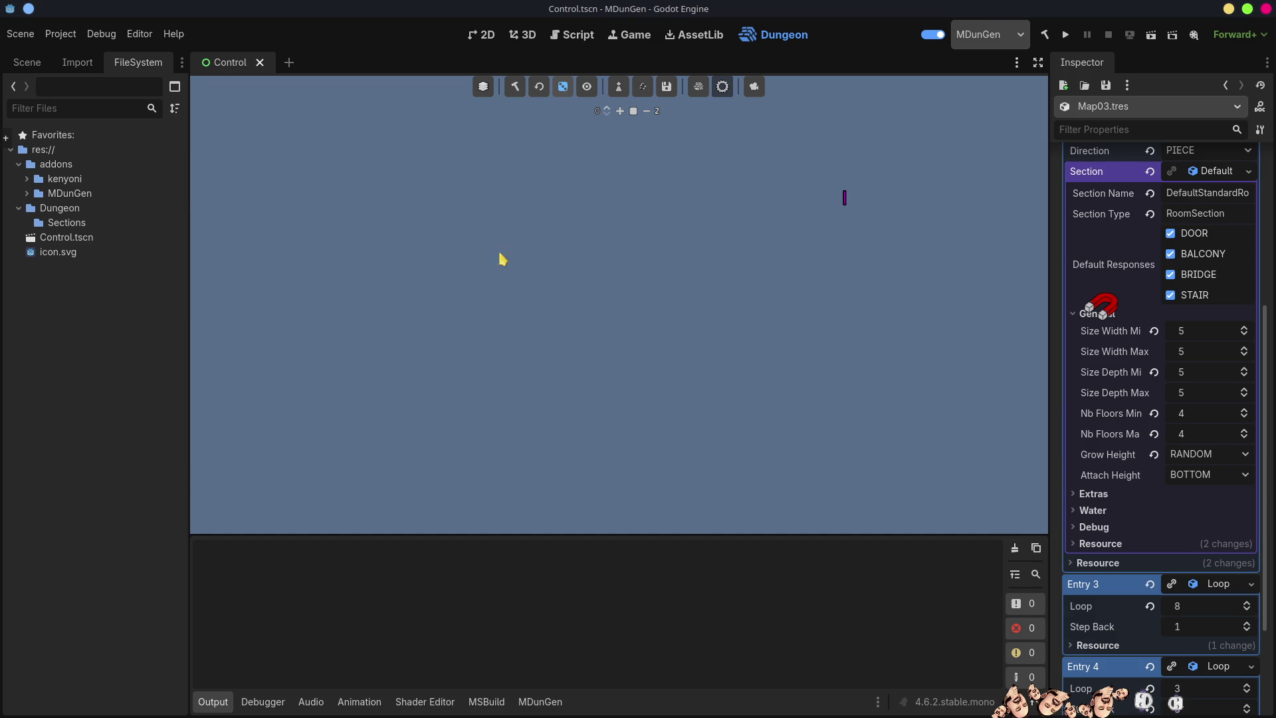
Collapse the Dungeon folder, reload Map03.tres, and fold its Design Rules list
{"action": "left_click", "coordinate": [20, 208]}
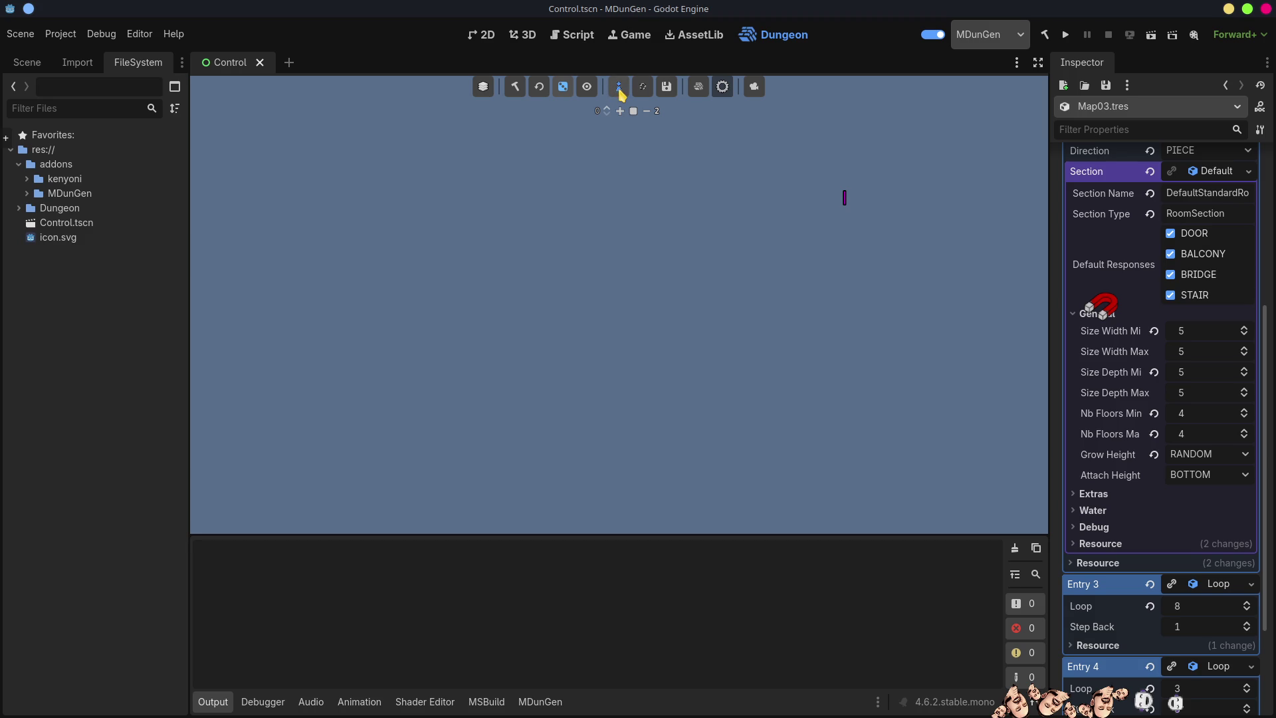
{"action": "scroll", "coordinate": [1096, 333], "scroll_direction": "up", "scroll_amount": 5}
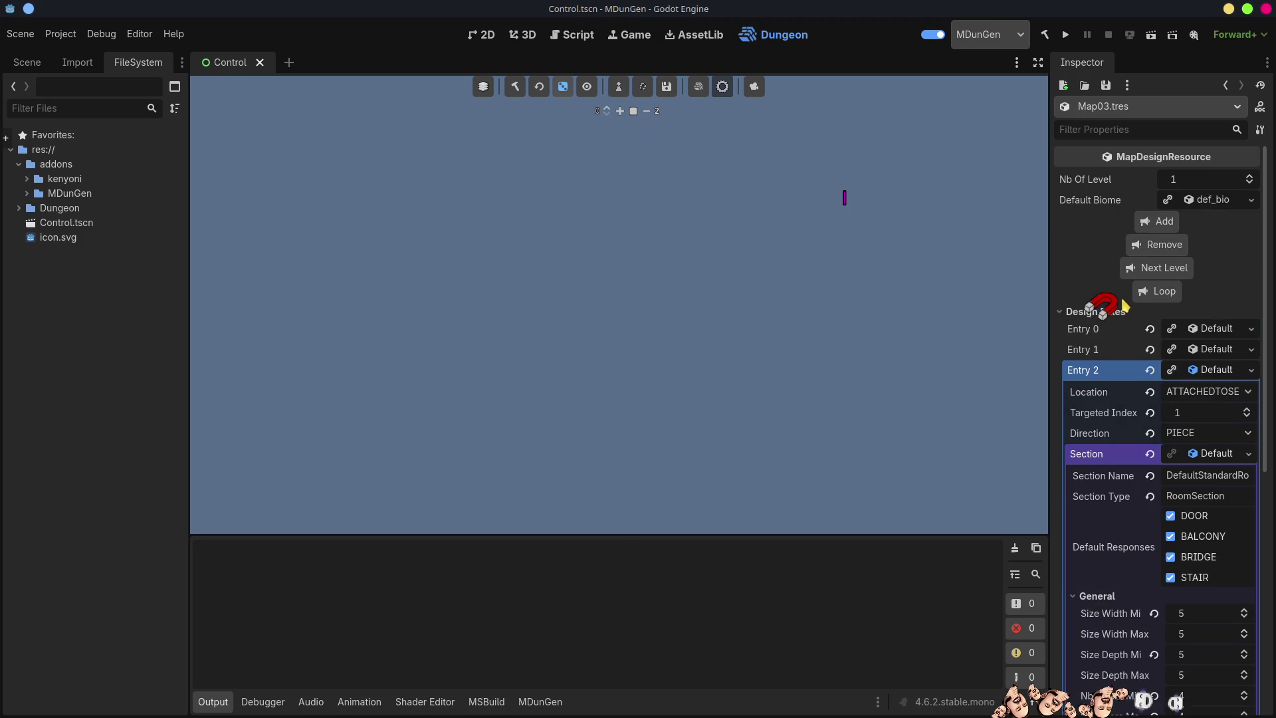
{"action": "left_click", "coordinate": [620, 87]}
{"action": "left_click", "coordinate": [620, 87]}
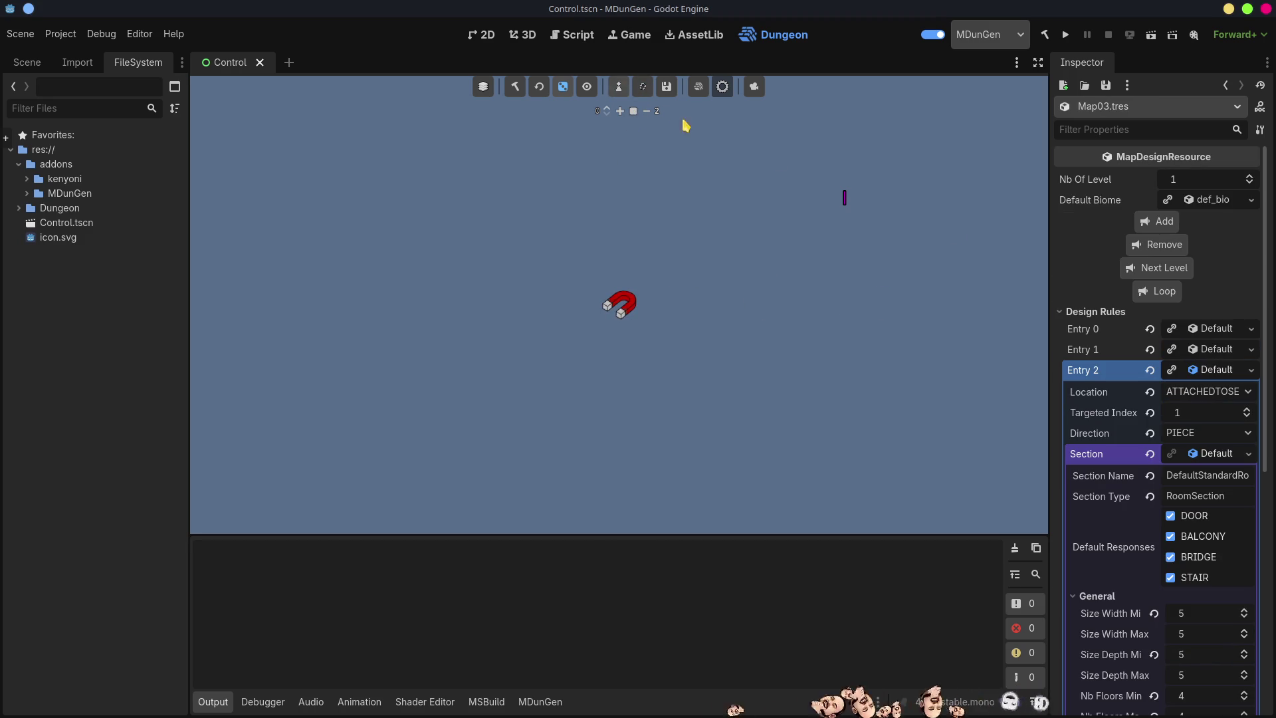
{"action": "left_click", "coordinate": [1062, 312]}
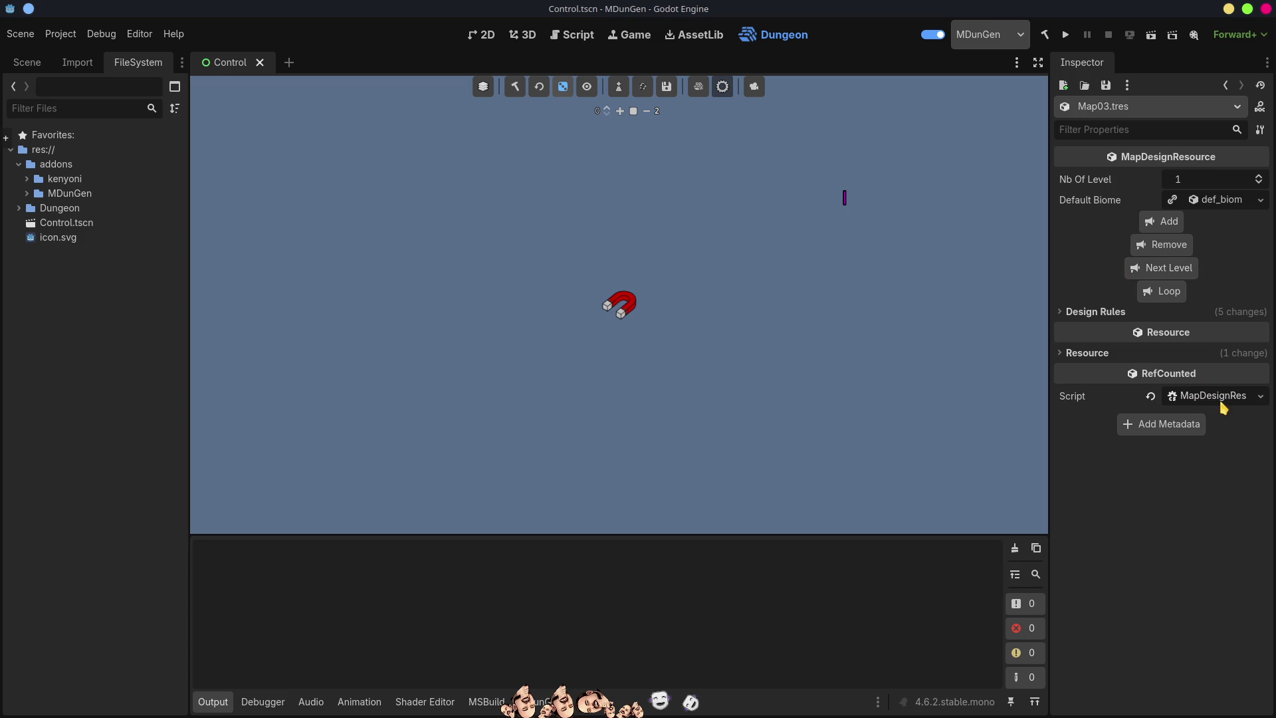
Show Map03's resource path in a widened Inspector and expand the MDunGen BuildRules folder
{"action": "left_click", "coordinate": [30, 193]}
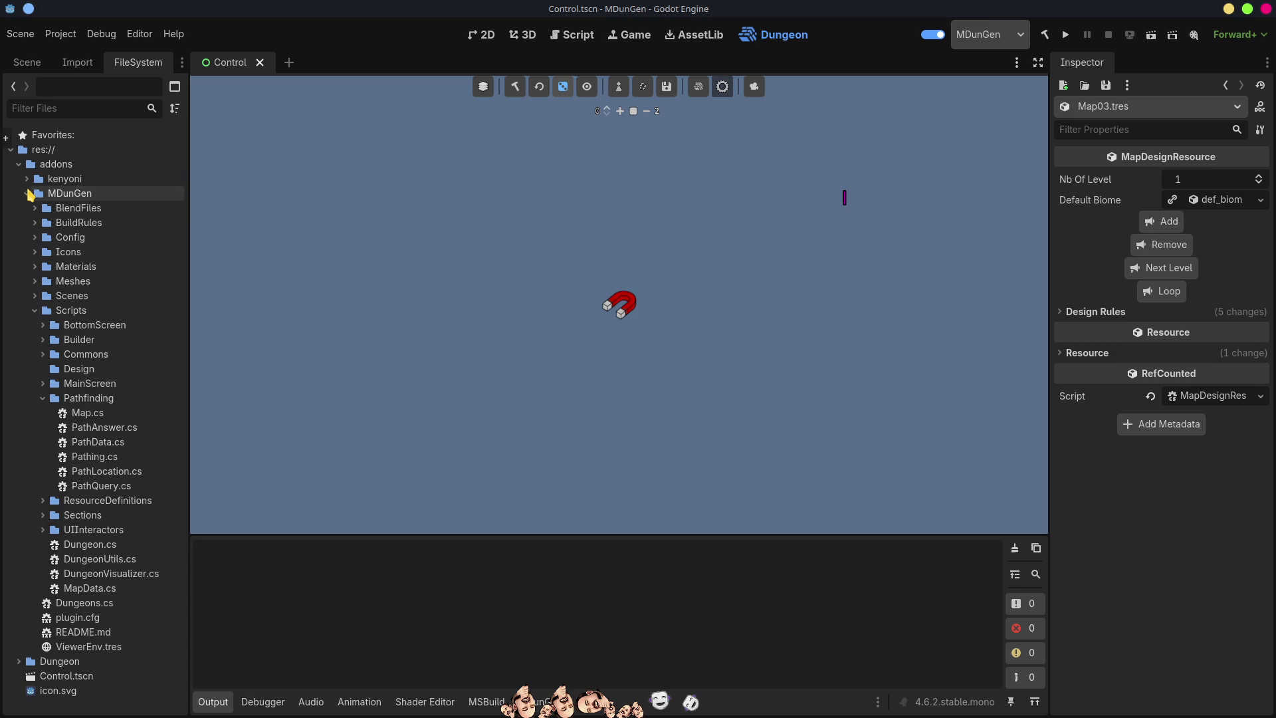
{"action": "left_click", "coordinate": [34, 236]}
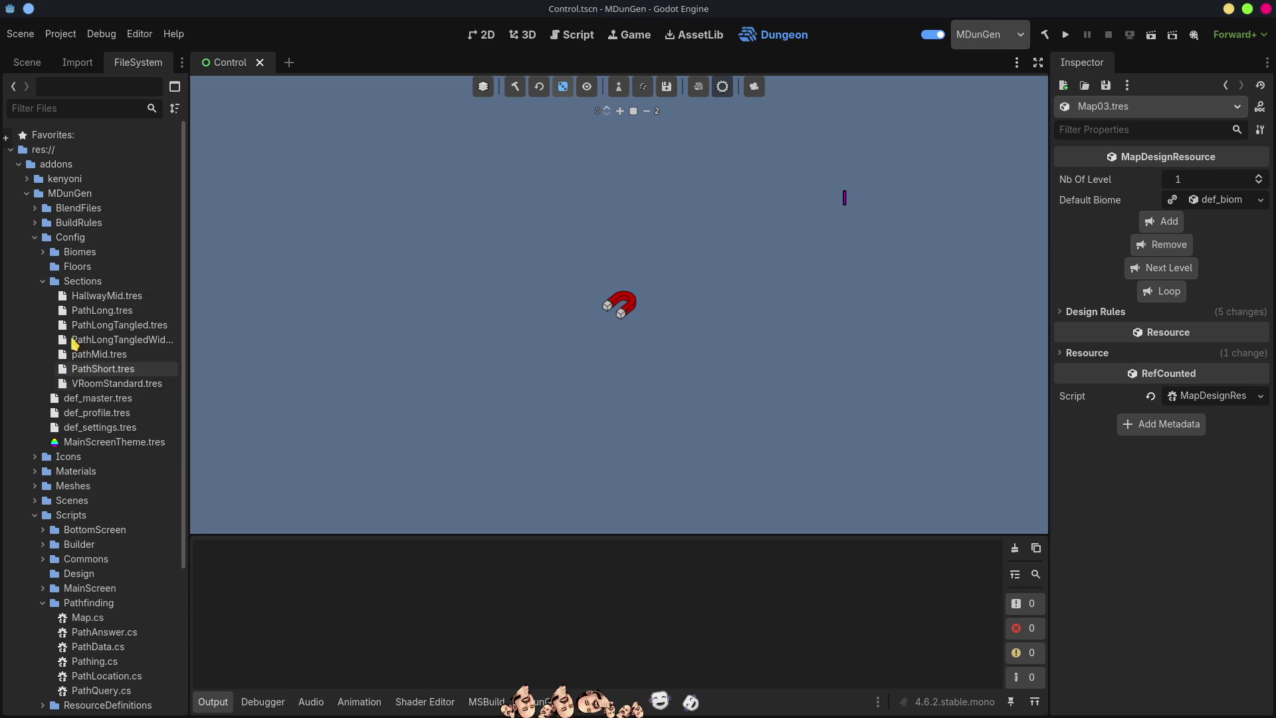
{"action": "left_click", "coordinate": [42, 282]}
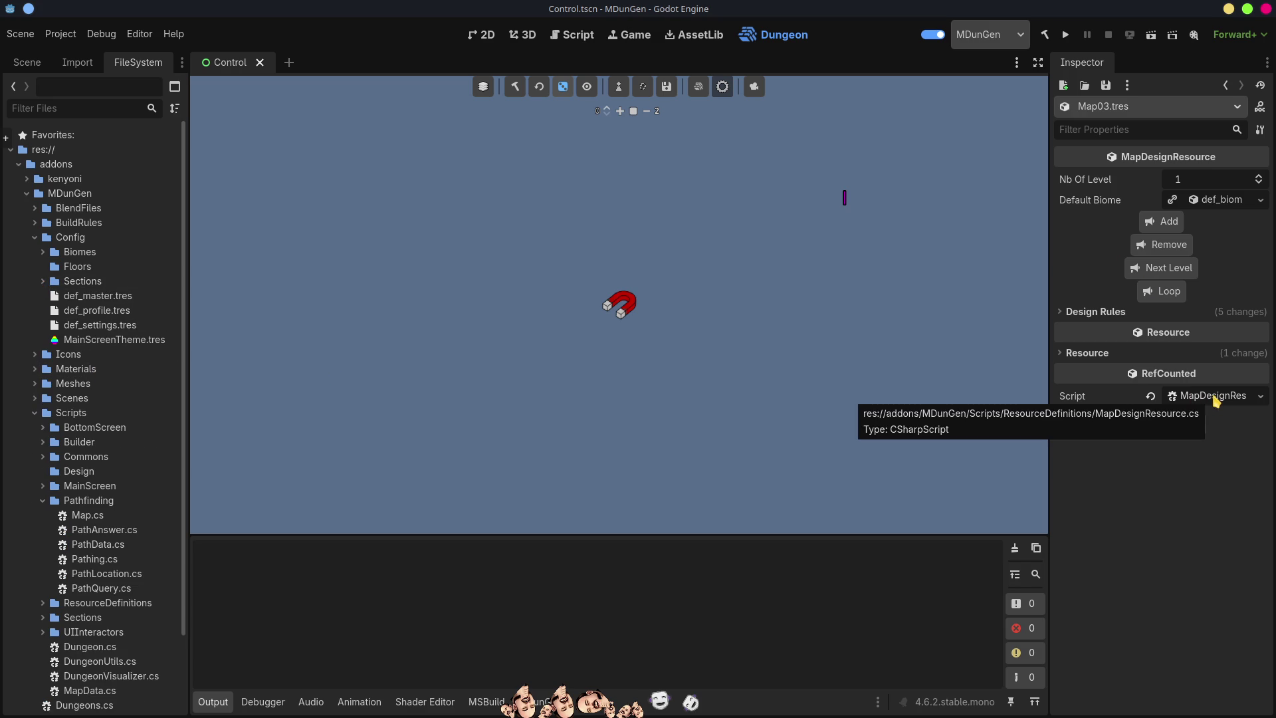
{"action": "left_click", "coordinate": [1078, 354]}
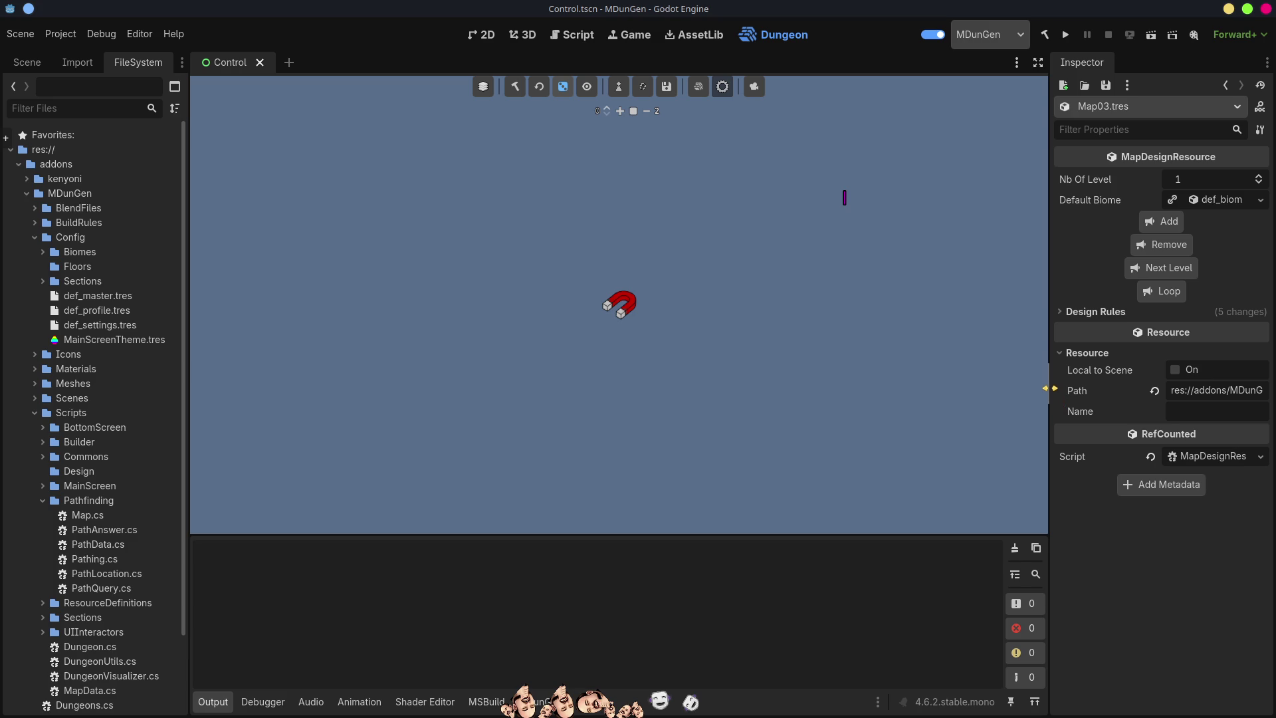
{"action": "left_click_drag", "start_coordinate": [1050, 392], "coordinate": [745, 366]}
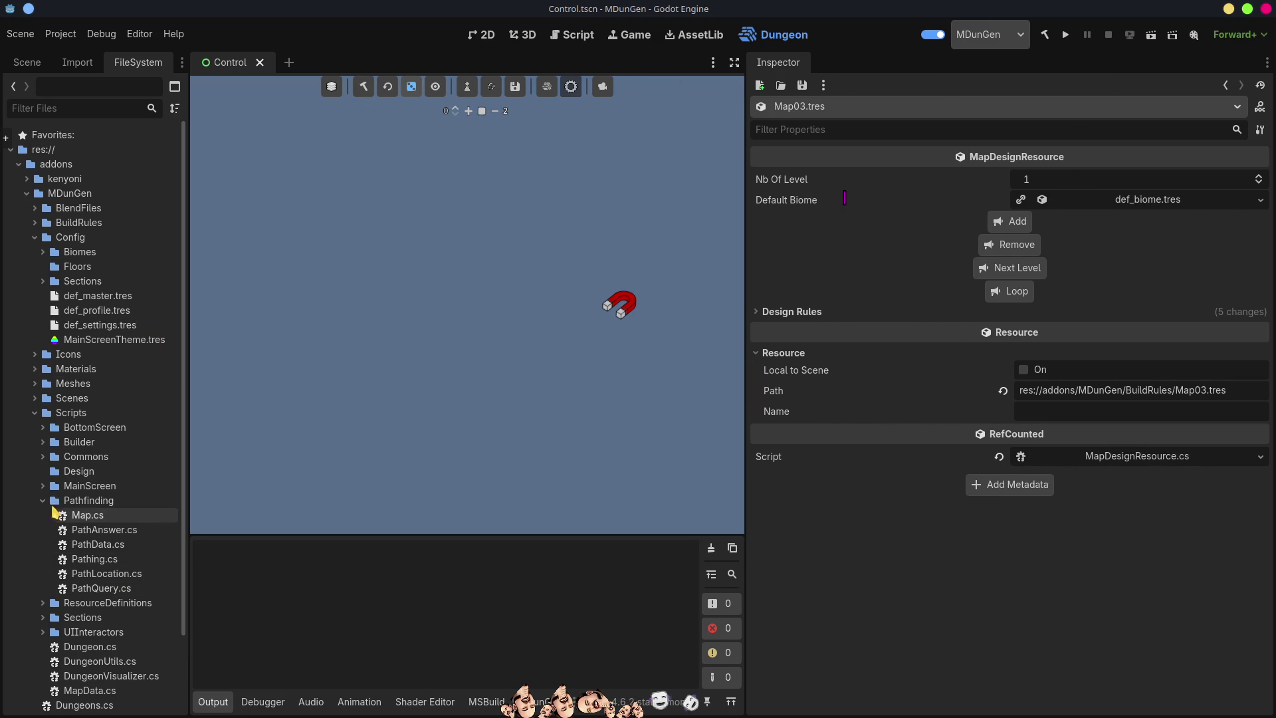
{"action": "left_click", "coordinate": [30, 413]}
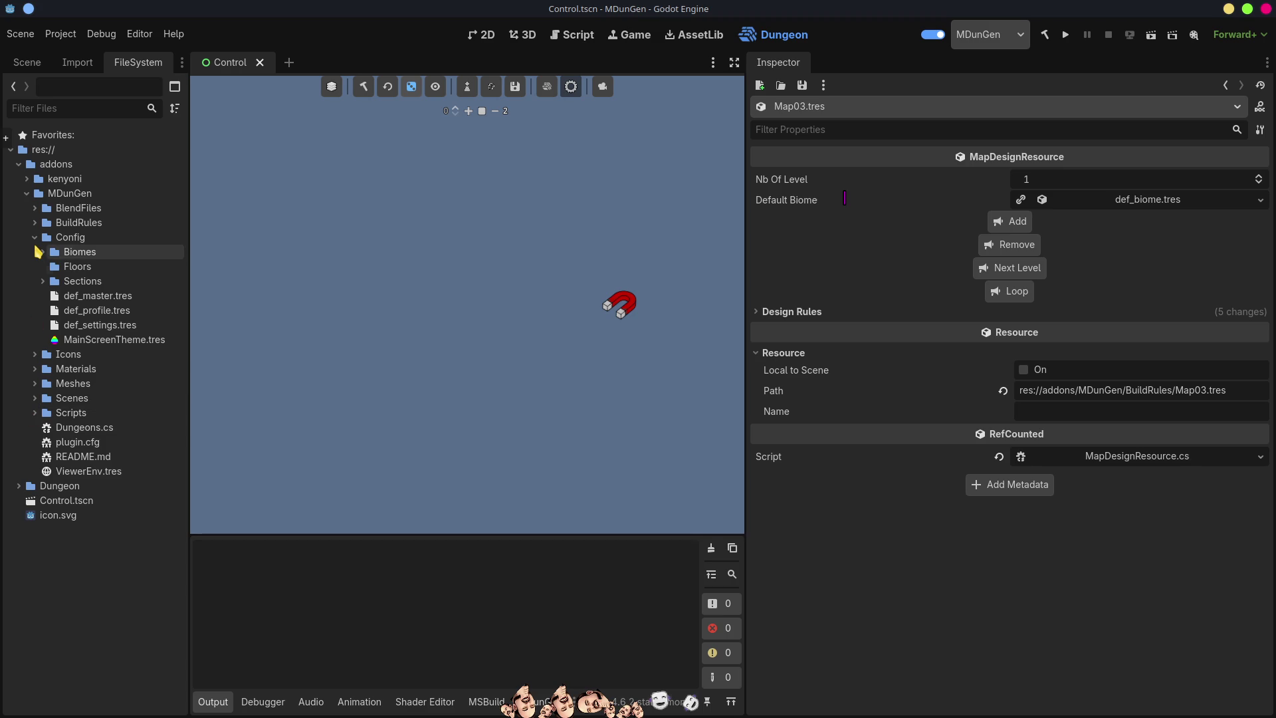
{"action": "left_click", "coordinate": [33, 237]}
{"action": "left_click", "coordinate": [34, 223]}
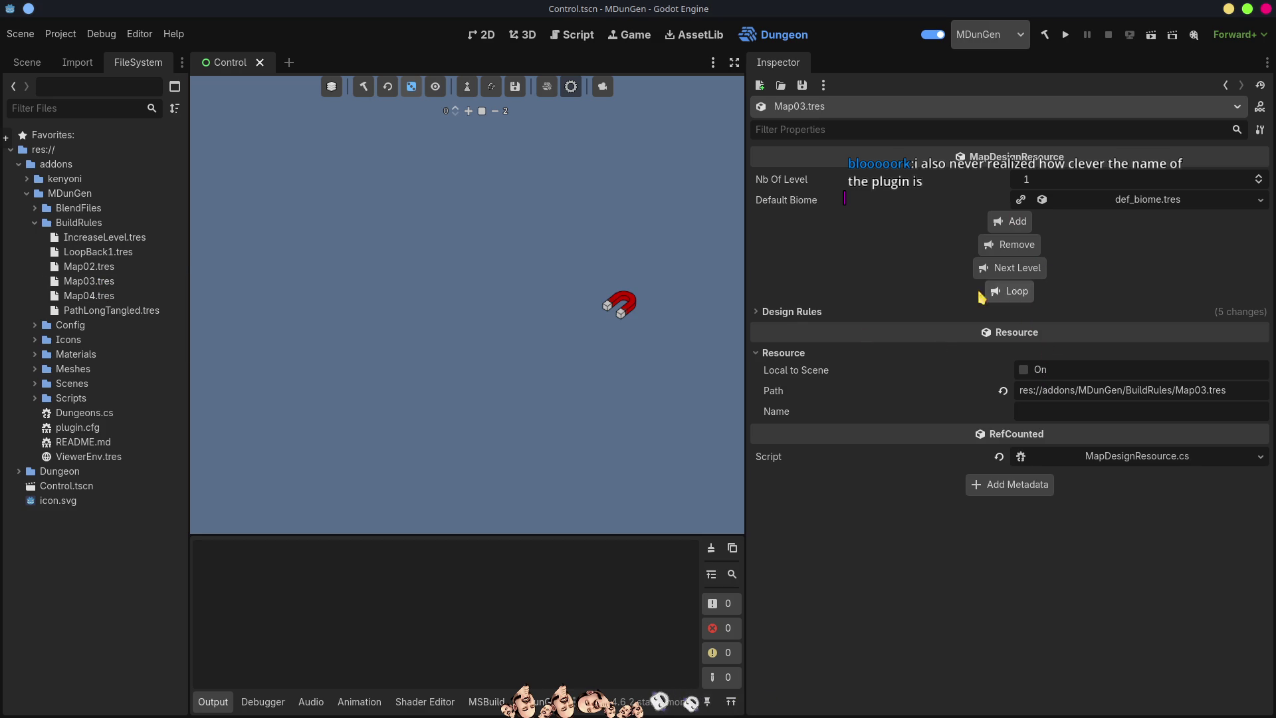
Replace Map03's design rules with a single DefaultStartRoom entry and generate one start room
{"action": "left_click", "coordinate": [791, 311]}
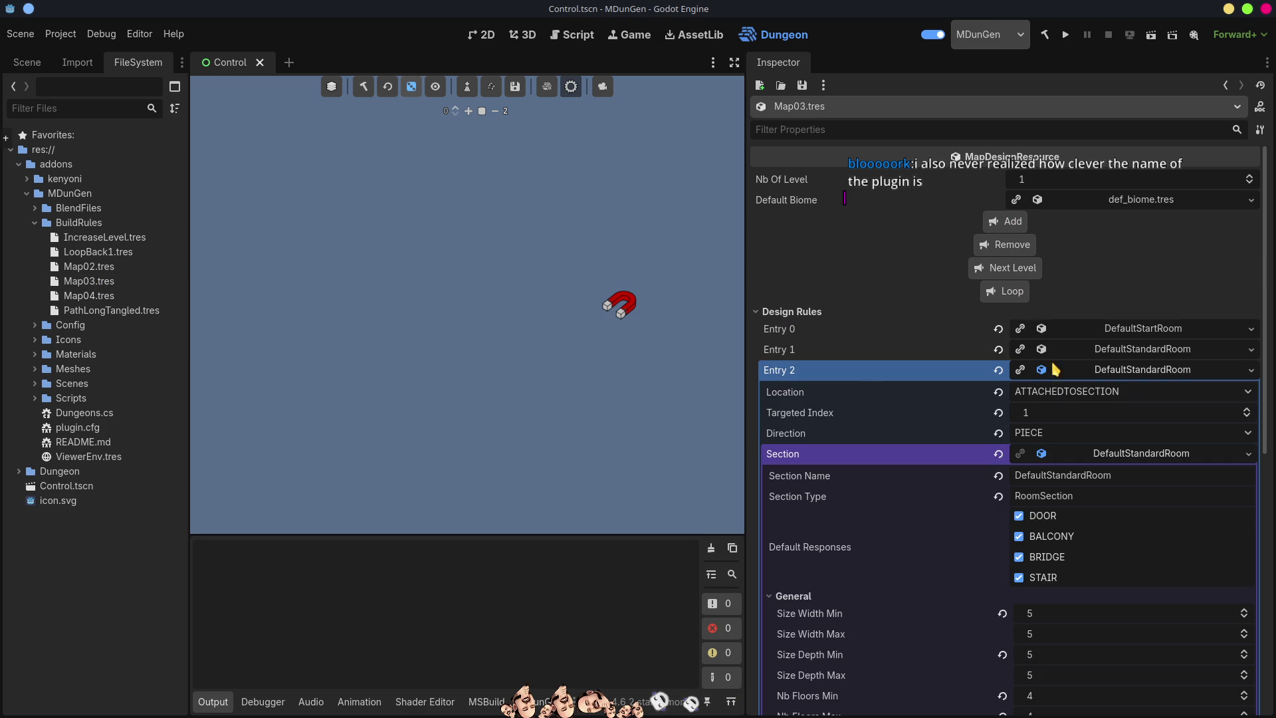
{"action": "left_click", "coordinate": [1009, 248]}
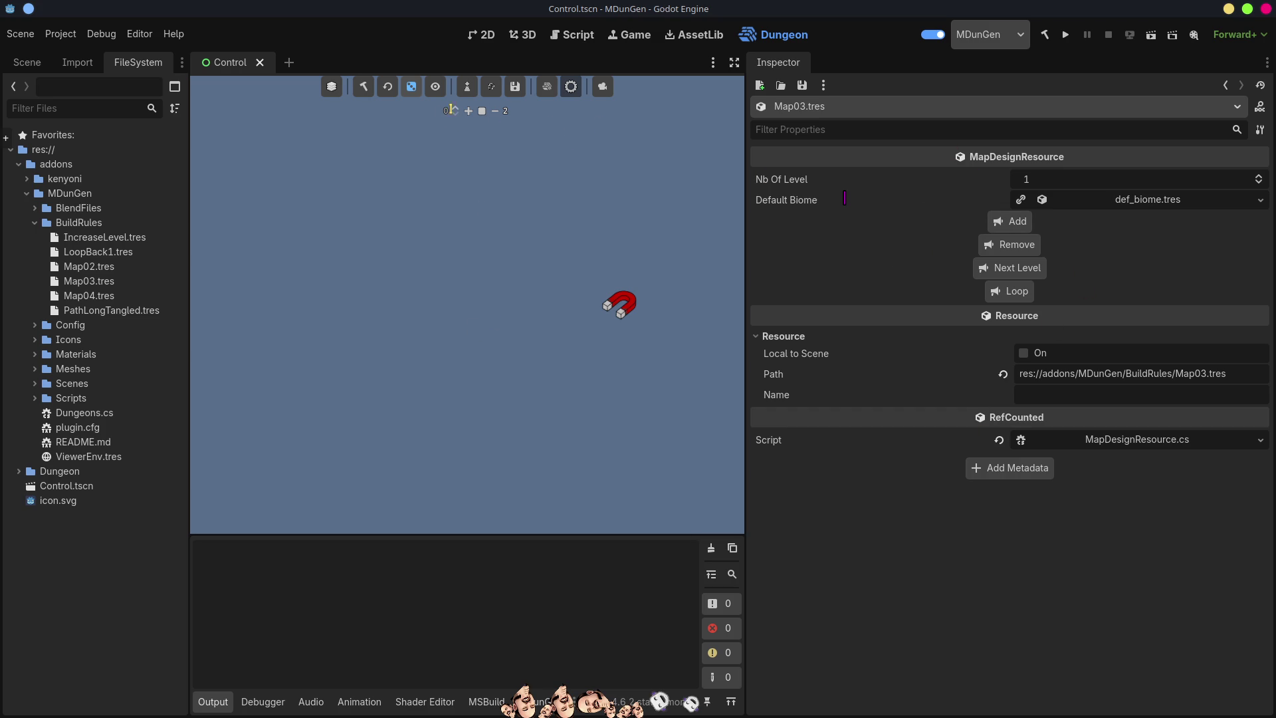
{"action": "left_click", "coordinate": [1015, 225]}
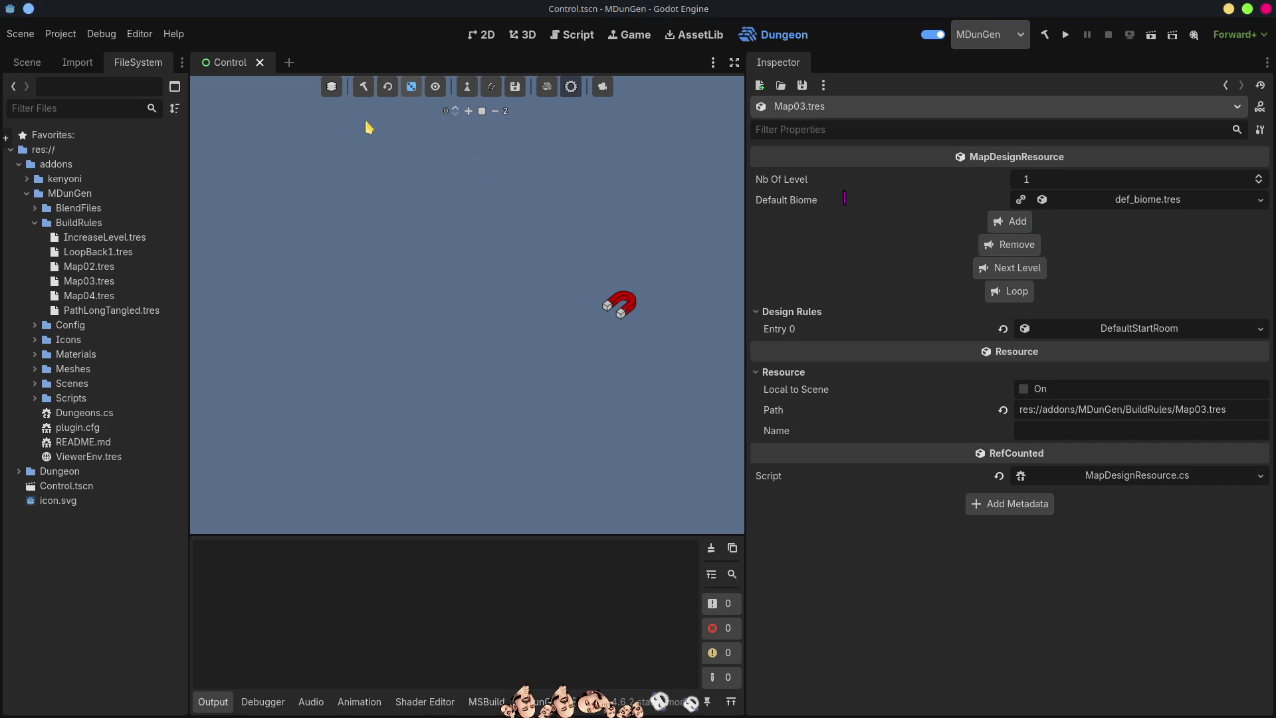
{"action": "left_click", "coordinate": [362, 88]}
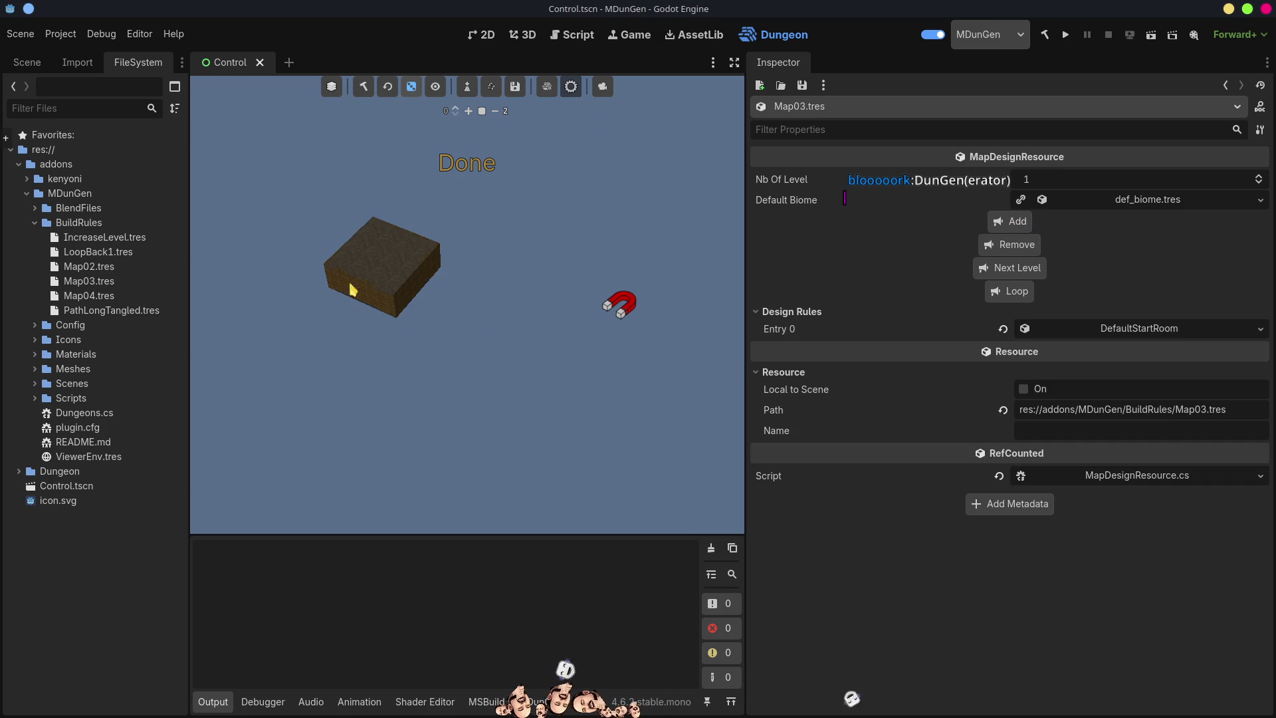
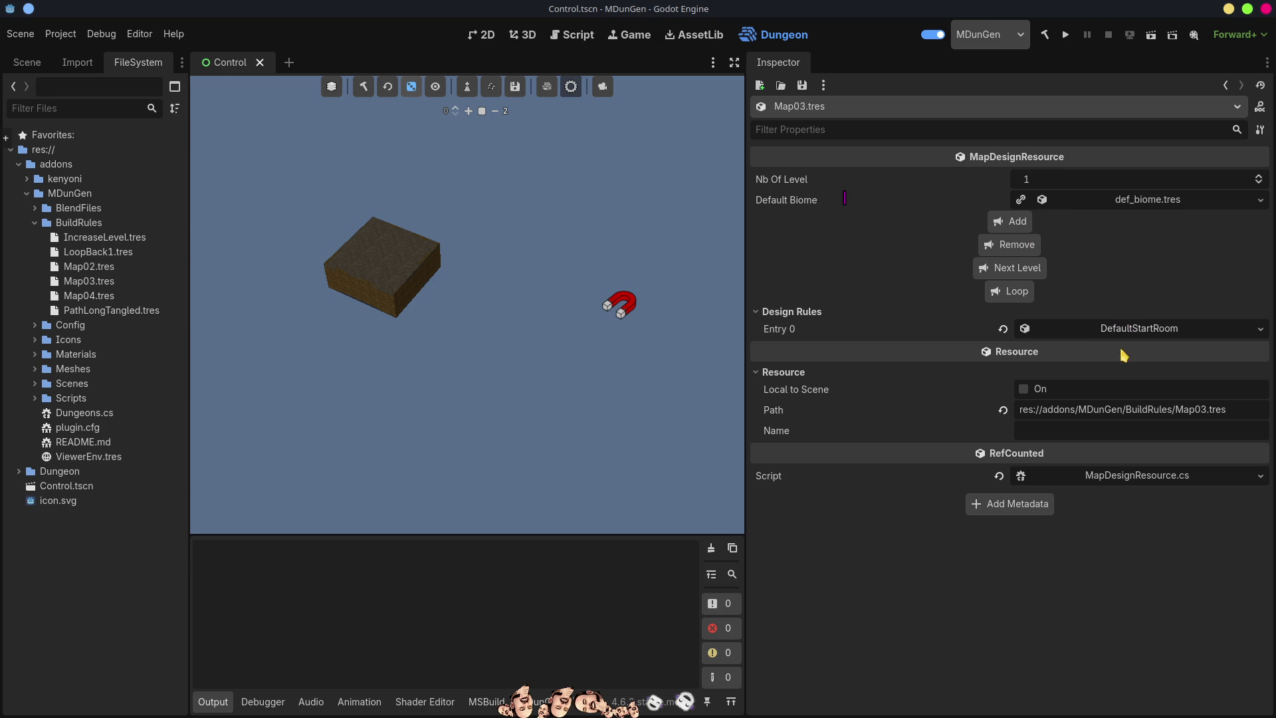
Inspect the start room rule's placement settings in Map03's design rules
{"action": "left_click", "coordinate": [1126, 328]}
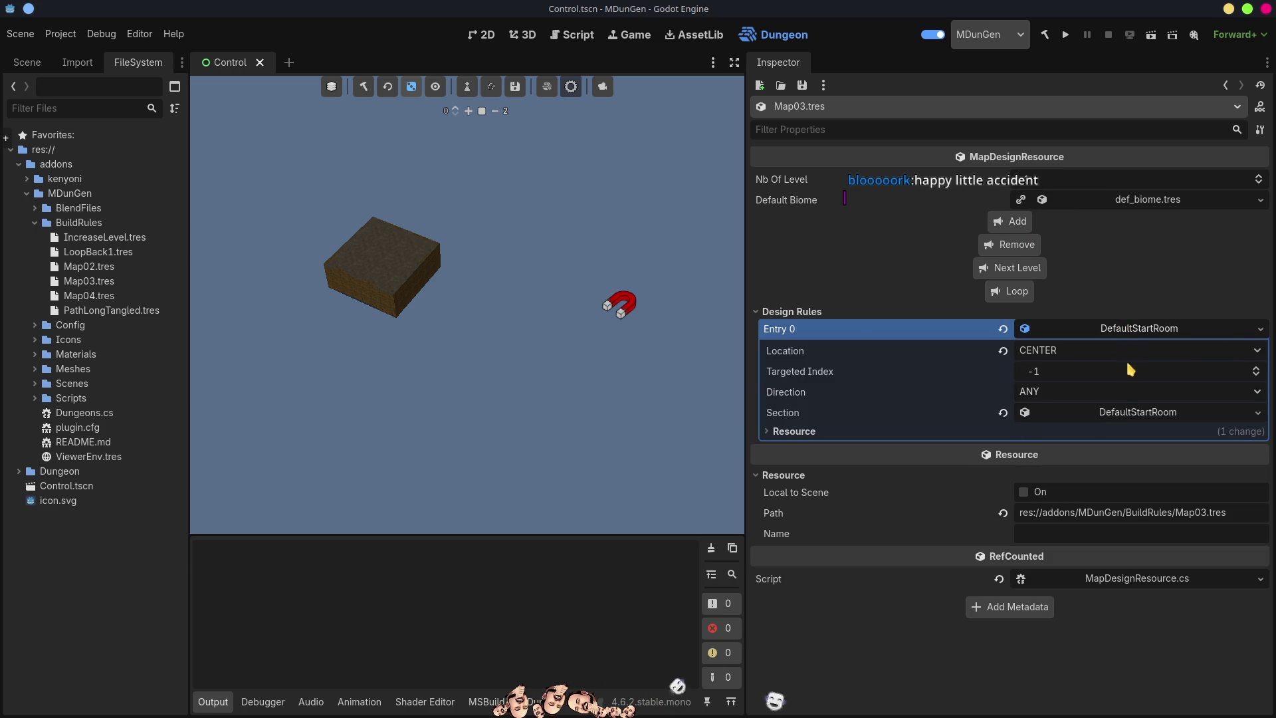
{"action": "left_click", "coordinate": [1126, 328]}
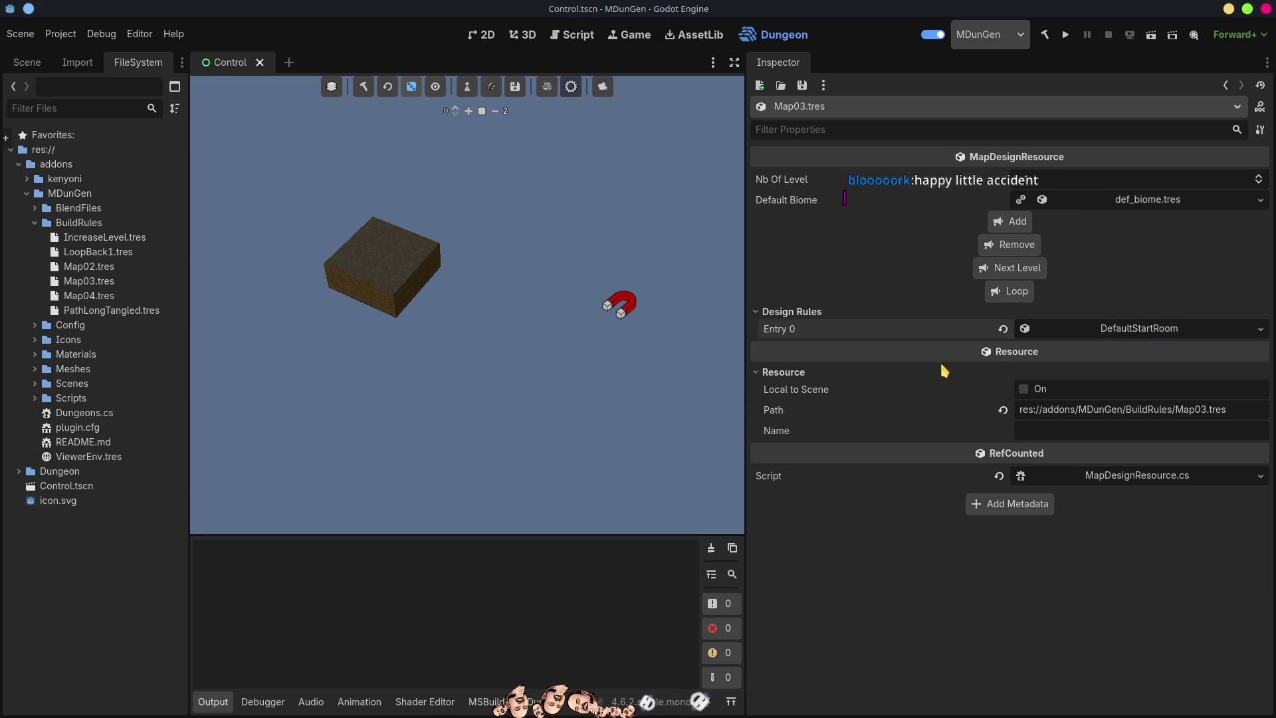
{"action": "mouse_move", "coordinate": [969, 351]}
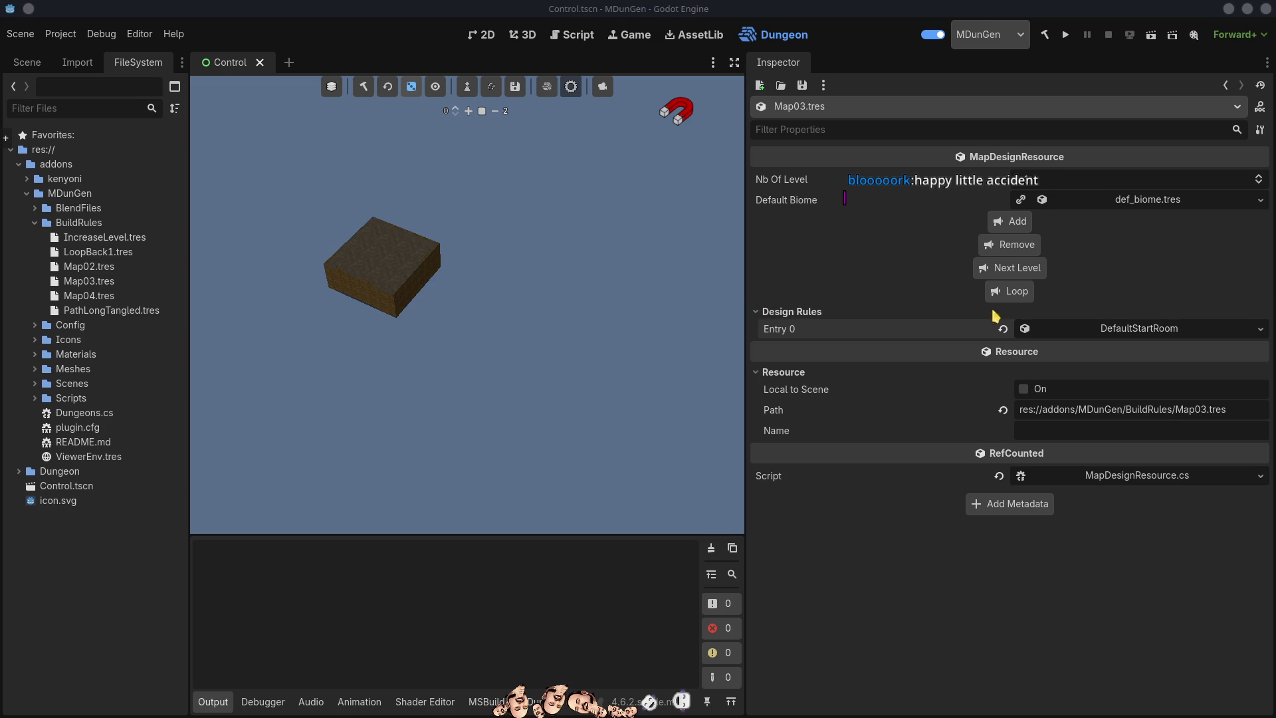
{"action": "left_click", "coordinate": [1142, 334]}
{"action": "left_click", "coordinate": [1141, 331]}
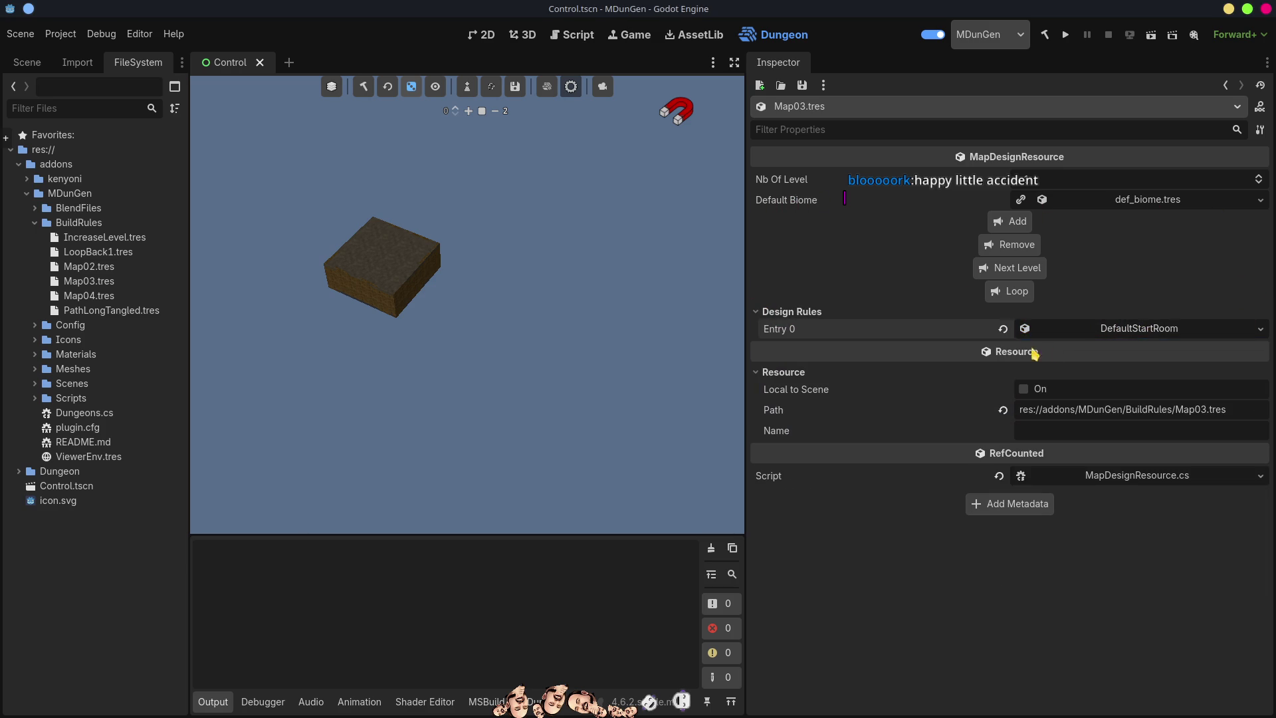
Add three DefaultStandardRoom entries and set Entry 3's direction to PIECE
{"action": "left_click", "coordinate": [1013, 224]}
{"action": "left_click", "coordinate": [1015, 226]}
{"action": "left_click", "coordinate": [1014, 223]}
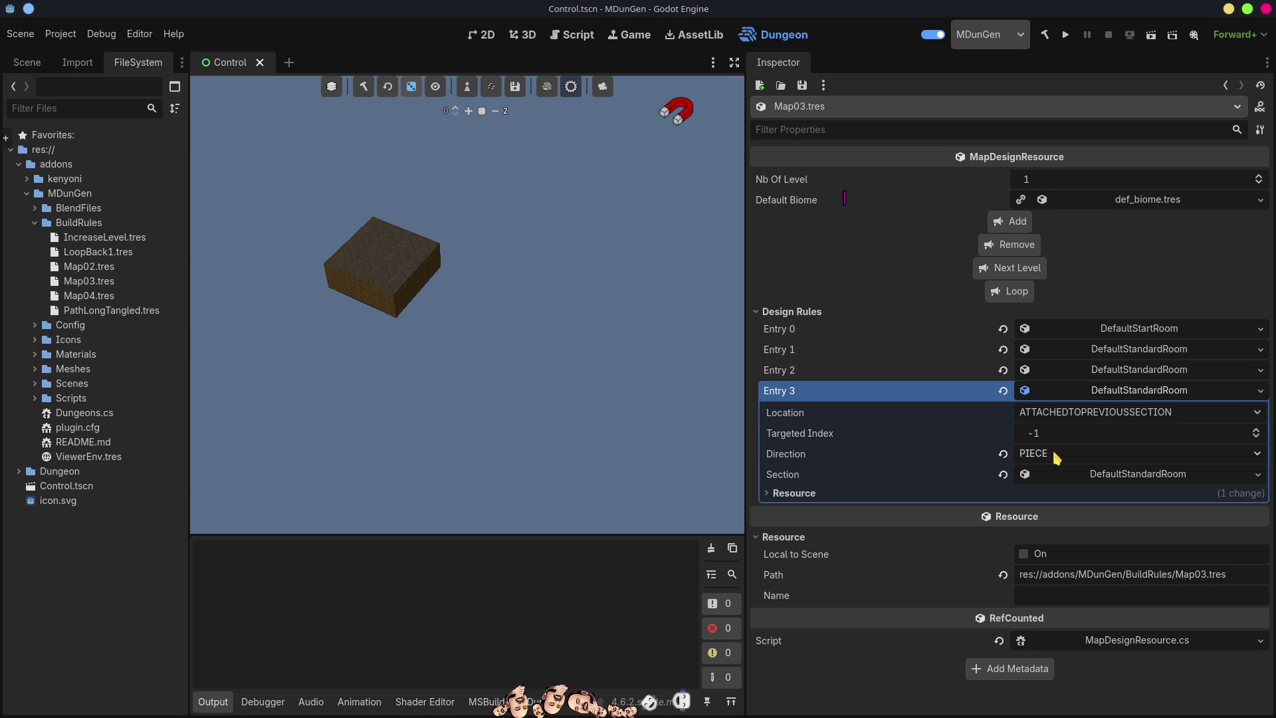
{"action": "left_click", "coordinate": [1003, 453]}
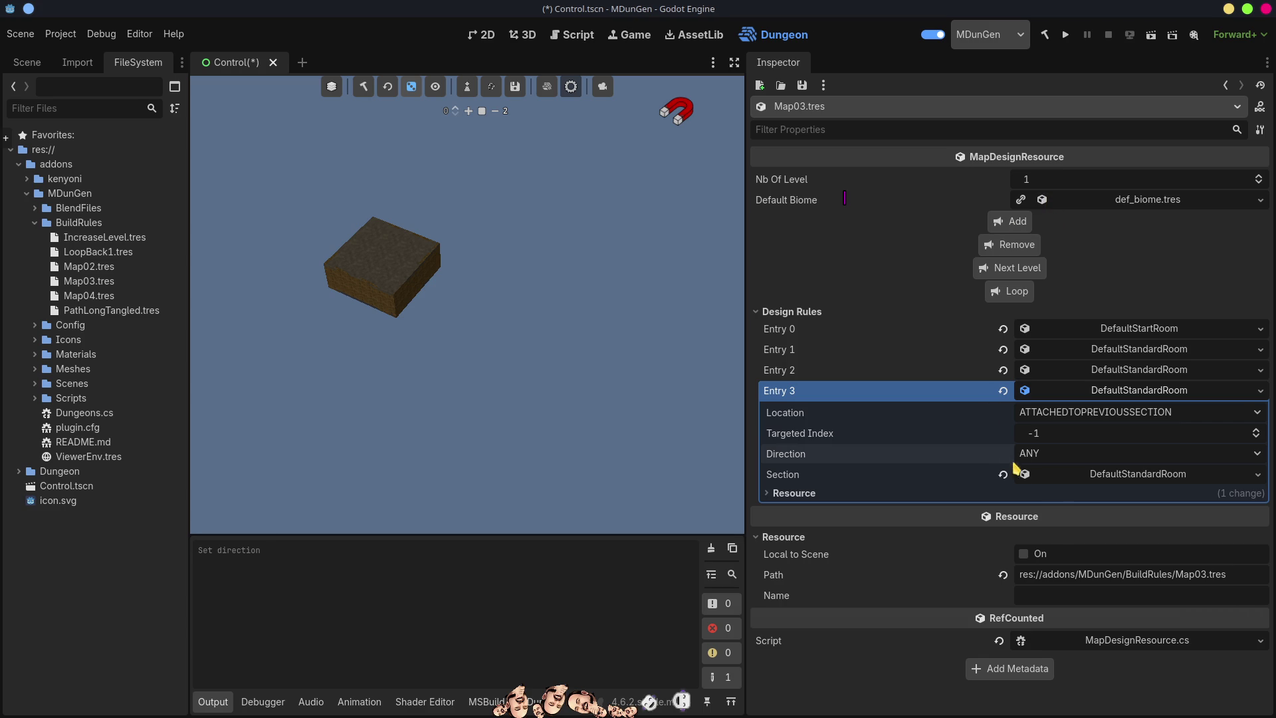
{"action": "left_click", "coordinate": [1041, 457]}
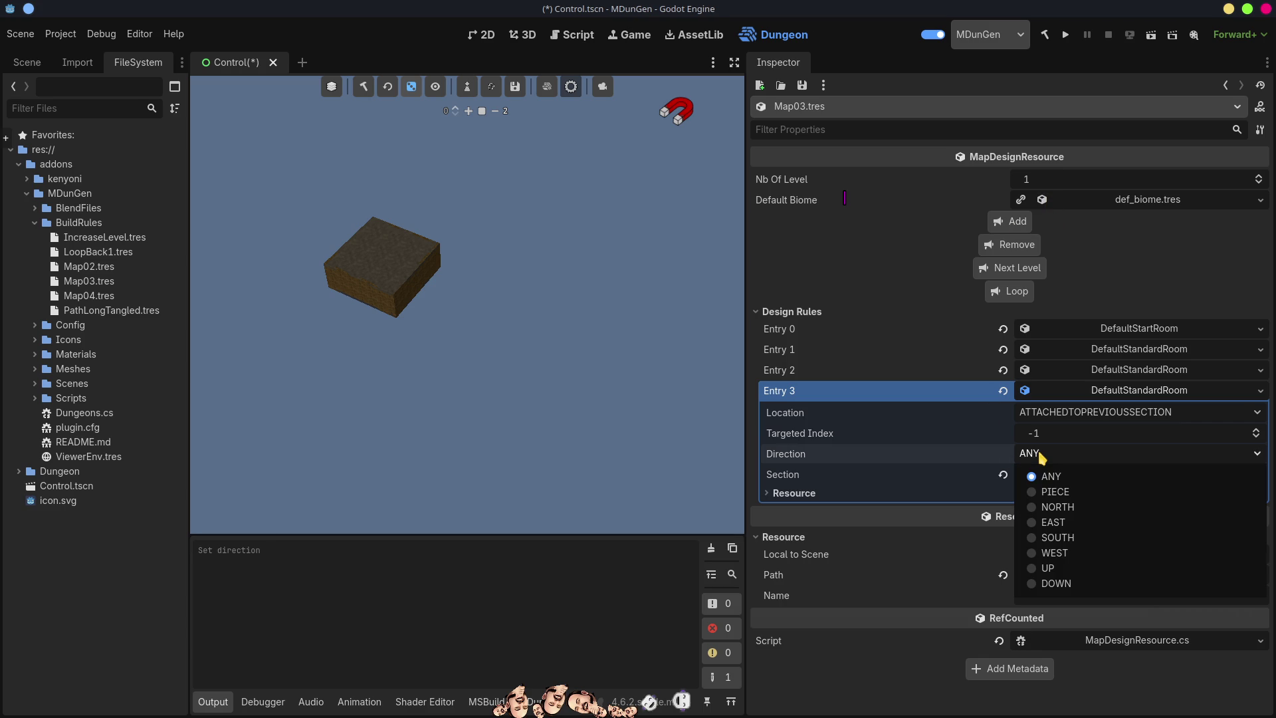
{"action": "left_click", "coordinate": [1057, 492]}
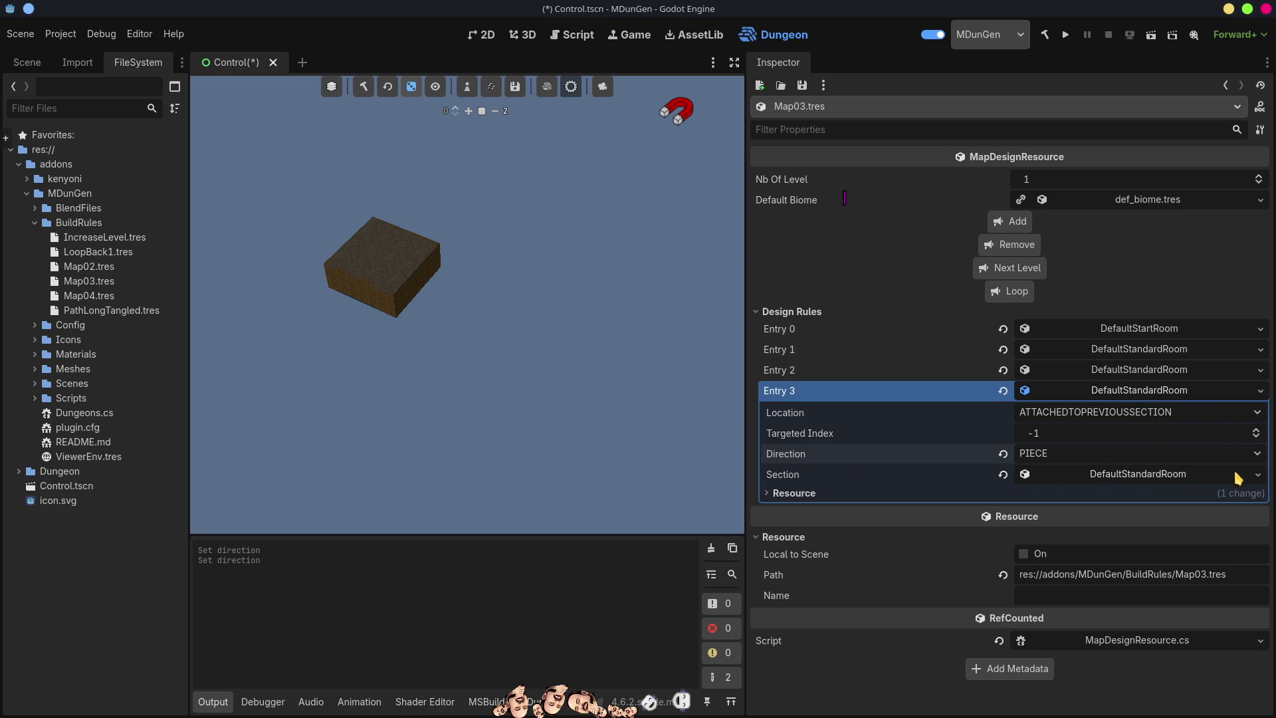
{"action": "left_click", "coordinate": [1257, 474]}
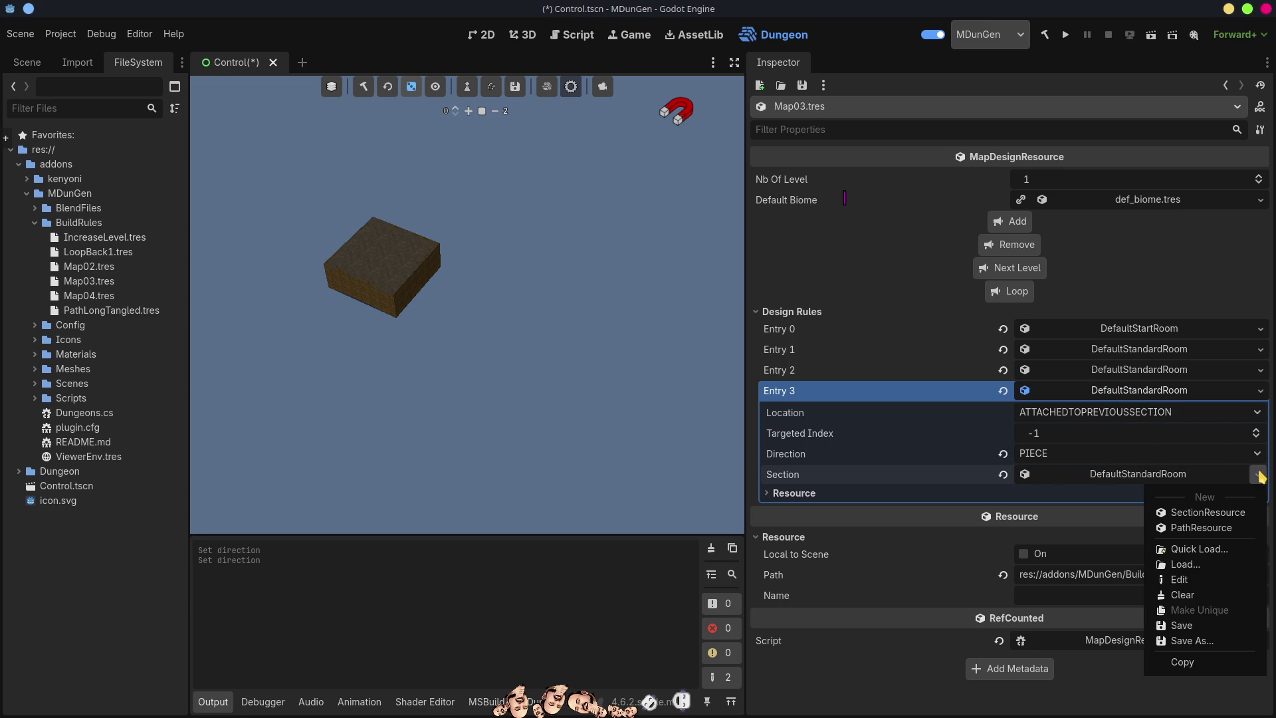
Quick-load HallwayMid.tres as Entry 3's section, then compare it against Entry 2's settings
{"action": "left_click", "coordinate": [1203, 551]}
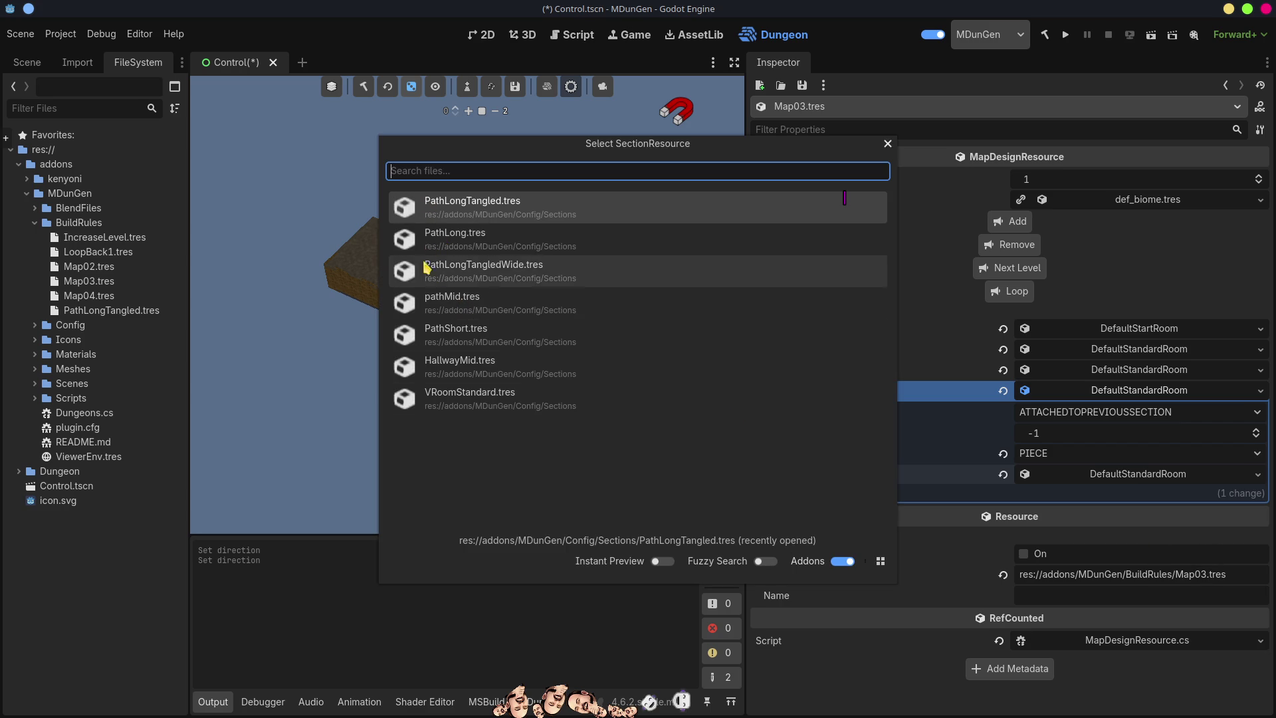
{"action": "left_click", "coordinate": [477, 367]}
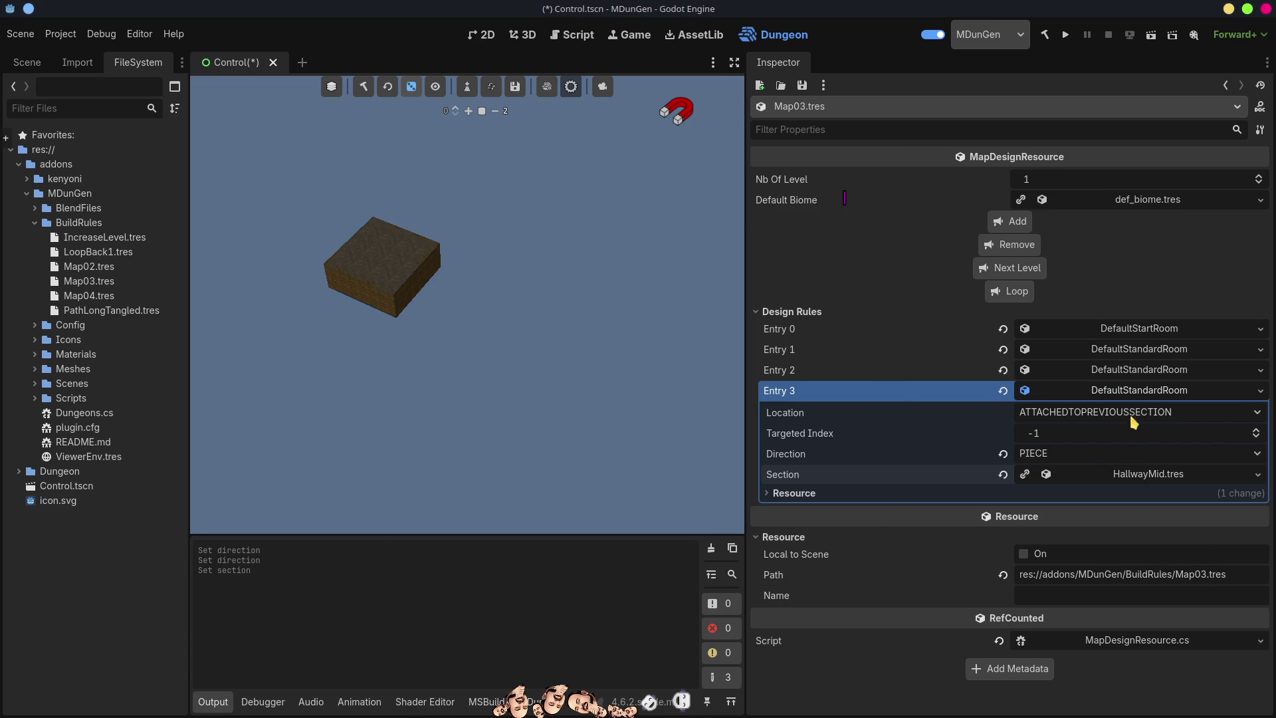
{"action": "left_click", "coordinate": [1131, 371]}
{"action": "left_click", "coordinate": [1132, 455]}
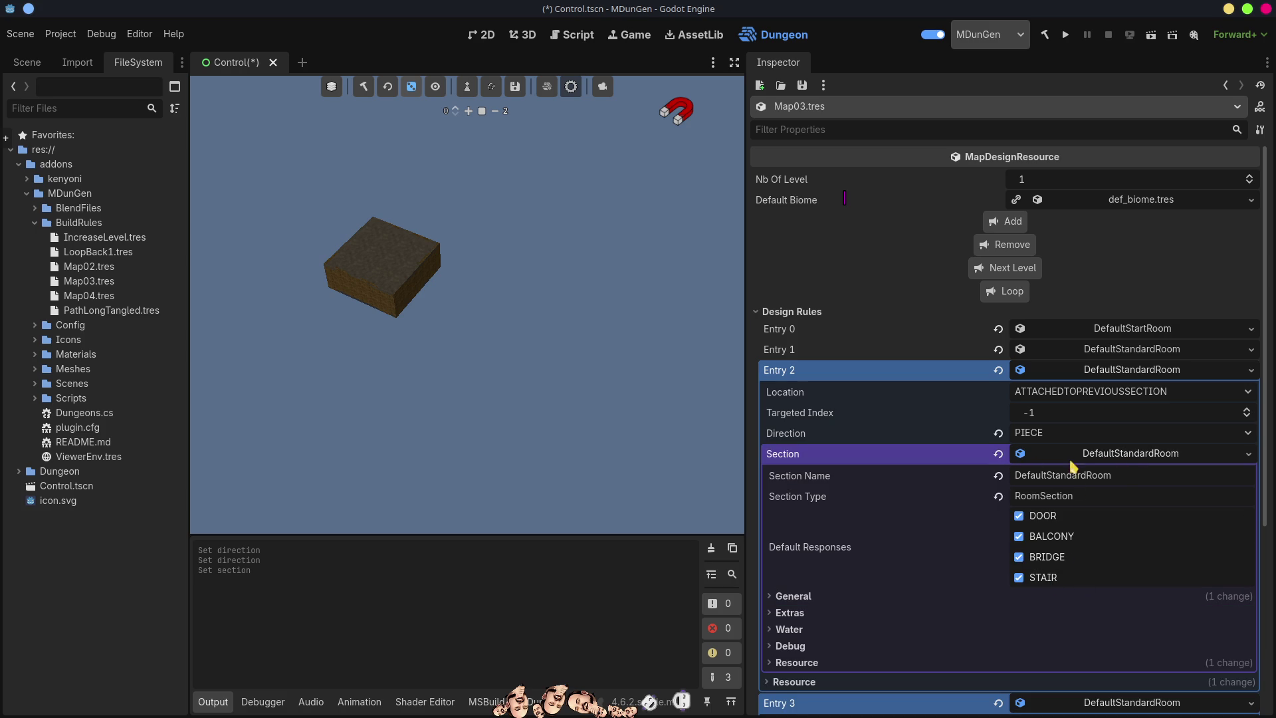
{"action": "left_click", "coordinate": [1129, 457]}
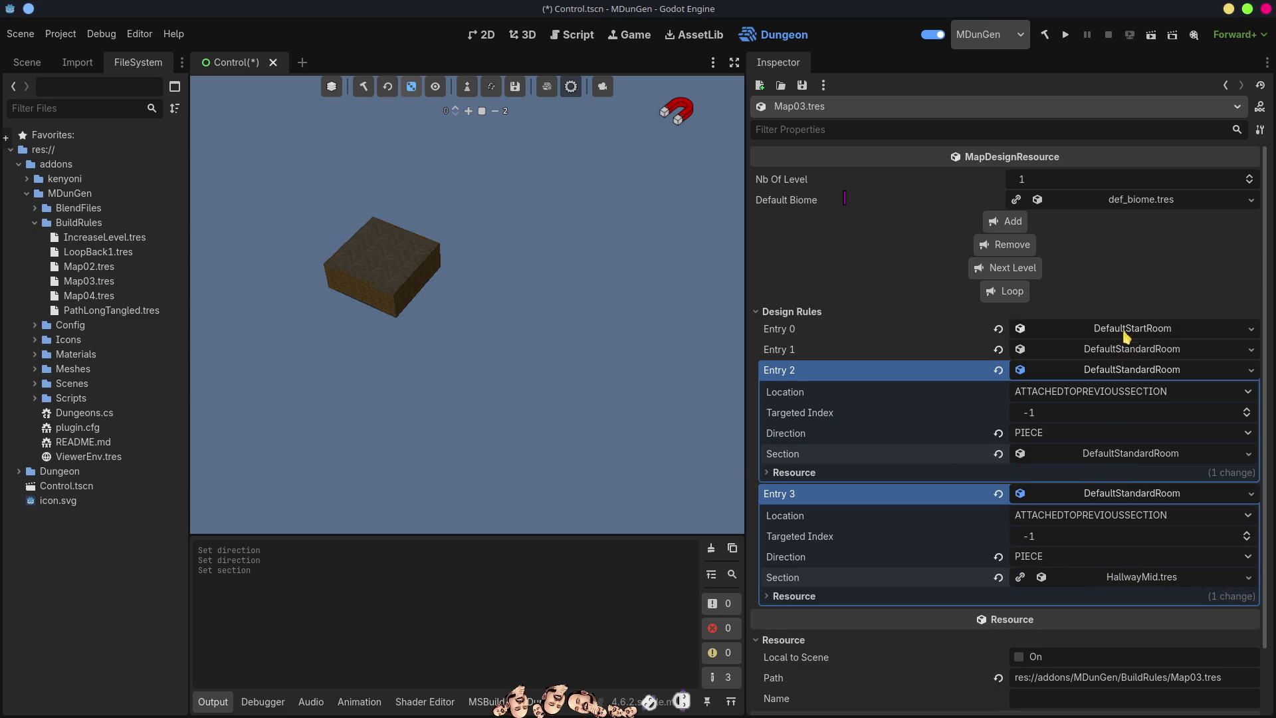
{"action": "left_click", "coordinate": [1124, 376]}
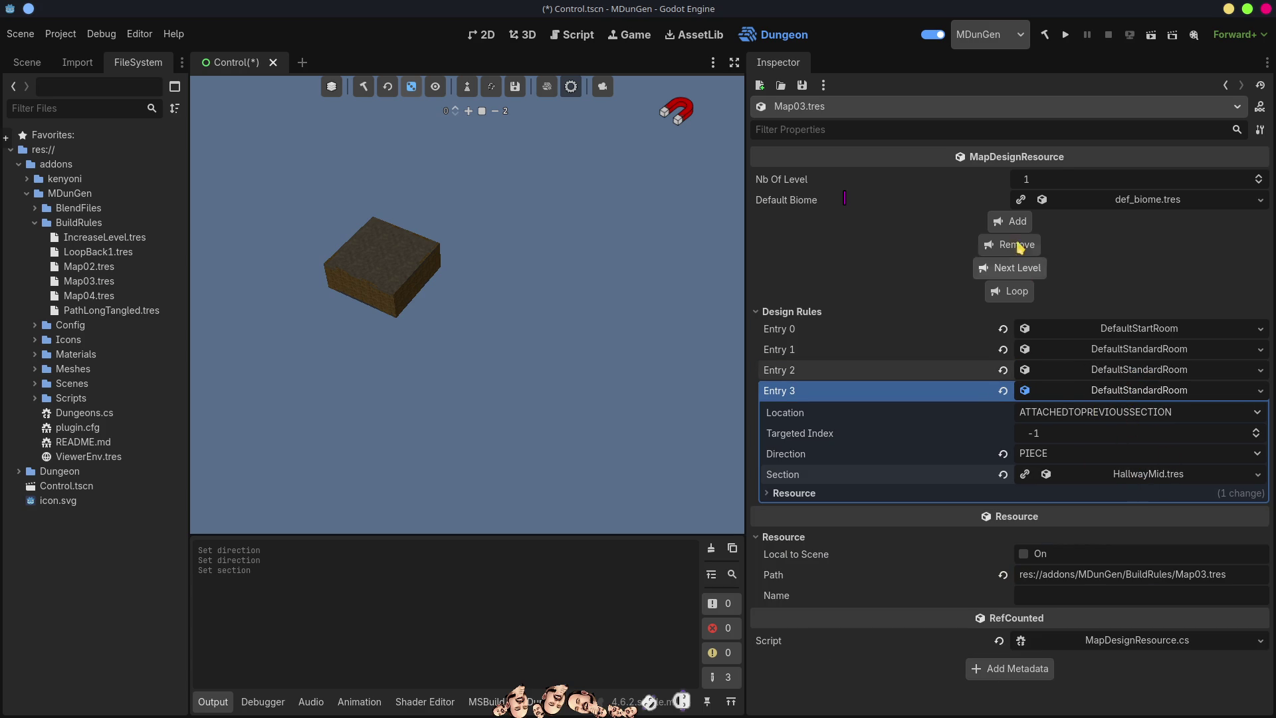
Generate new map data, review the Output errors, and remove the HallwayMid Entry 3
{"action": "left_click", "coordinate": [365, 88]}
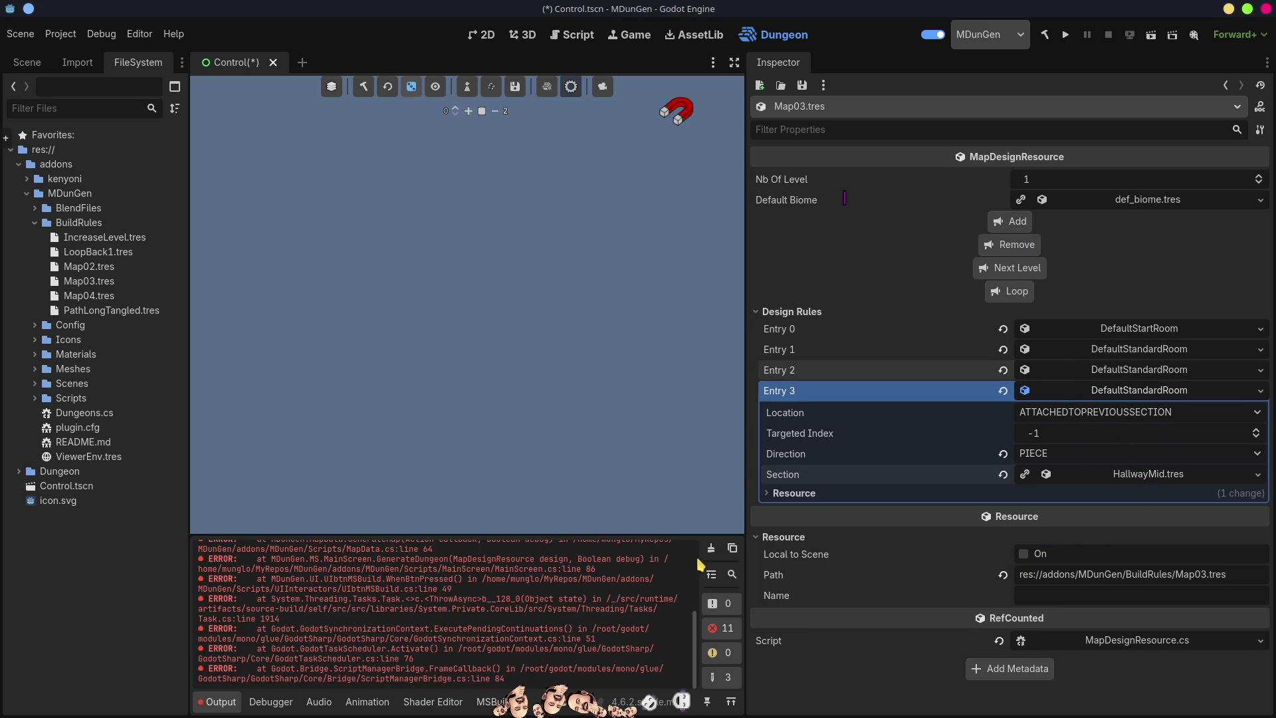
{"action": "left_click_drag", "start_coordinate": [695, 644], "coordinate": [708, 517]}
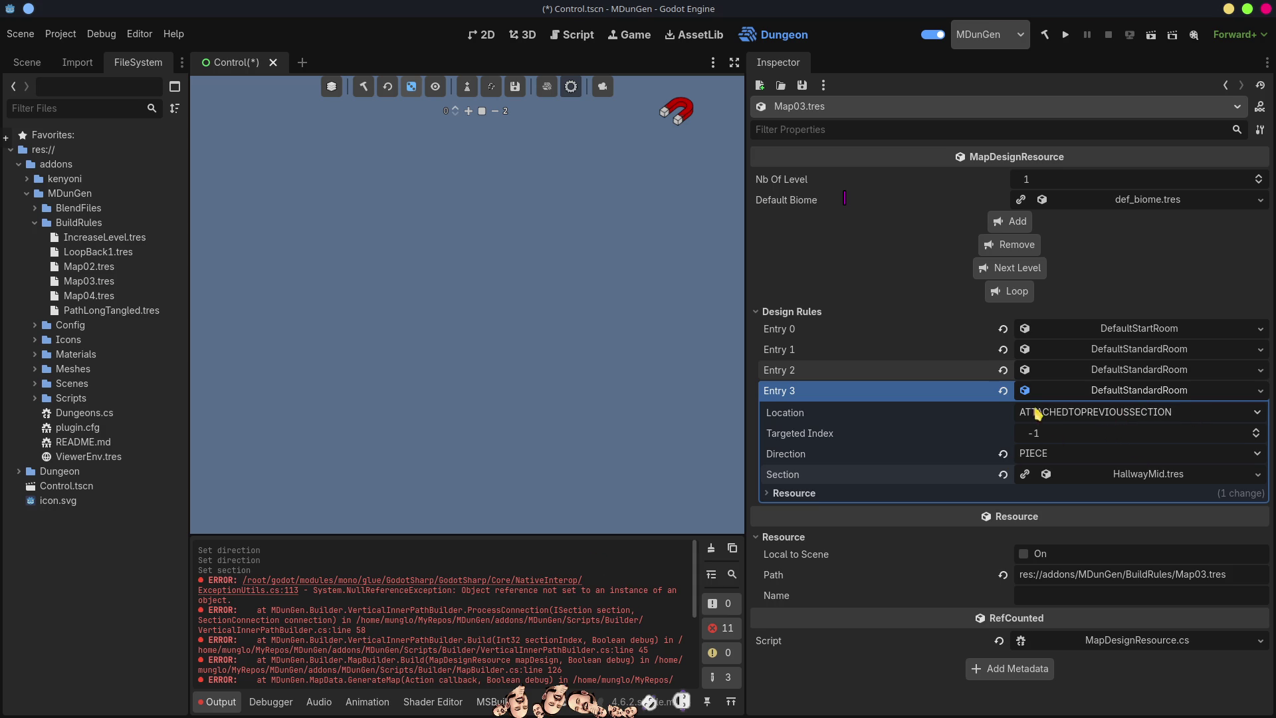
{"action": "left_click", "coordinate": [1008, 245]}
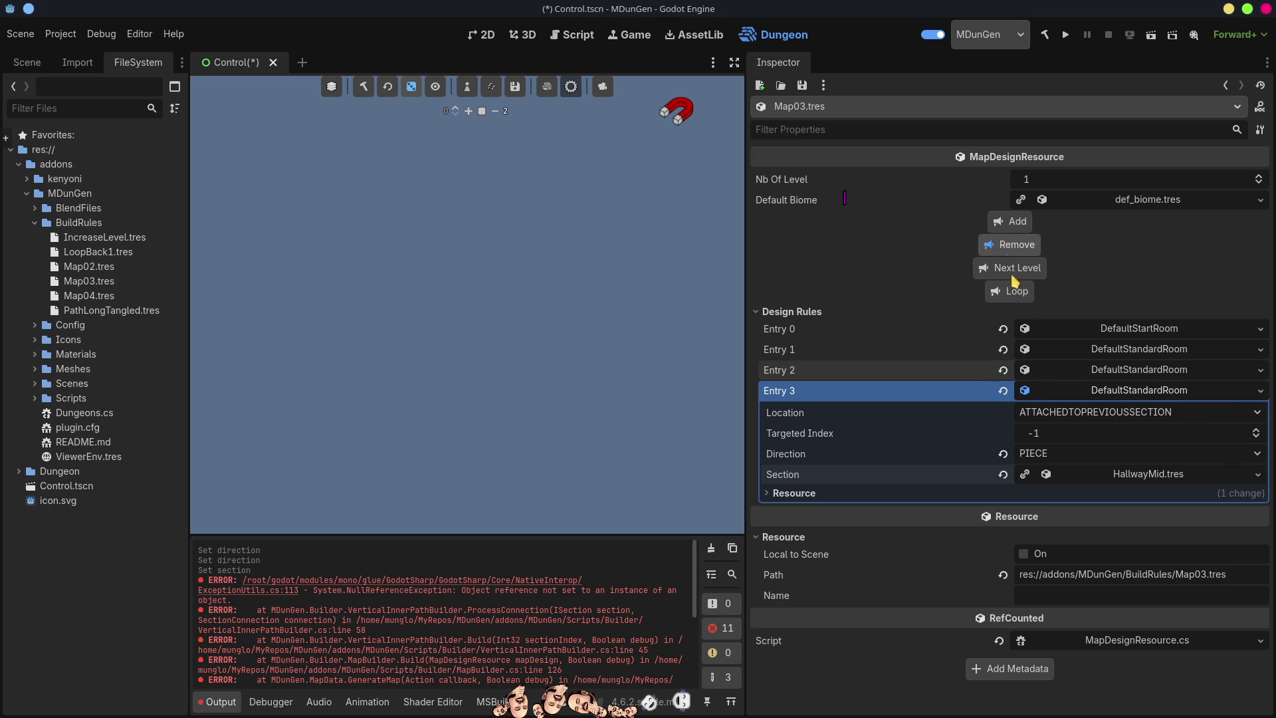
Build the Map03 dungeon, clear the error log, and fly around the brown room blocks
{"action": "left_click", "coordinate": [363, 87]}
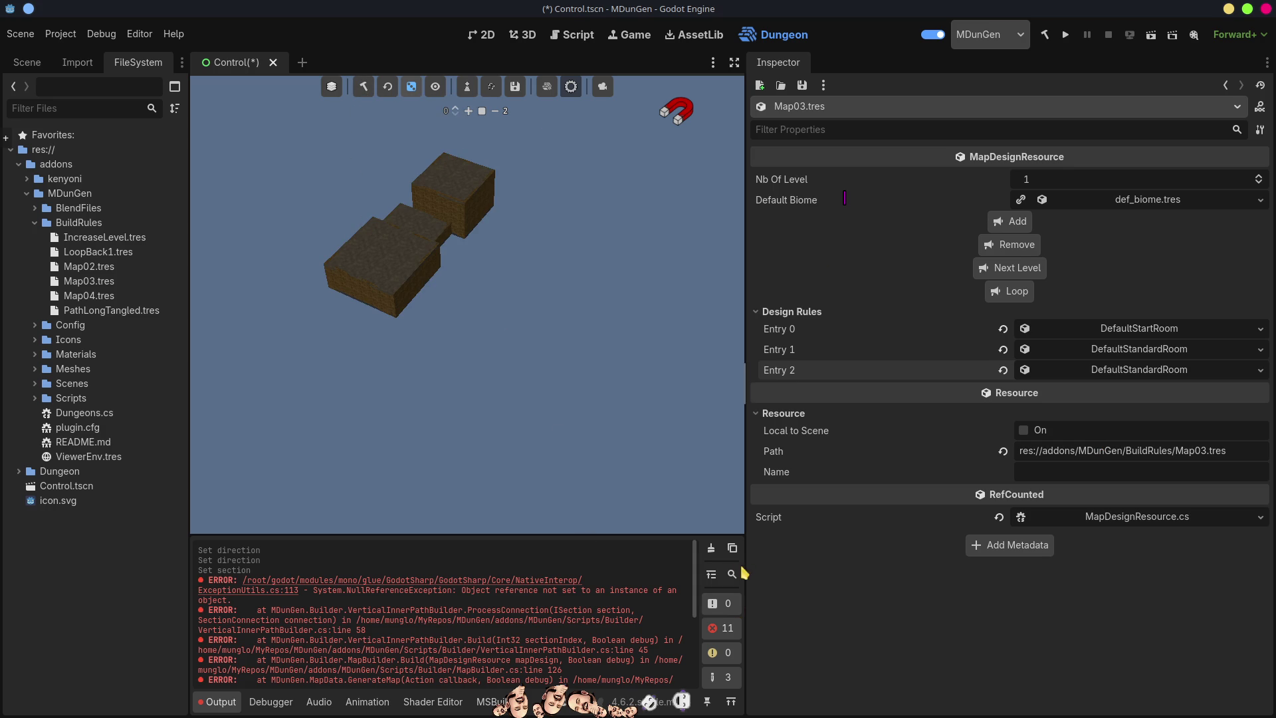
{"action": "left_click", "coordinate": [711, 548]}
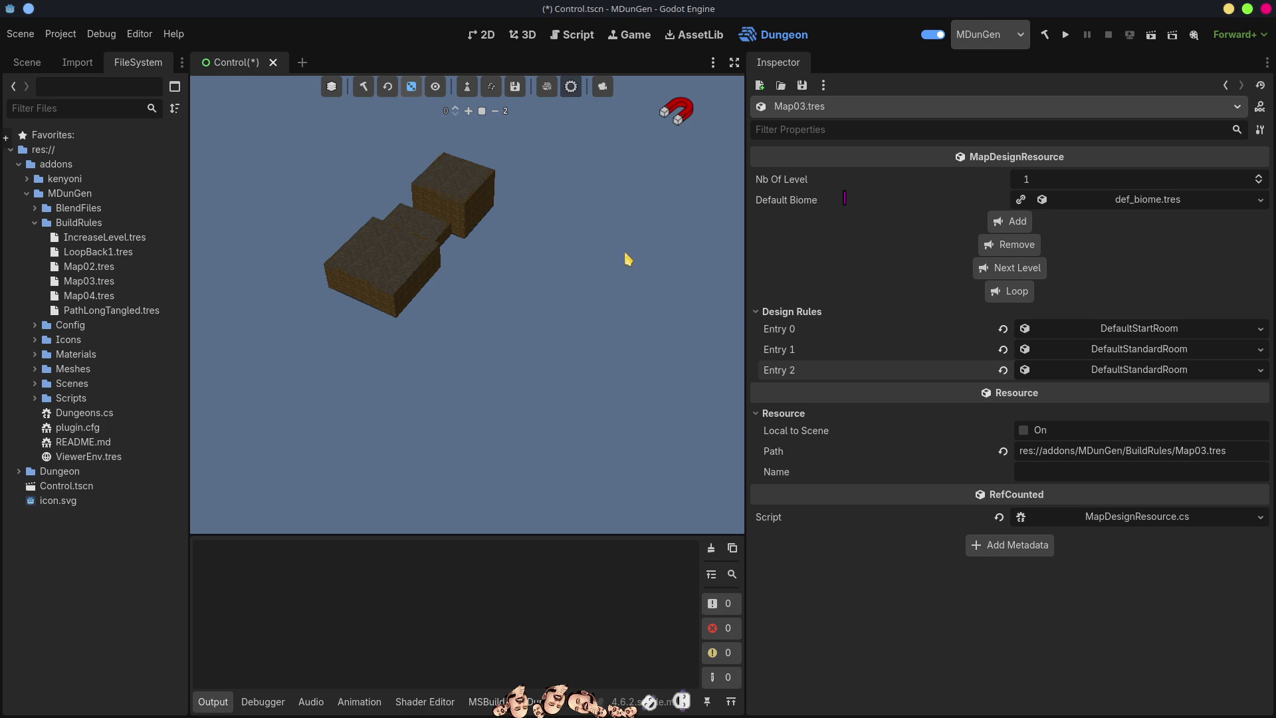
{"action": "mouse_move", "coordinate": [509, 199]}
{"action": "left_mouse_down"}
{"action": "mouse_move", "coordinate": [550, 239]}
{"action": "mouse_move", "coordinate": [635, 266]}
{"action": "left_mouse_up"}
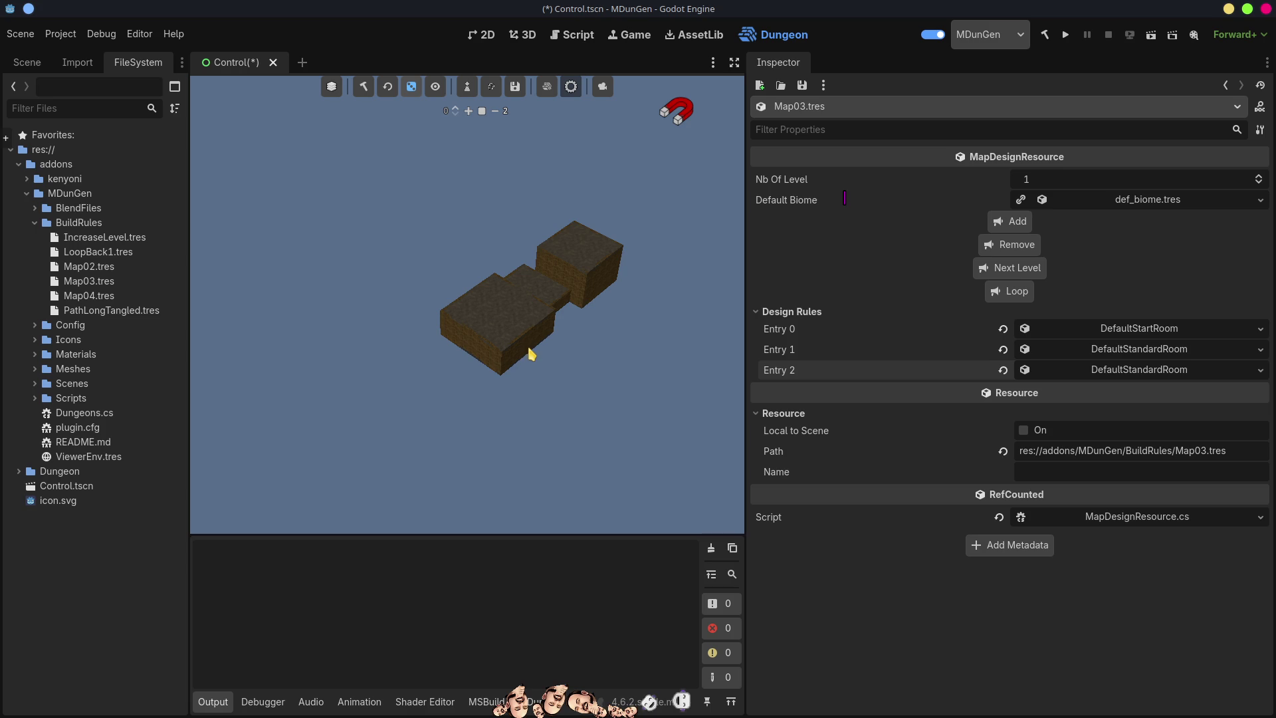
{"action": "scroll", "coordinate": [520, 251], "scroll_direction": "up", "scroll_amount": 5}
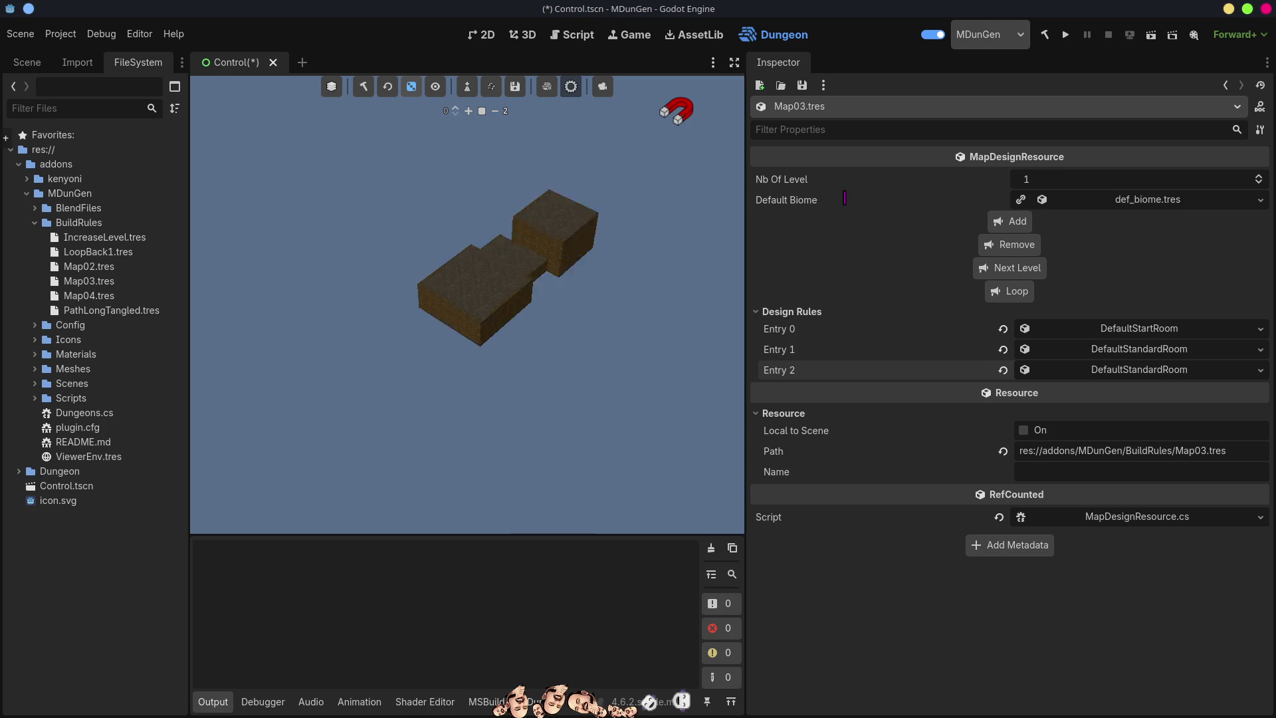
{"action": "key", "text": "w"}
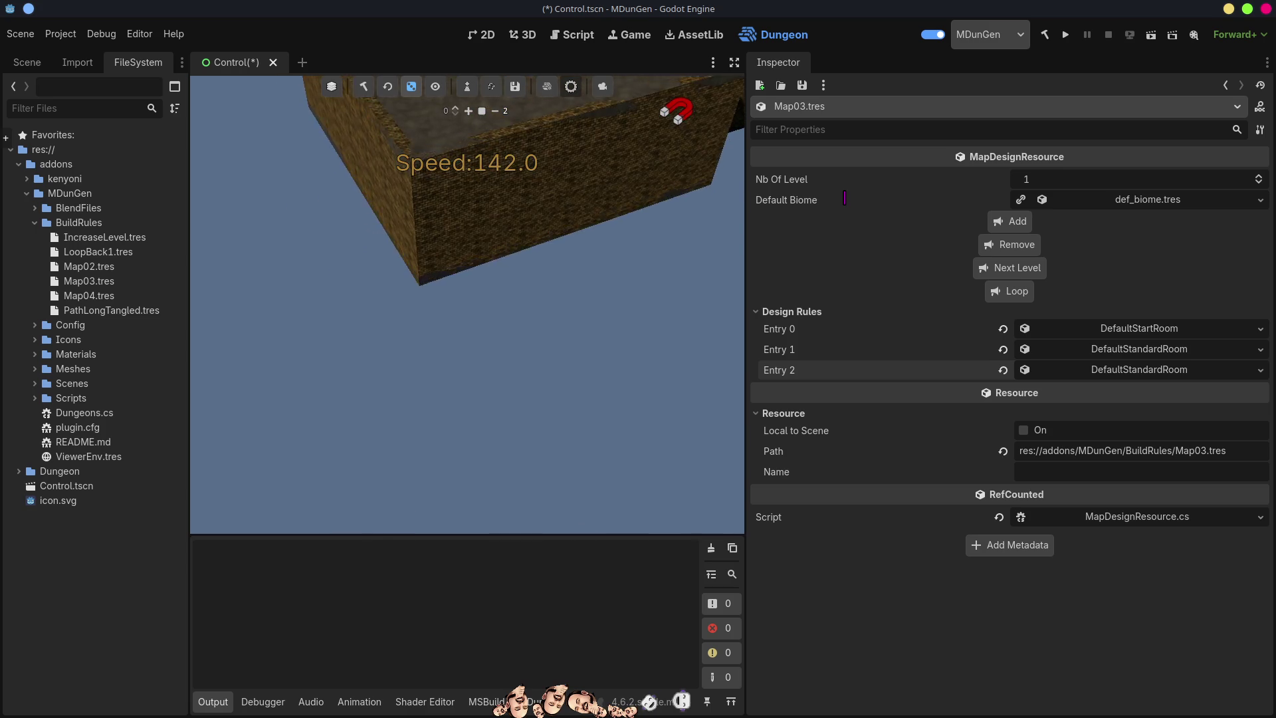
{"action": "key", "text": "s"}
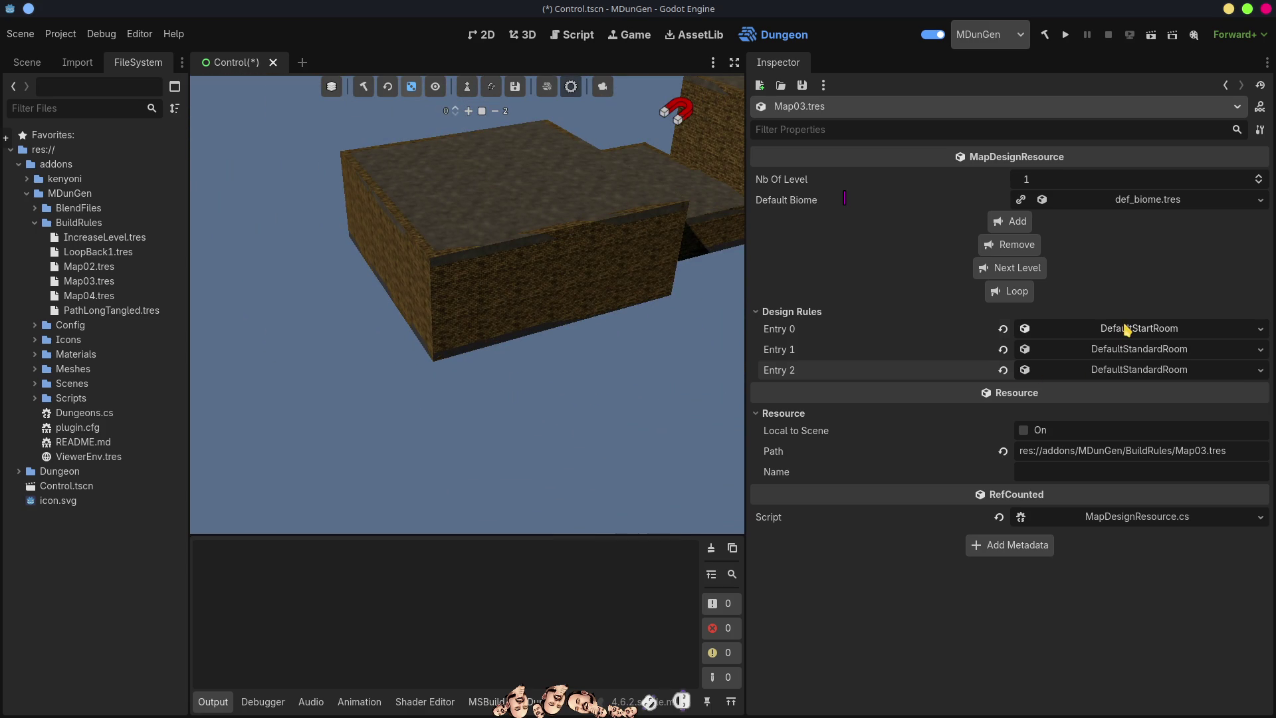
{"action": "left_click", "coordinate": [1126, 328]}
{"action": "left_click", "coordinate": [1082, 350]}
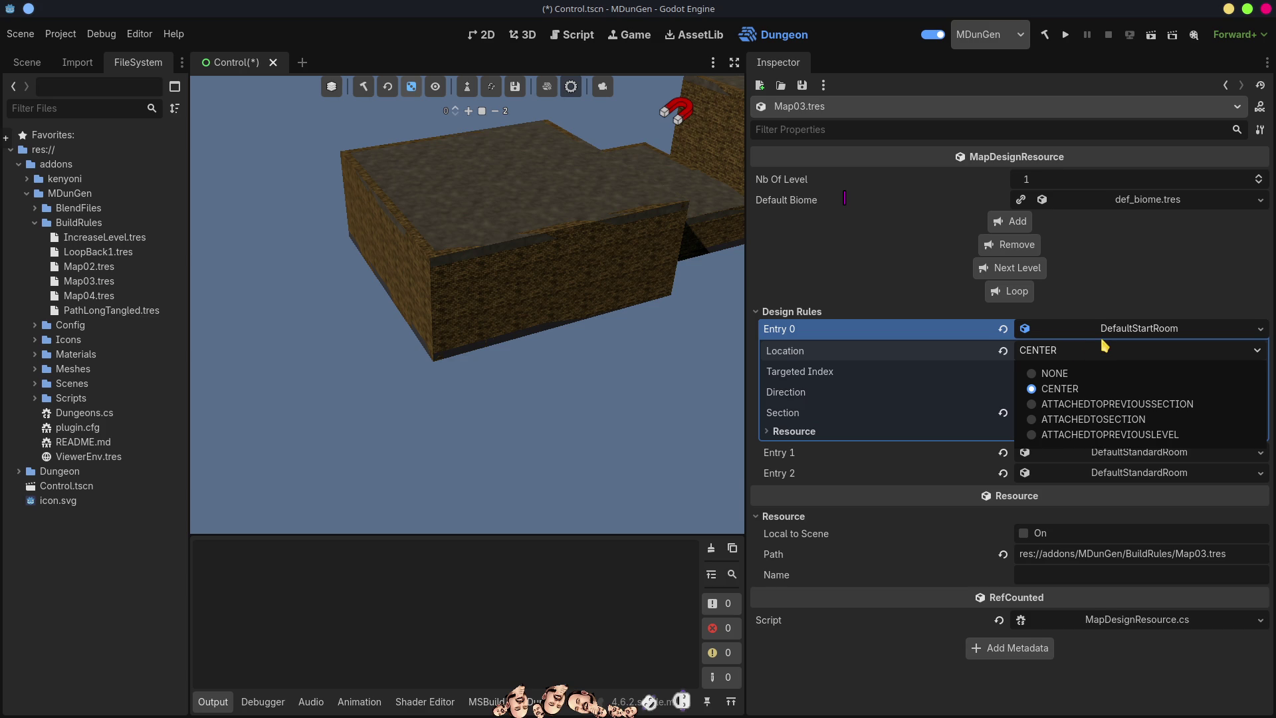
Replace Entry 1 with a new BuildSection resource
{"action": "left_click", "coordinate": [1134, 328]}
{"action": "left_click", "coordinate": [1140, 350]}
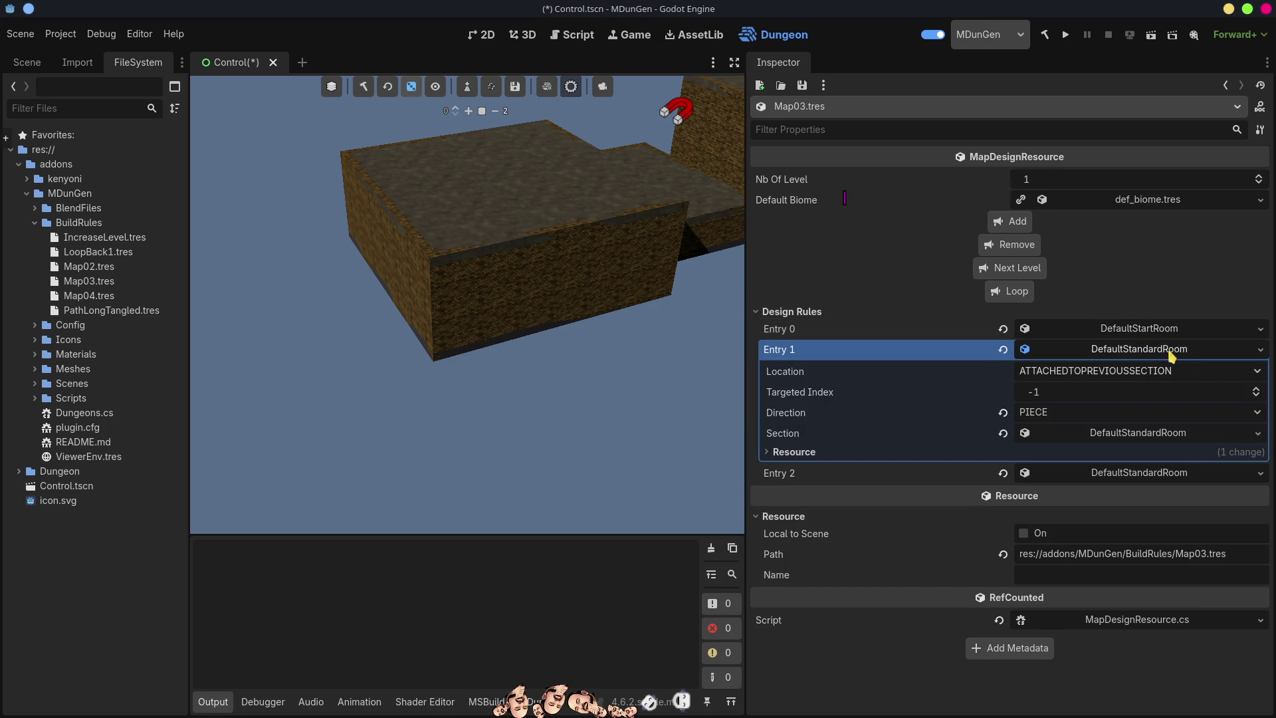
{"action": "left_click", "coordinate": [1148, 350]}
{"action": "left_click", "coordinate": [1259, 349]}
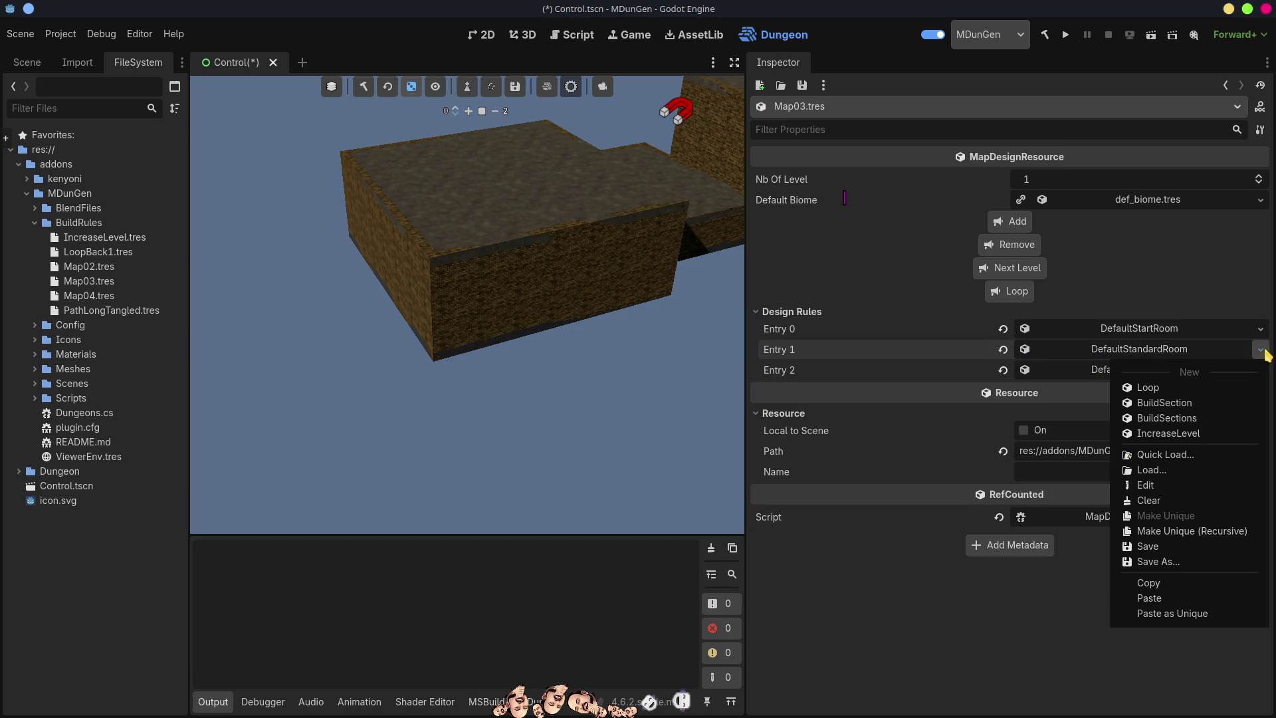
{"action": "left_click", "coordinate": [1163, 403]}
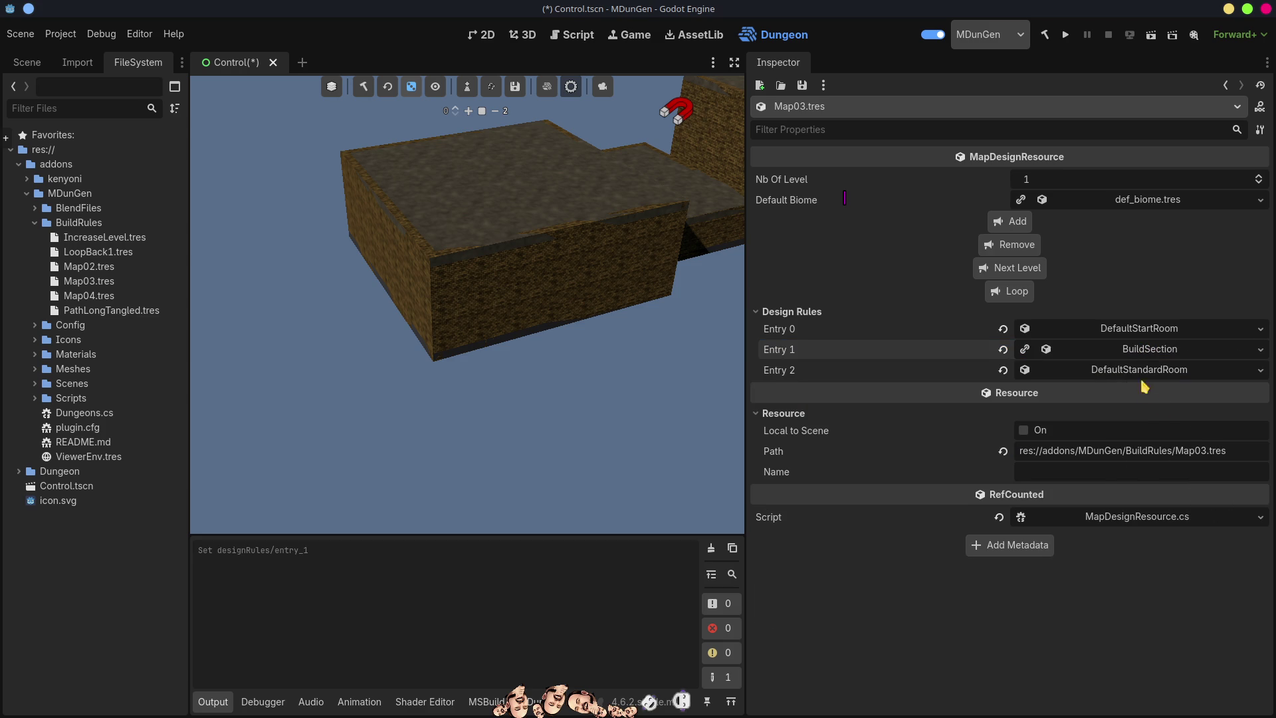
Set Entry 1 to ATTACHEDTOPREVIOUSSECTION, targeted index -1, using PathLongTangled.tres
{"action": "left_click", "coordinate": [1145, 351]}
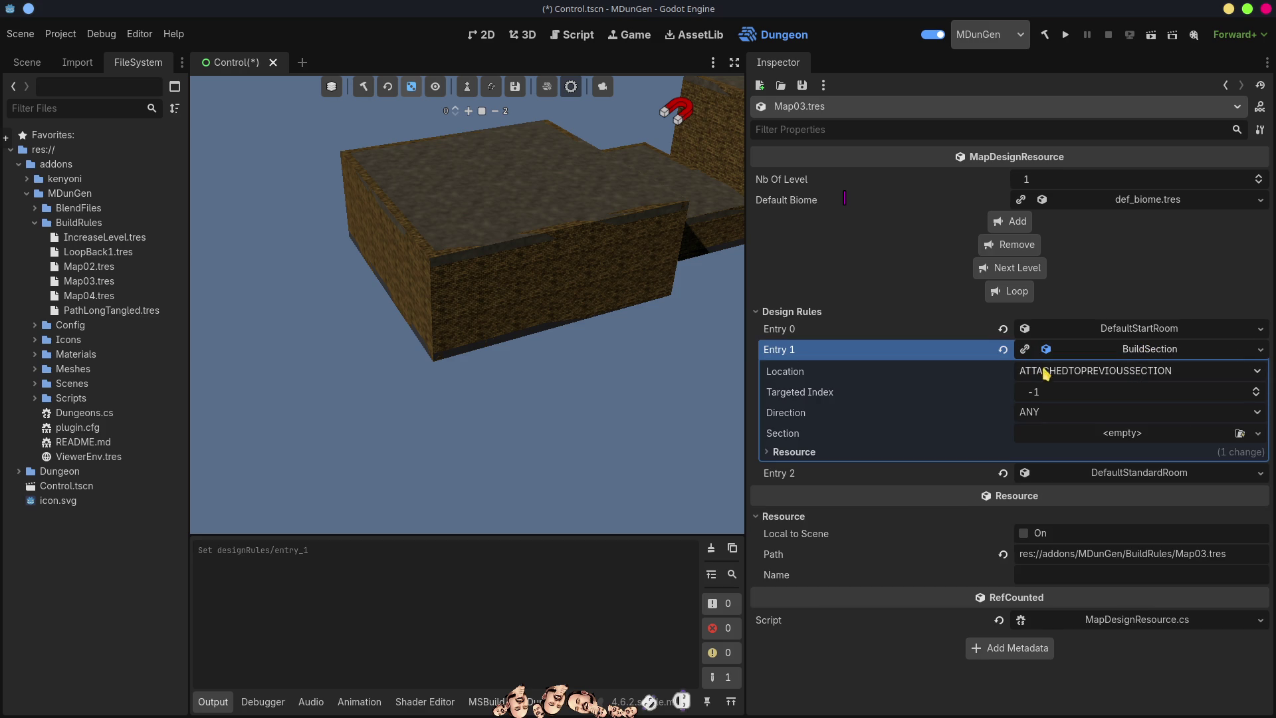
{"action": "left_click", "coordinate": [1135, 374]}
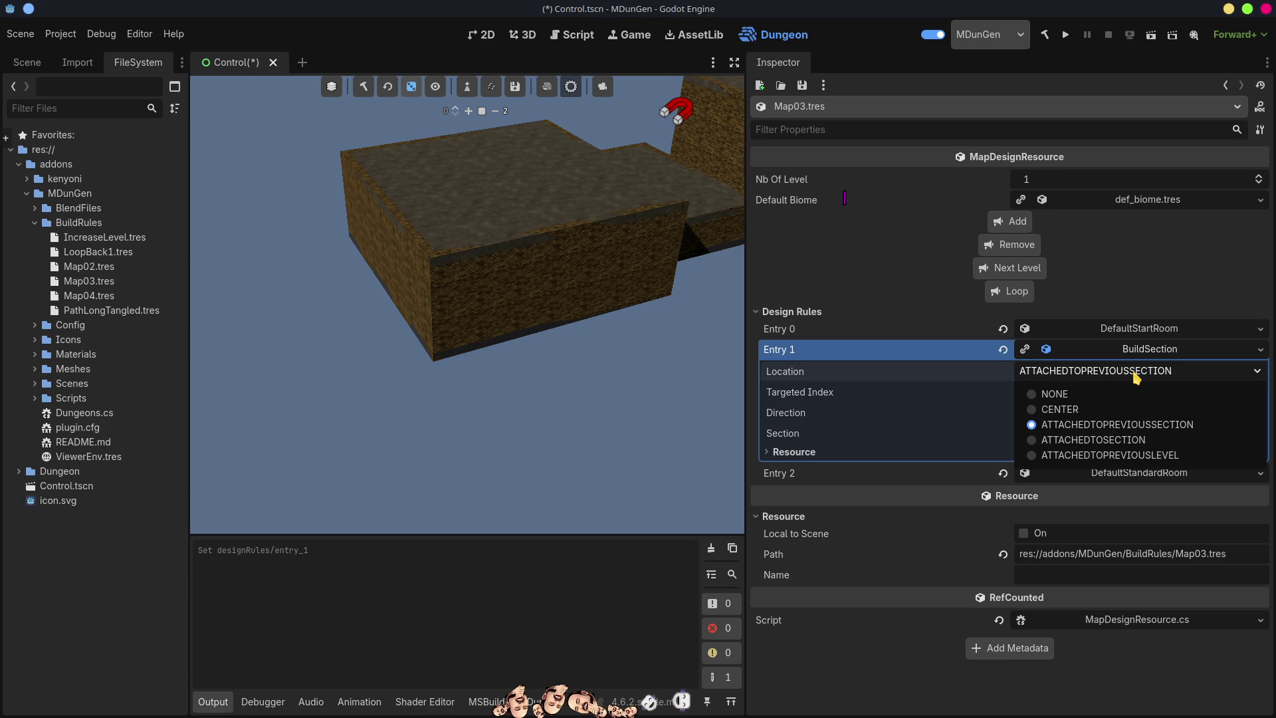
{"action": "left_click", "coordinate": [1124, 440]}
{"action": "left_click", "coordinate": [1256, 391]}
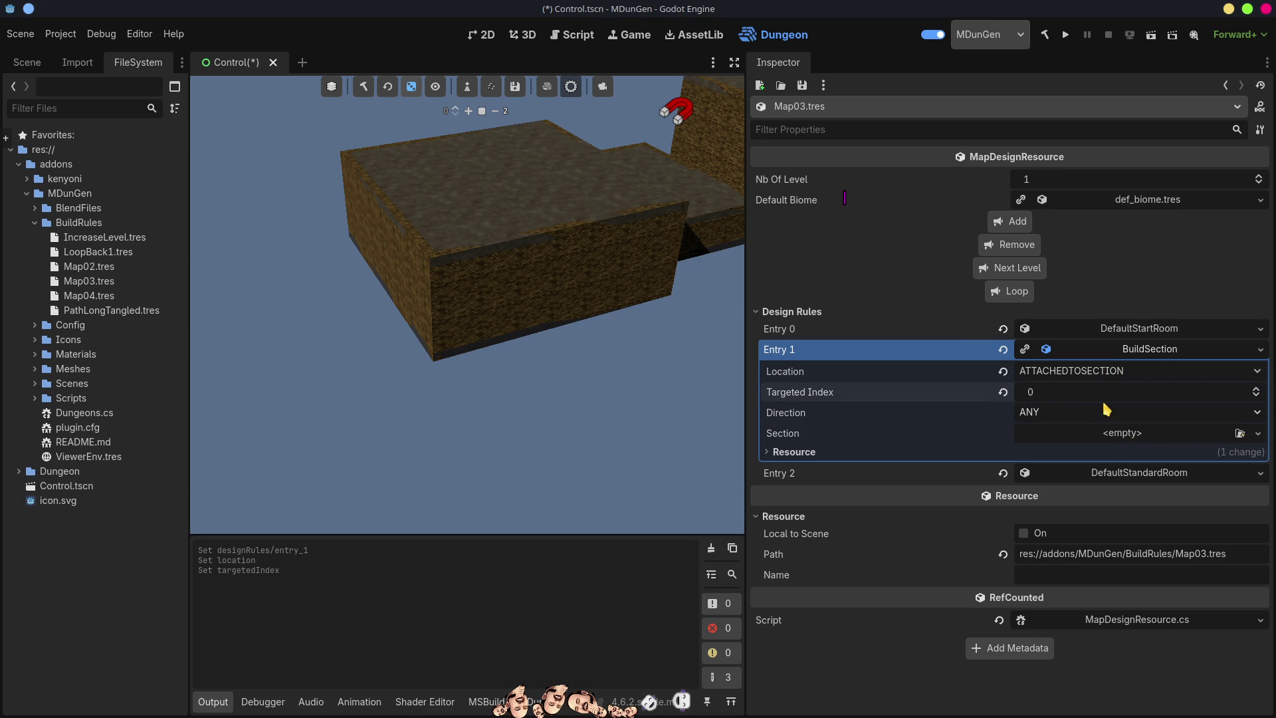
{"action": "left_click", "coordinate": [1088, 372]}
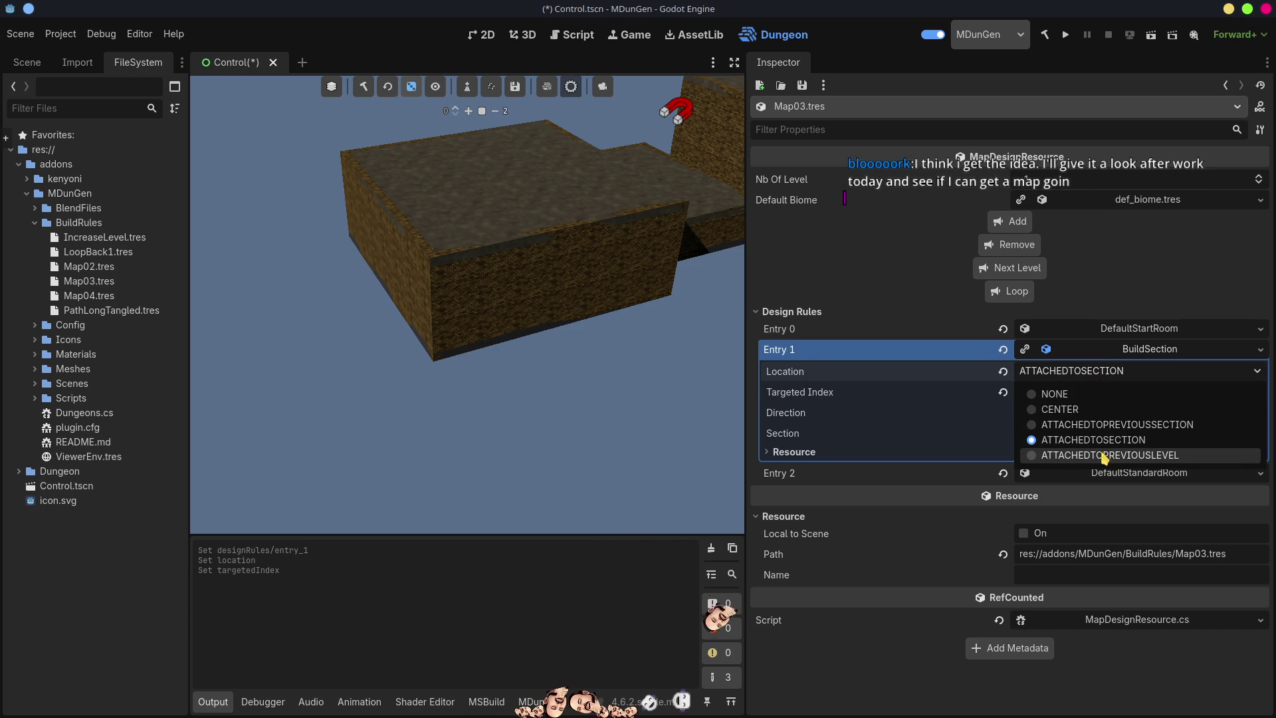
{"action": "left_click", "coordinate": [1093, 424]}
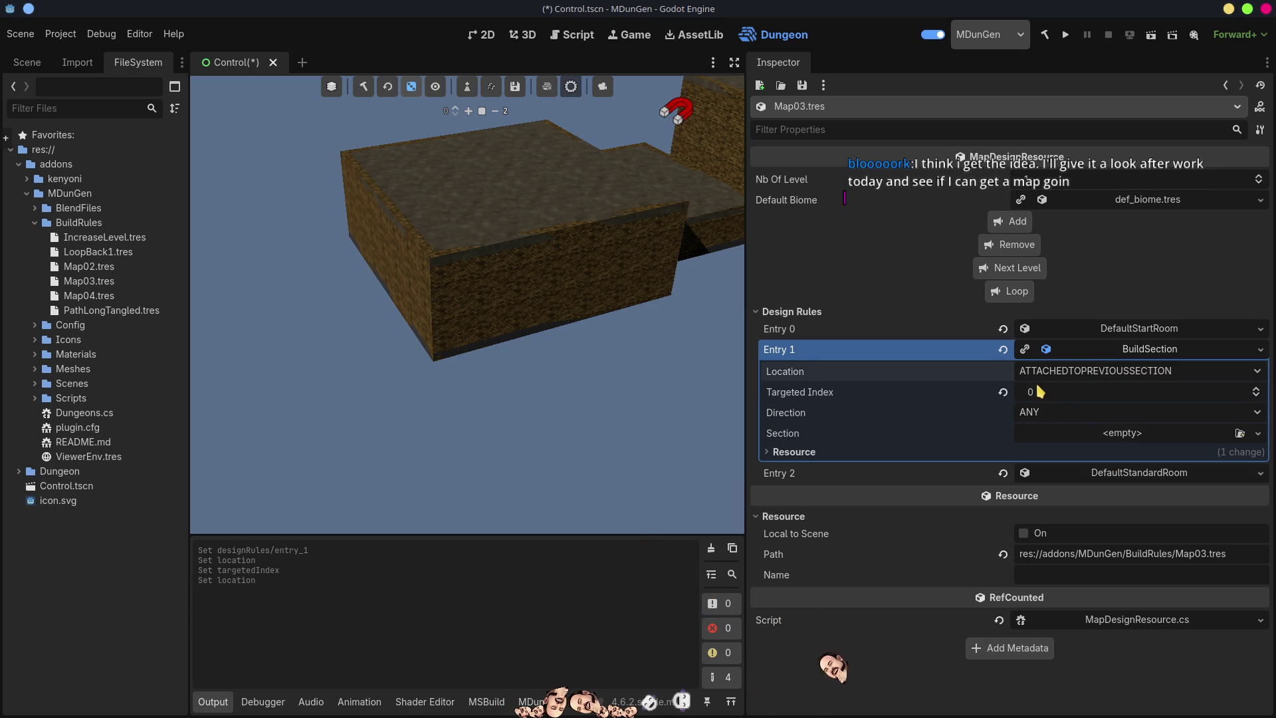
{"action": "left_click", "coordinate": [1256, 396]}
{"action": "left_click", "coordinate": [1256, 395]}
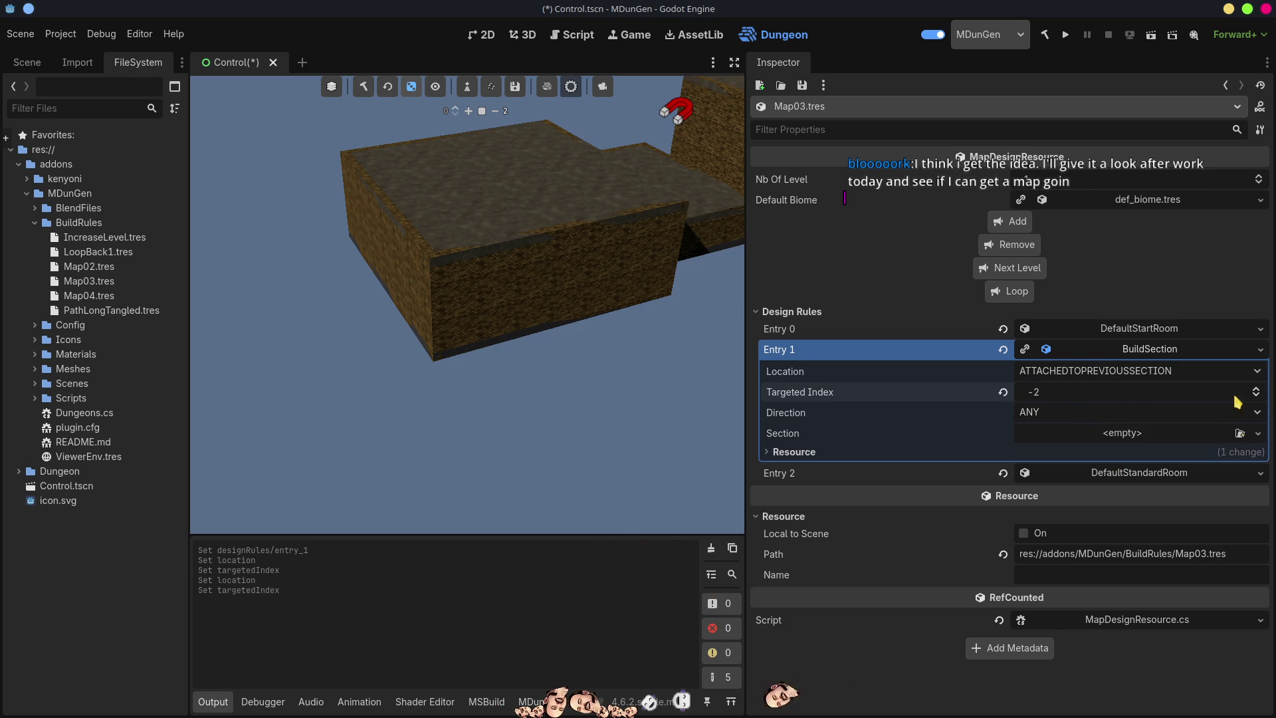
{"action": "left_click", "coordinate": [1003, 393]}
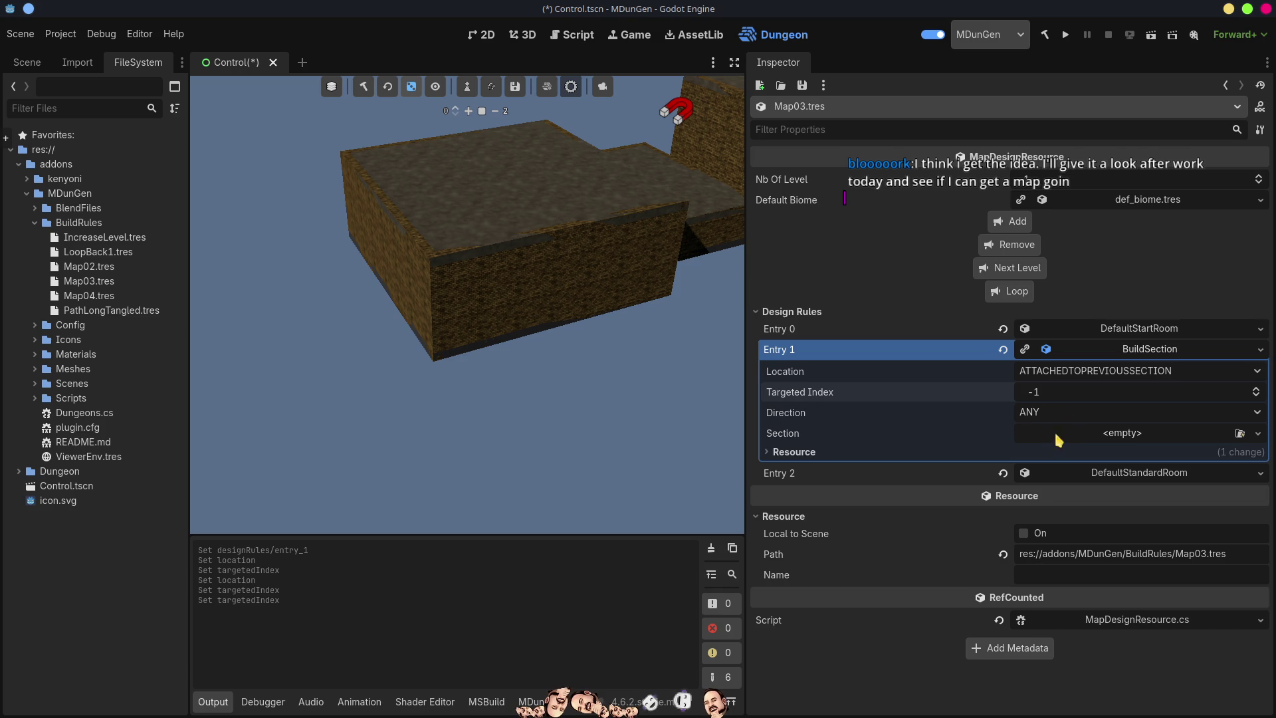
{"action": "left_click", "coordinate": [1239, 433]}
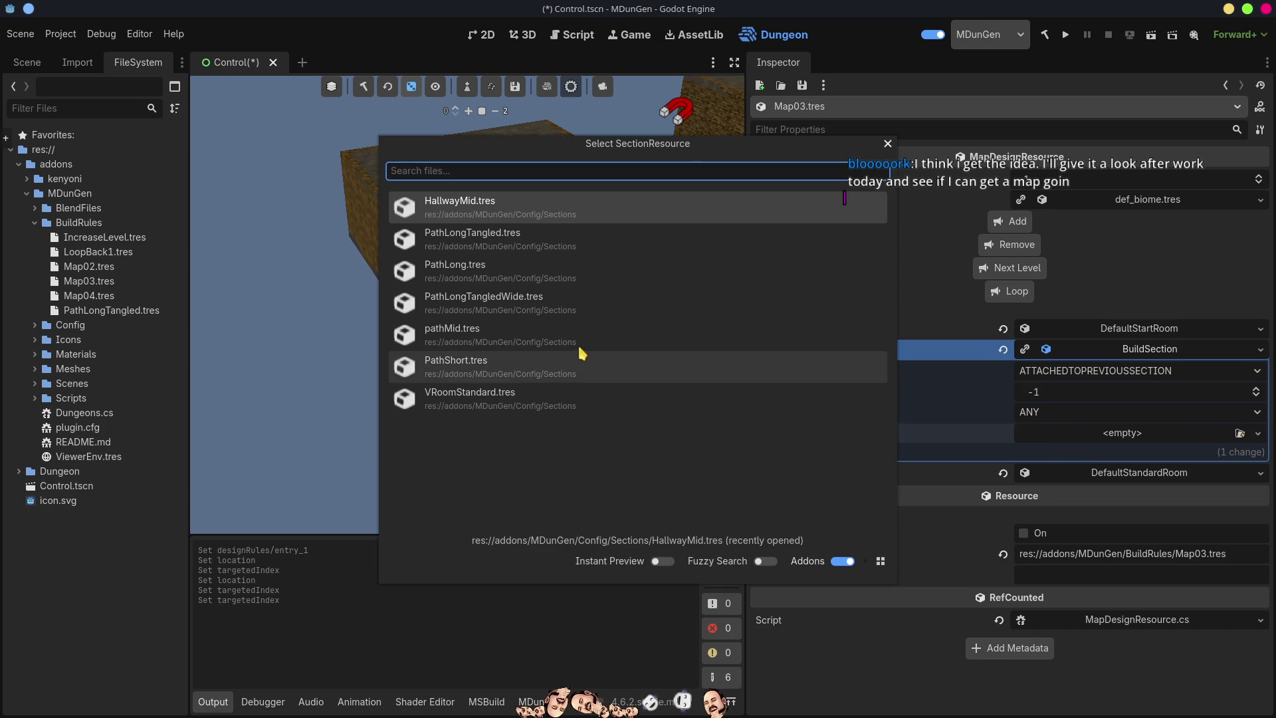
{"action": "left_click", "coordinate": [481, 245]}
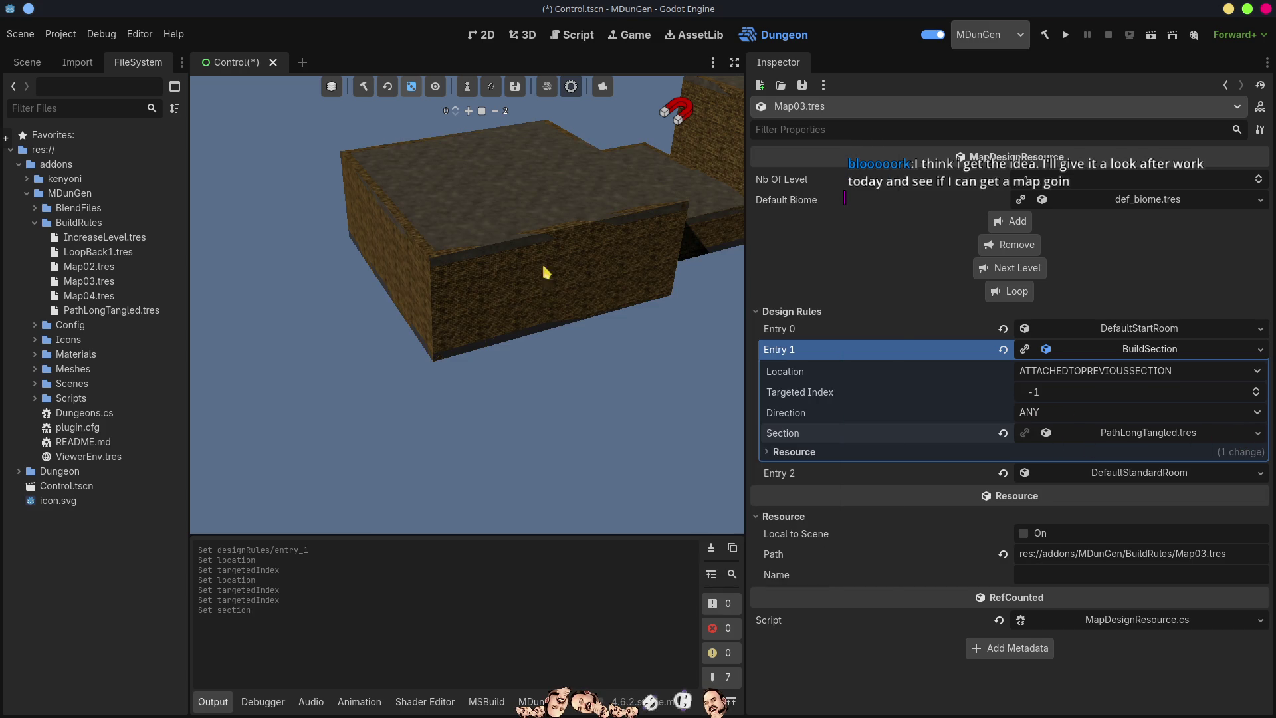
{"action": "left_click", "coordinate": [1154, 350]}
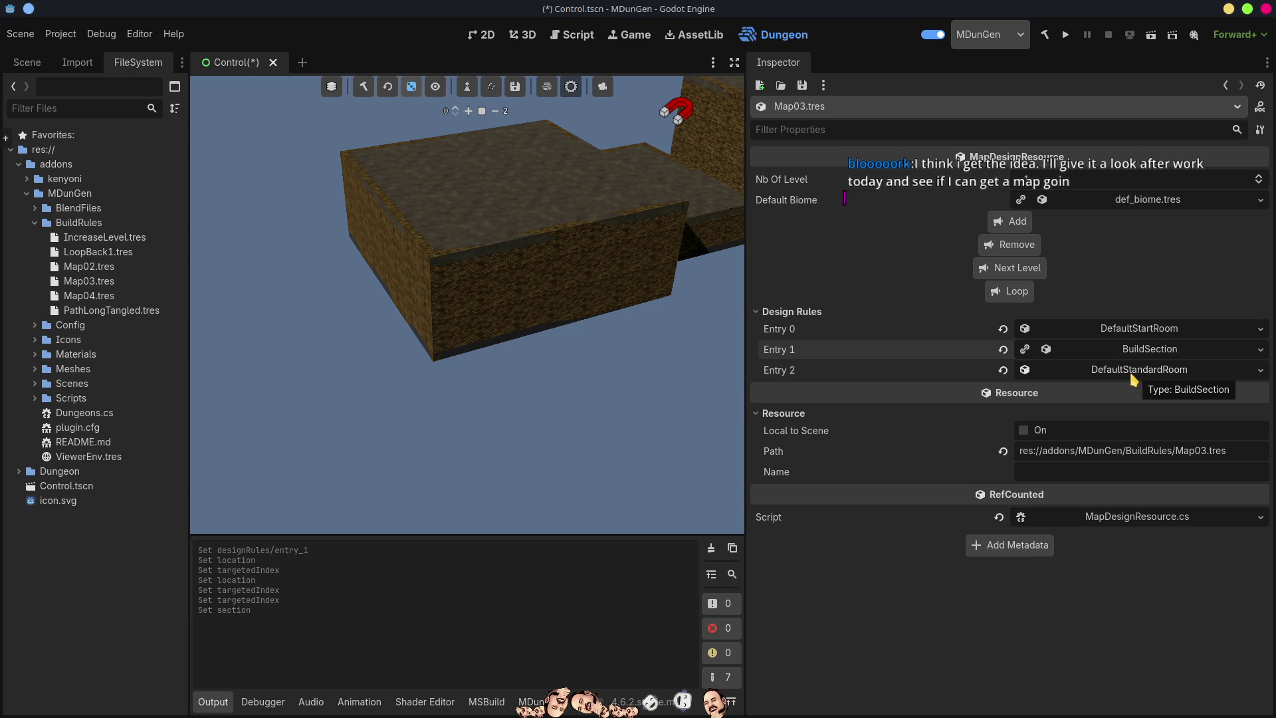
Set Entry 2's location to ATTACHEDTOSECTION with targeted index 1
{"action": "left_click", "coordinate": [1134, 372]}
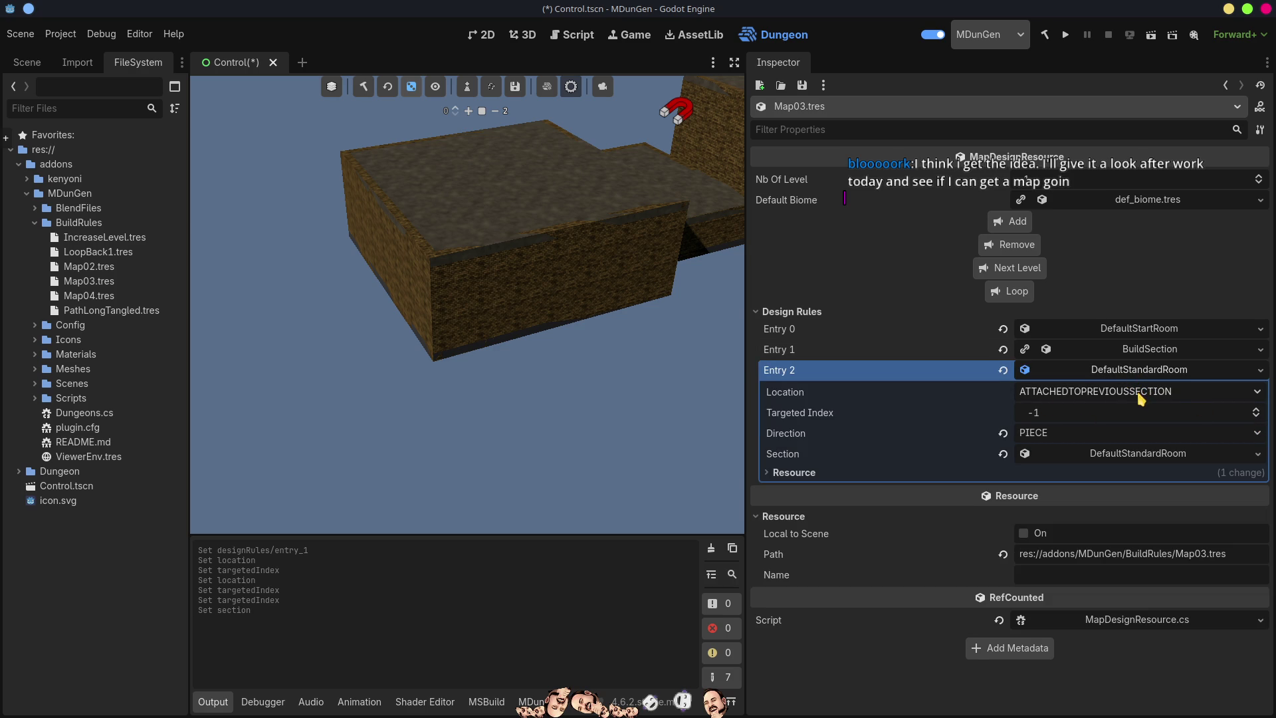
{"action": "left_click", "coordinate": [1258, 413]}
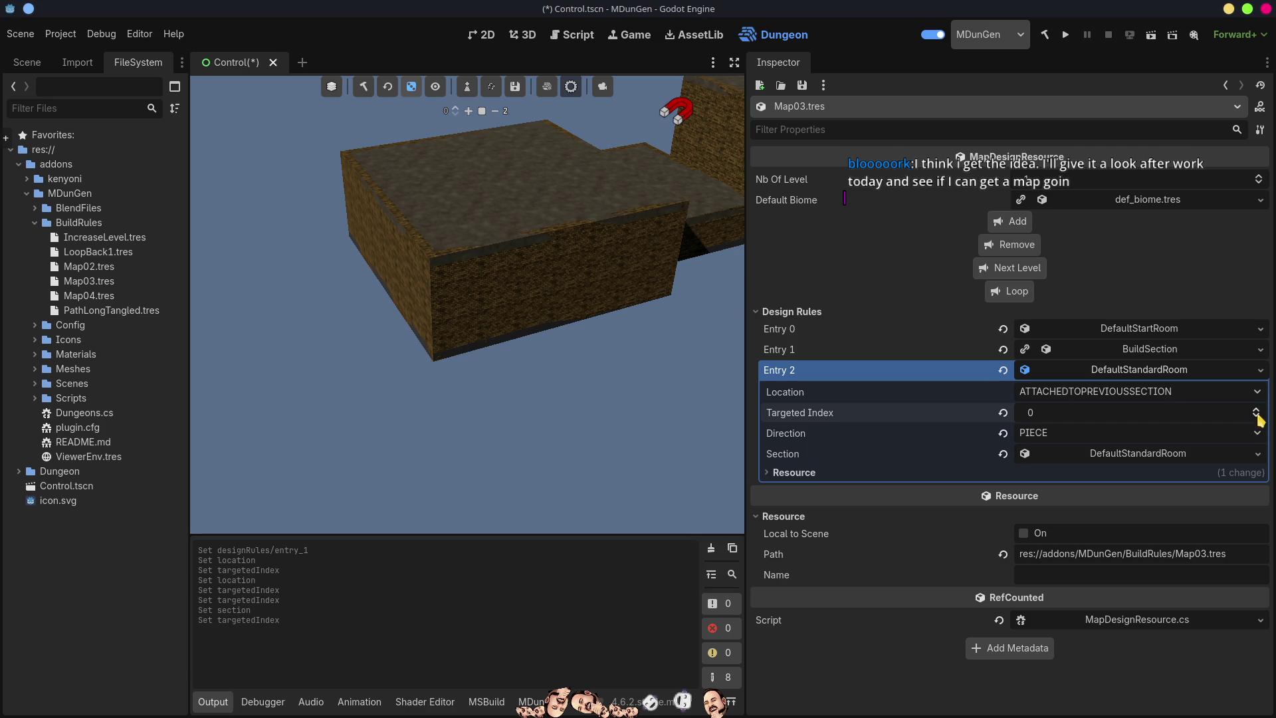
{"action": "left_click", "coordinate": [1145, 392]}
{"action": "left_click", "coordinate": [1138, 376]}
{"action": "left_click", "coordinate": [1137, 376]}
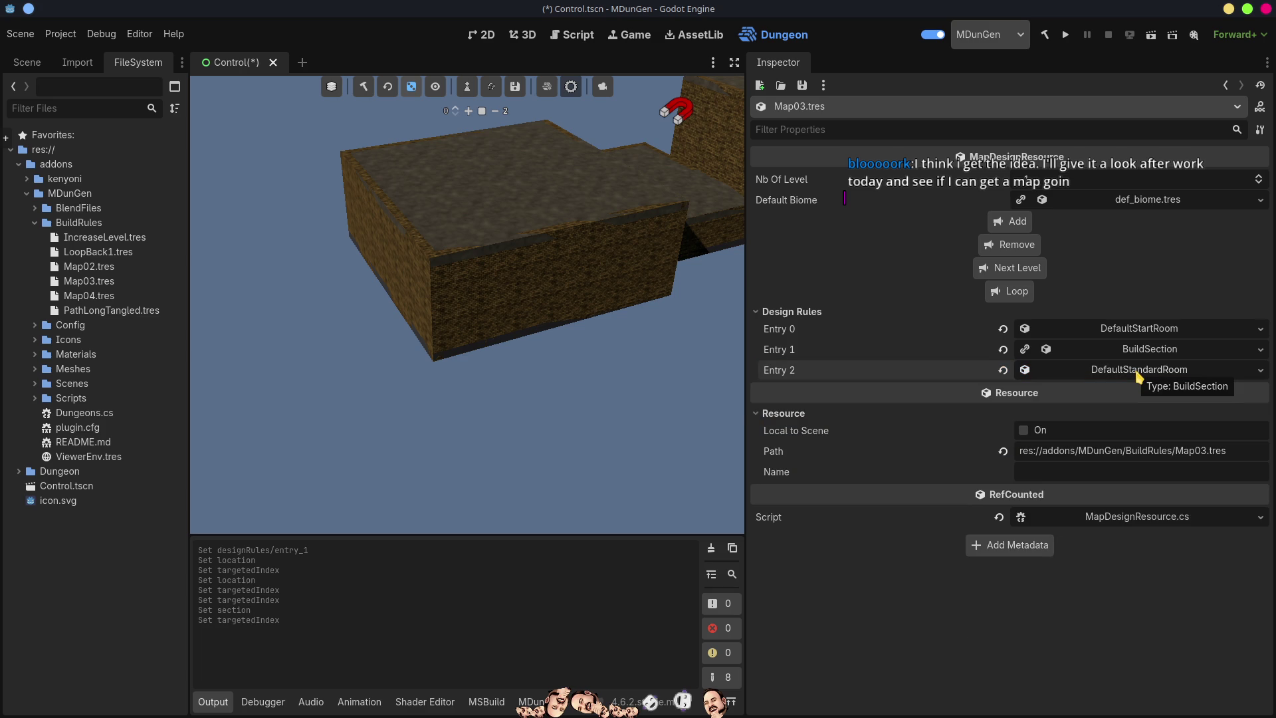
{"action": "left_click", "coordinate": [1138, 373]}
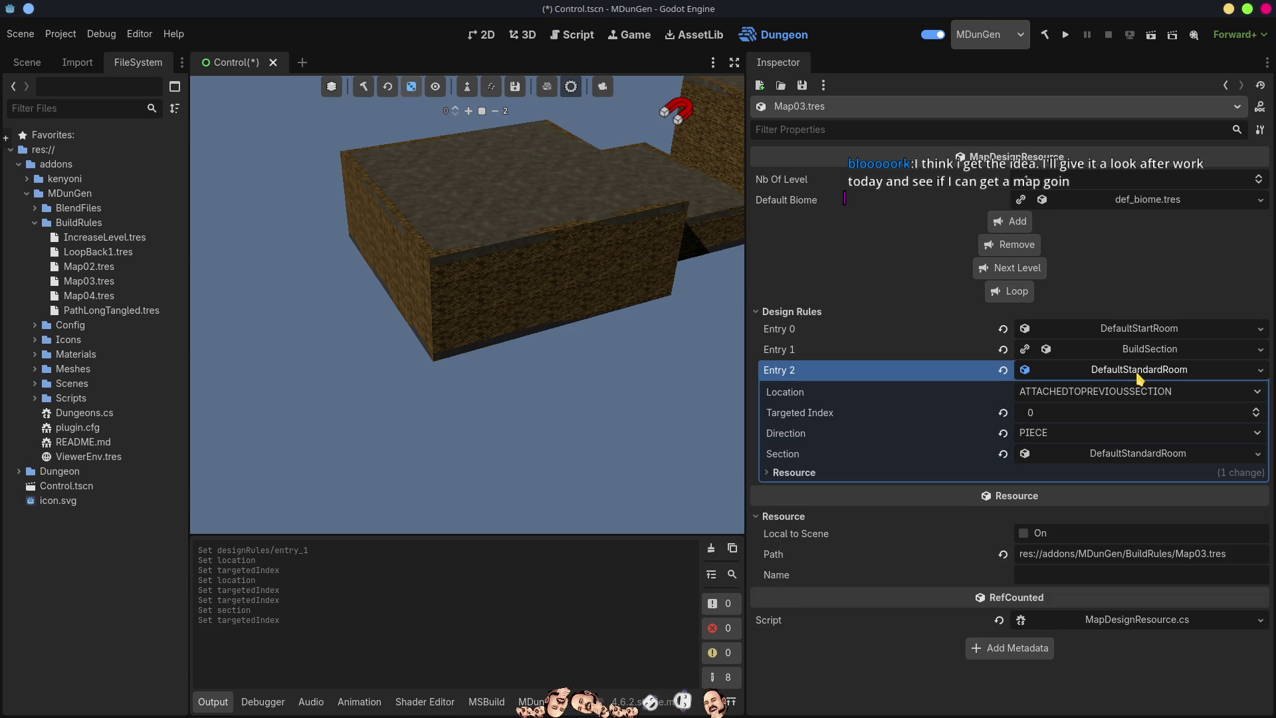
{"action": "left_click", "coordinate": [1093, 393]}
{"action": "left_click", "coordinate": [1099, 460]}
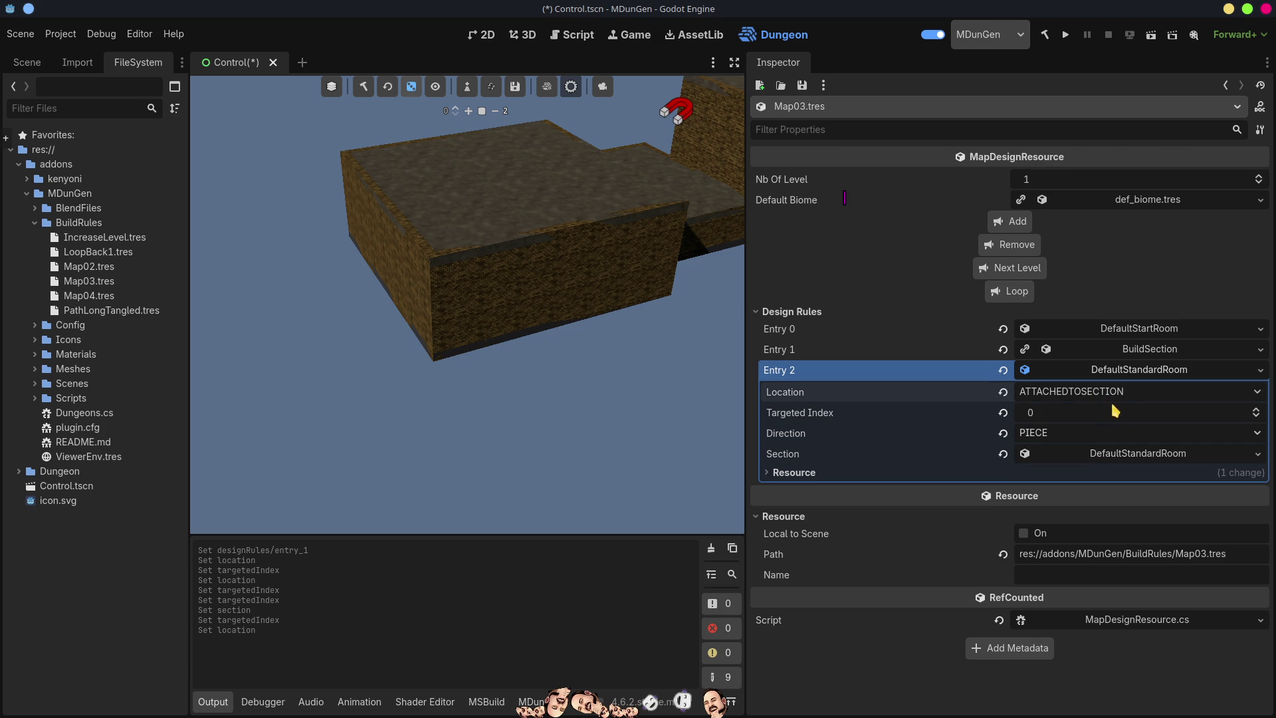
{"action": "left_click", "coordinate": [1256, 408]}
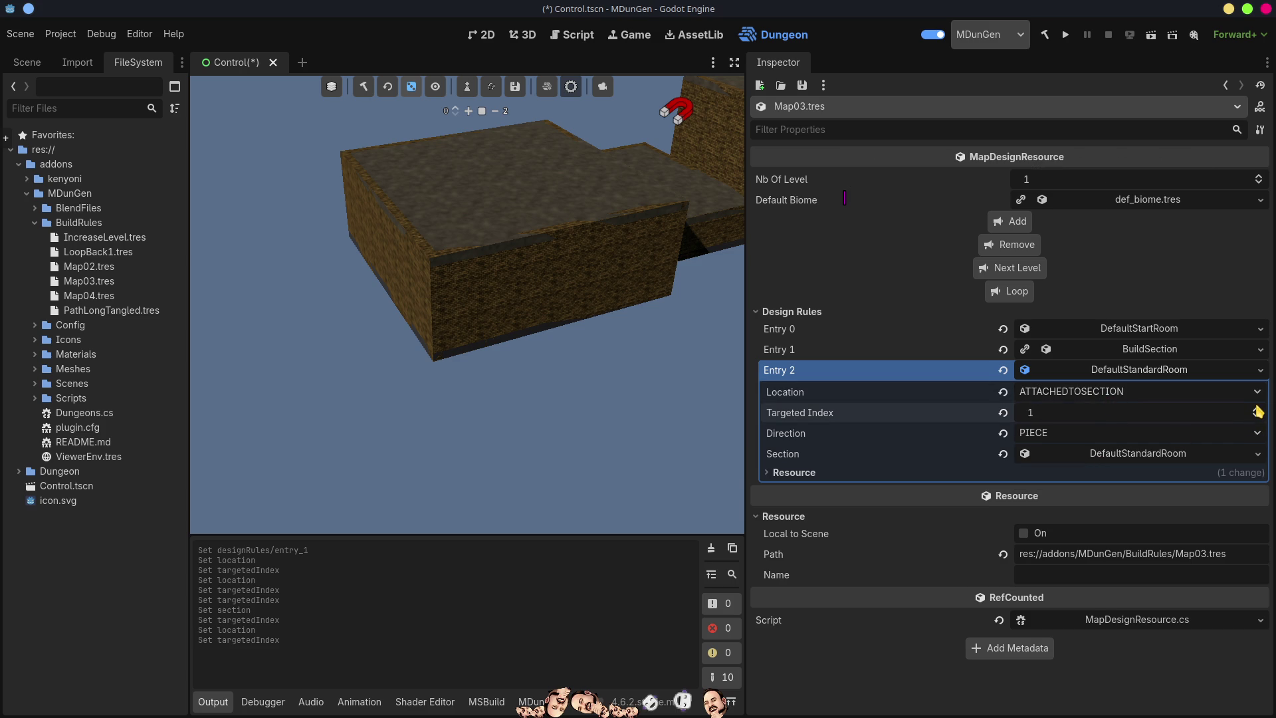
{"action": "left_click", "coordinate": [1154, 373]}
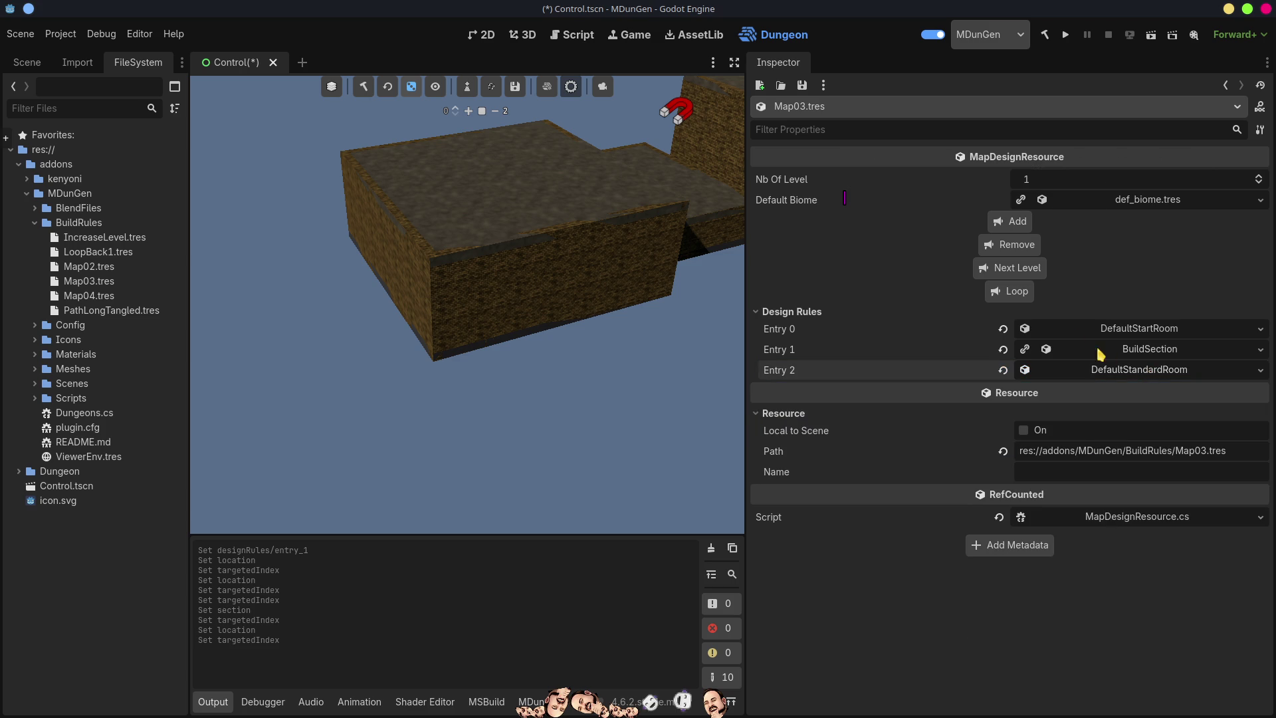
Add two Loop rules, one looping 5 times and one stepping back 3, then regenerate
{"action": "left_click", "coordinate": [1015, 291]}
{"action": "left_click", "coordinate": [1256, 409]}
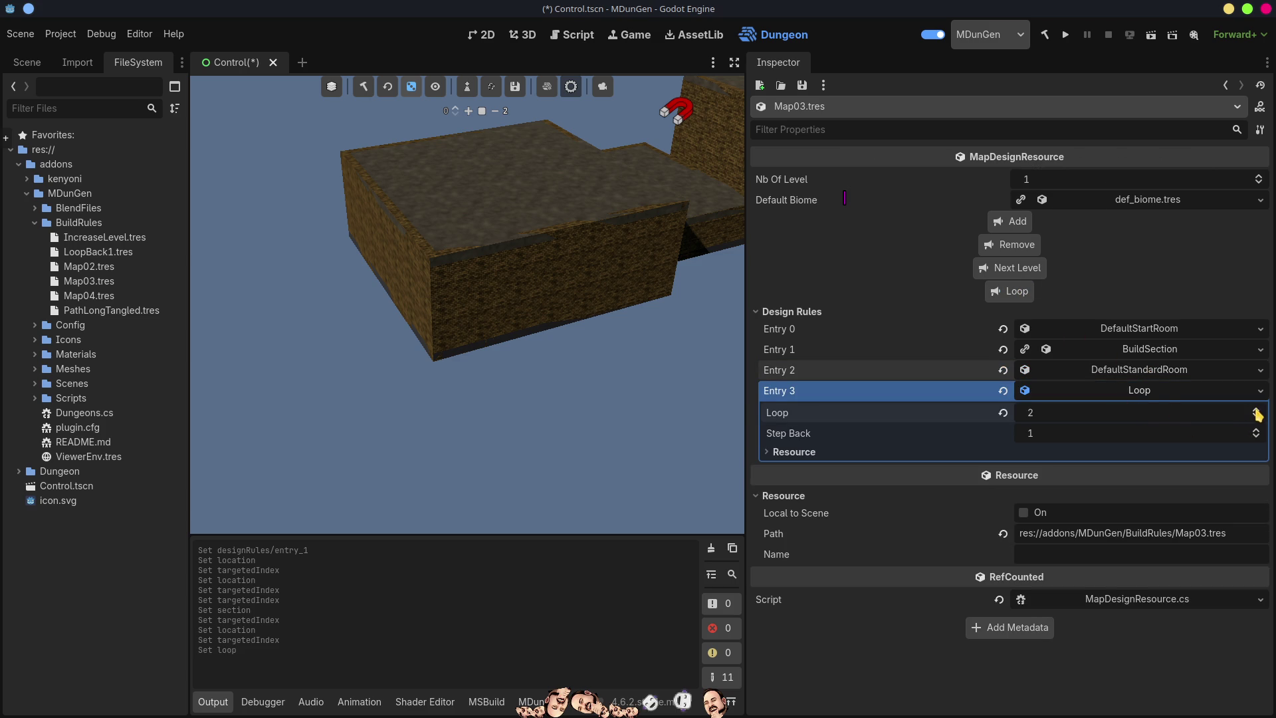
{"action": "left_click", "coordinate": [1256, 410]}
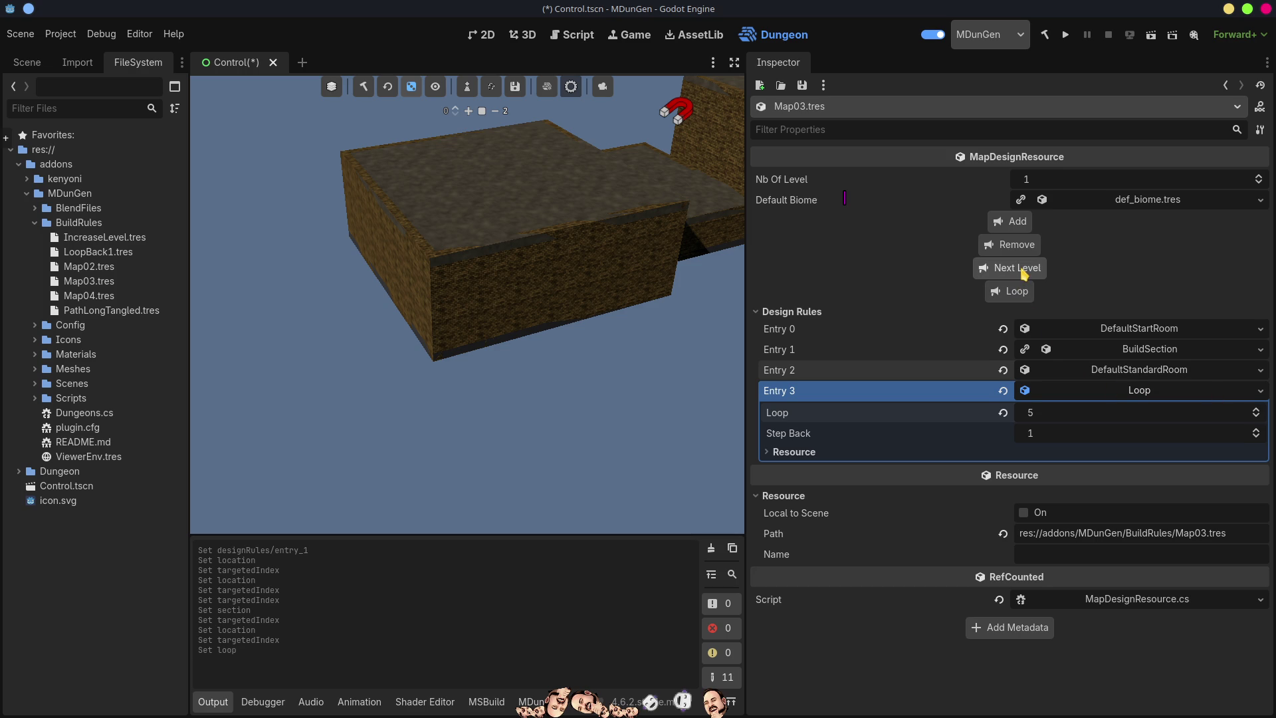
{"action": "left_click", "coordinate": [1015, 291]}
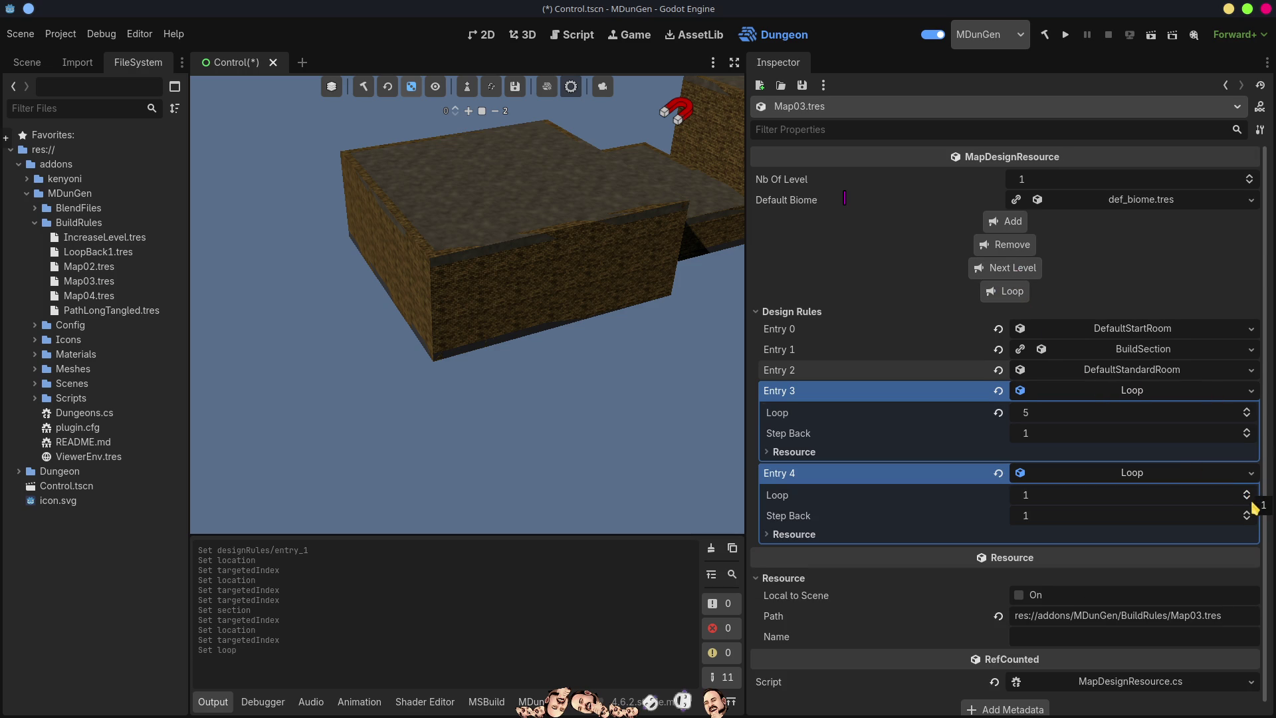
{"action": "left_click", "coordinate": [1247, 512]}
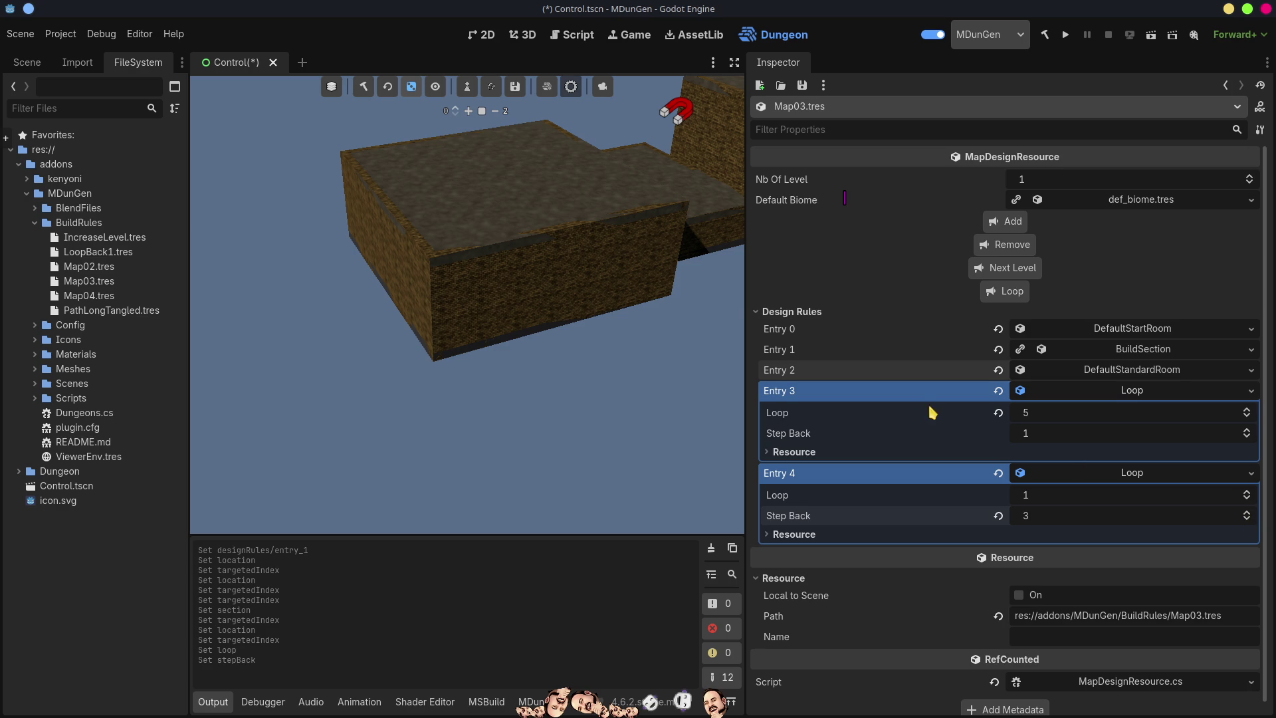
{"action": "left_click", "coordinate": [1133, 392]}
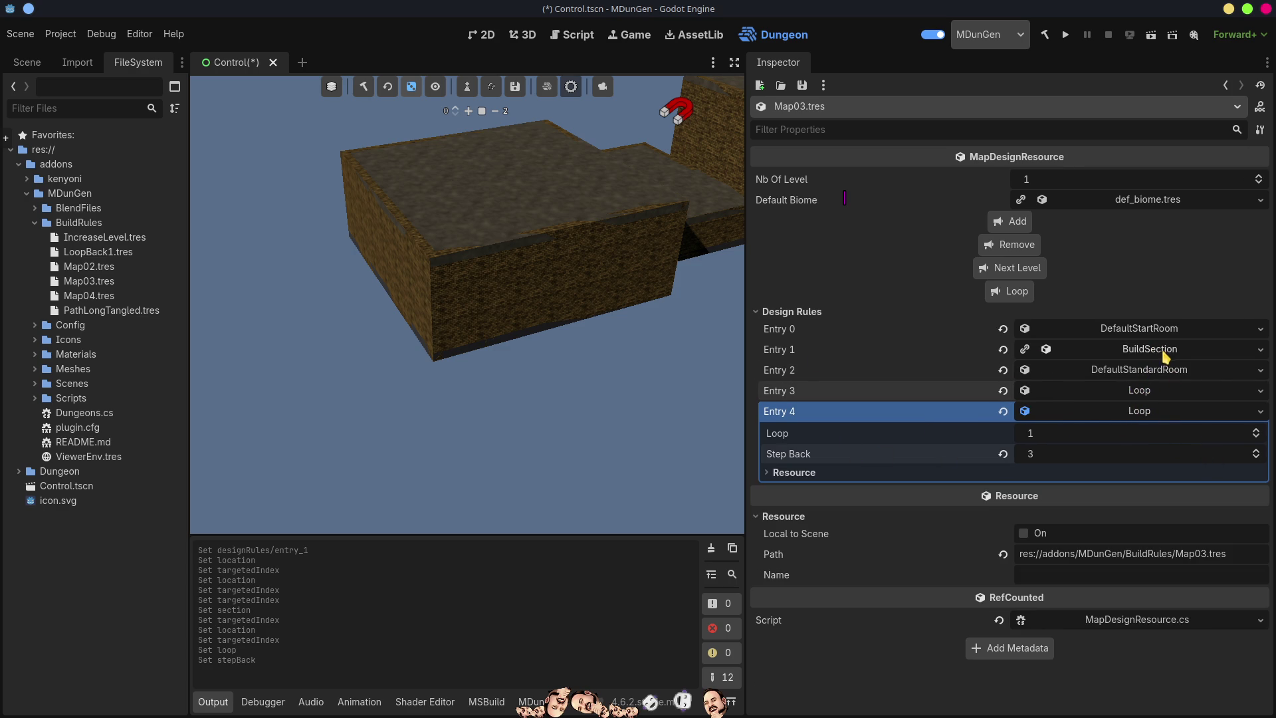
{"action": "left_click", "coordinate": [374, 86]}
{"action": "left_click", "coordinate": [361, 93]}
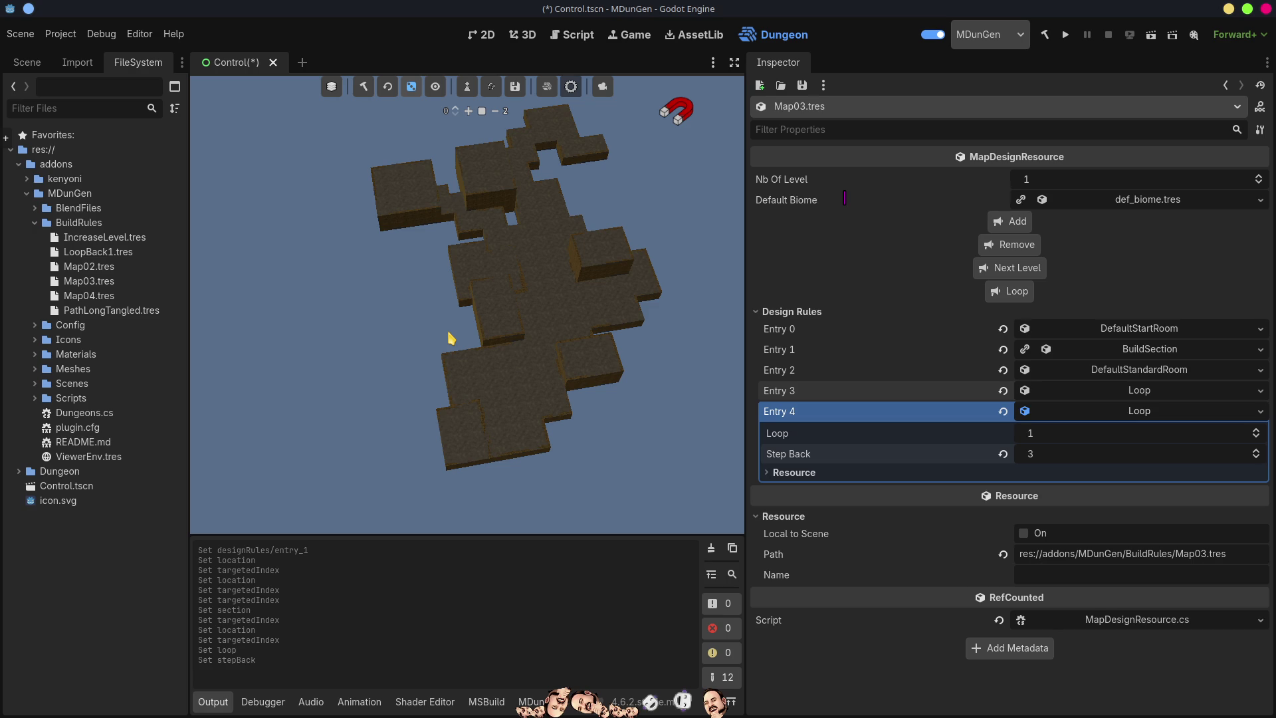
Orbit the regenerated dungeon, step between levels 0 and 1, and regenerate it again
{"action": "mouse_move", "coordinate": [451, 339]}
{"action": "left_mouse_down"}
{"action": "mouse_move", "coordinate": [450, 285]}
{"action": "mouse_move", "coordinate": [475, 402]}
{"action": "left_mouse_up"}
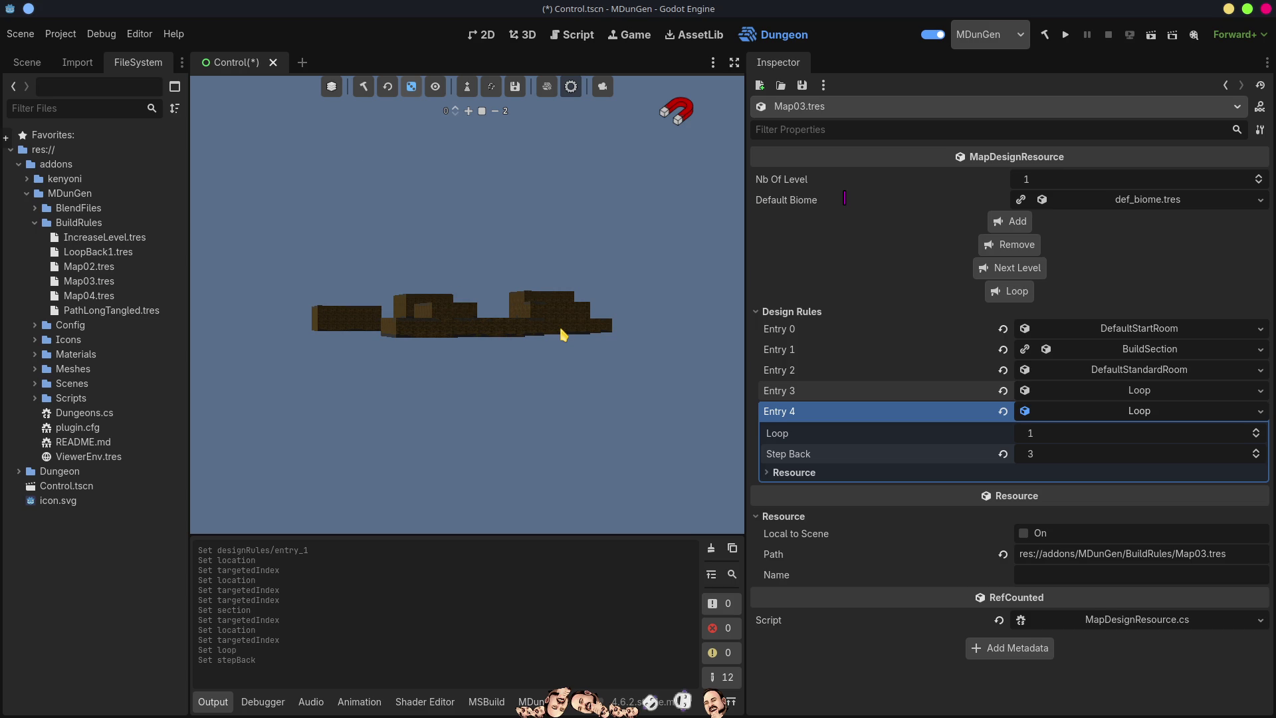
{"action": "left_click", "coordinate": [461, 110]}
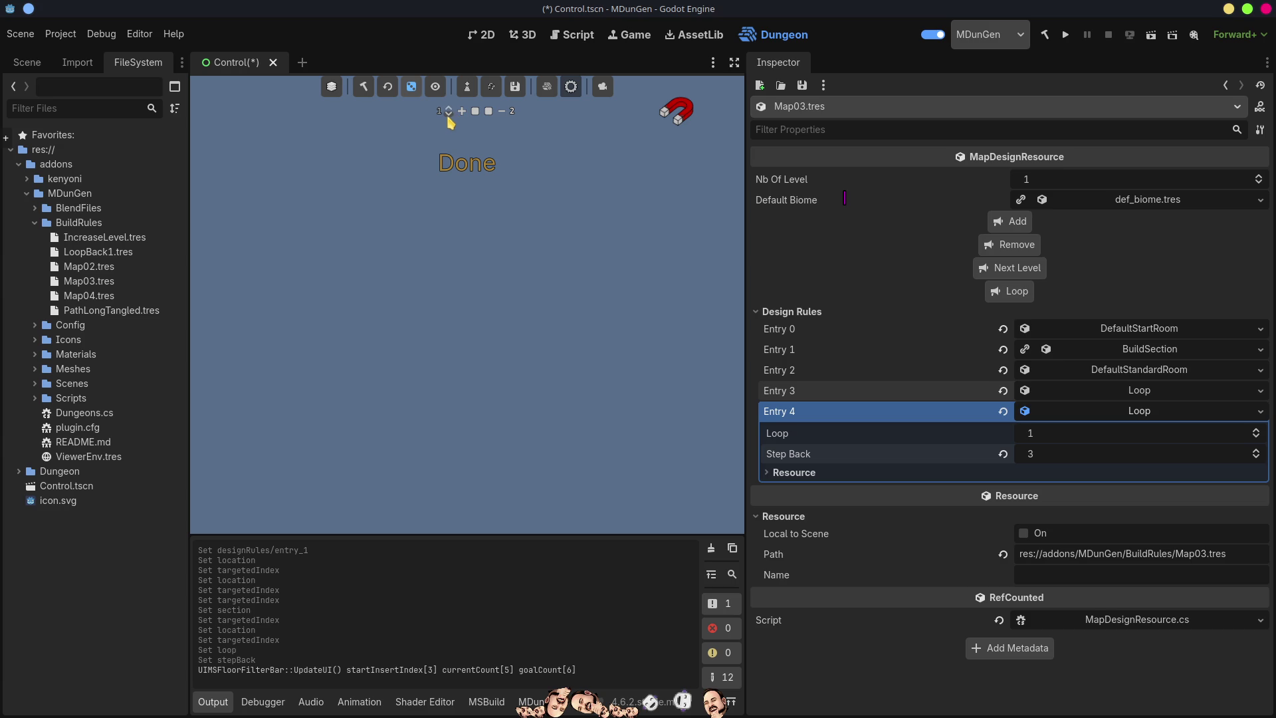
{"action": "left_click", "coordinate": [448, 114]}
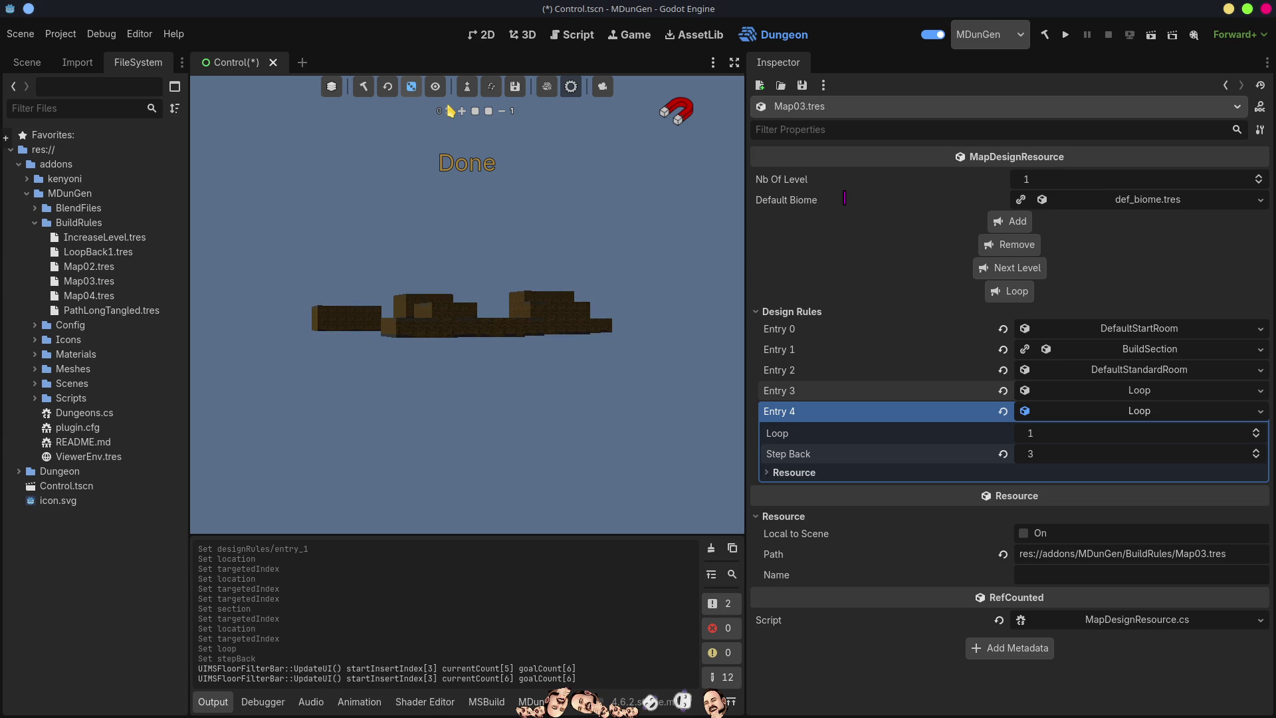
{"action": "left_click", "coordinate": [448, 113]}
{"action": "left_click", "coordinate": [450, 115]}
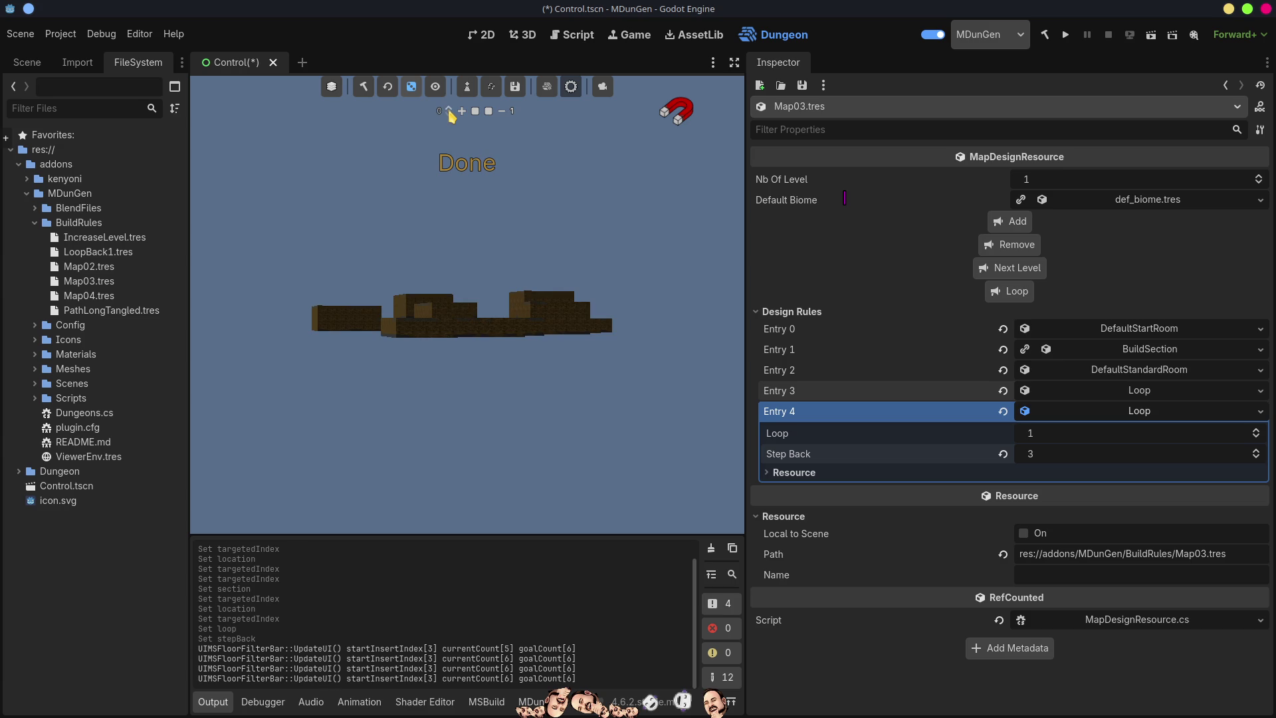
{"action": "left_click", "coordinate": [1143, 414]}
{"action": "left_click", "coordinate": [1139, 414]}
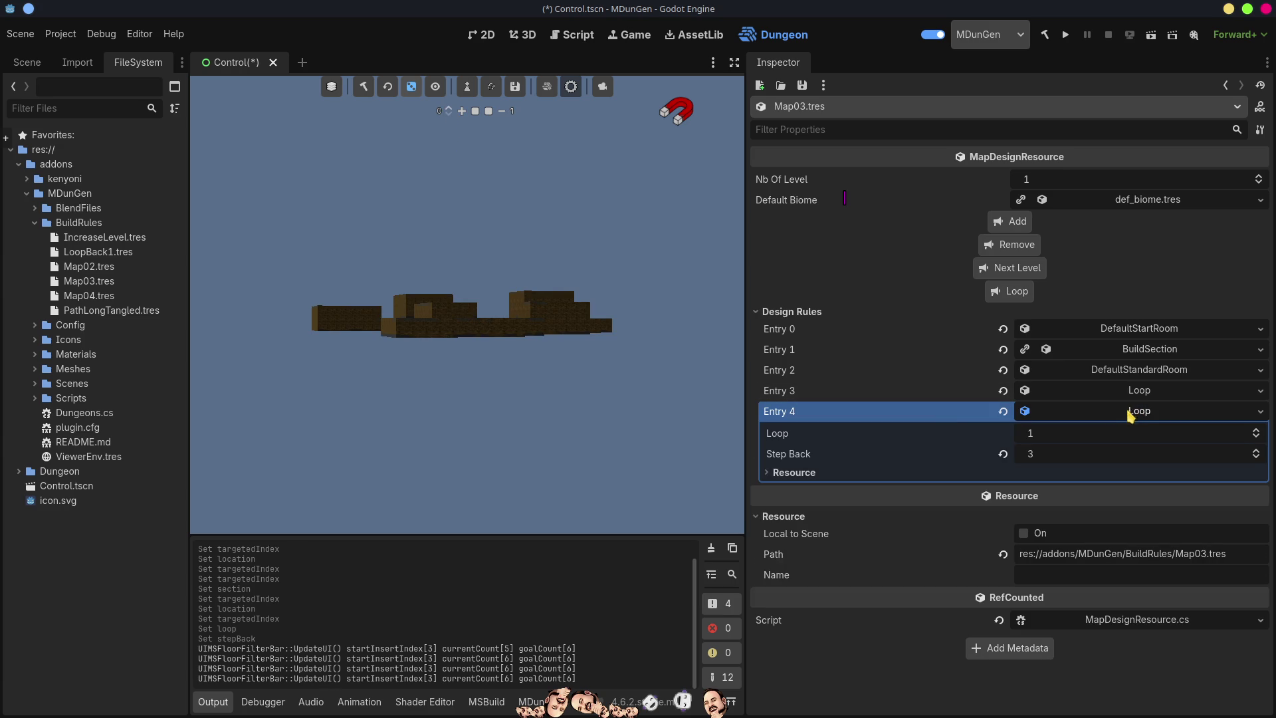
{"action": "left_click", "coordinate": [1134, 413]}
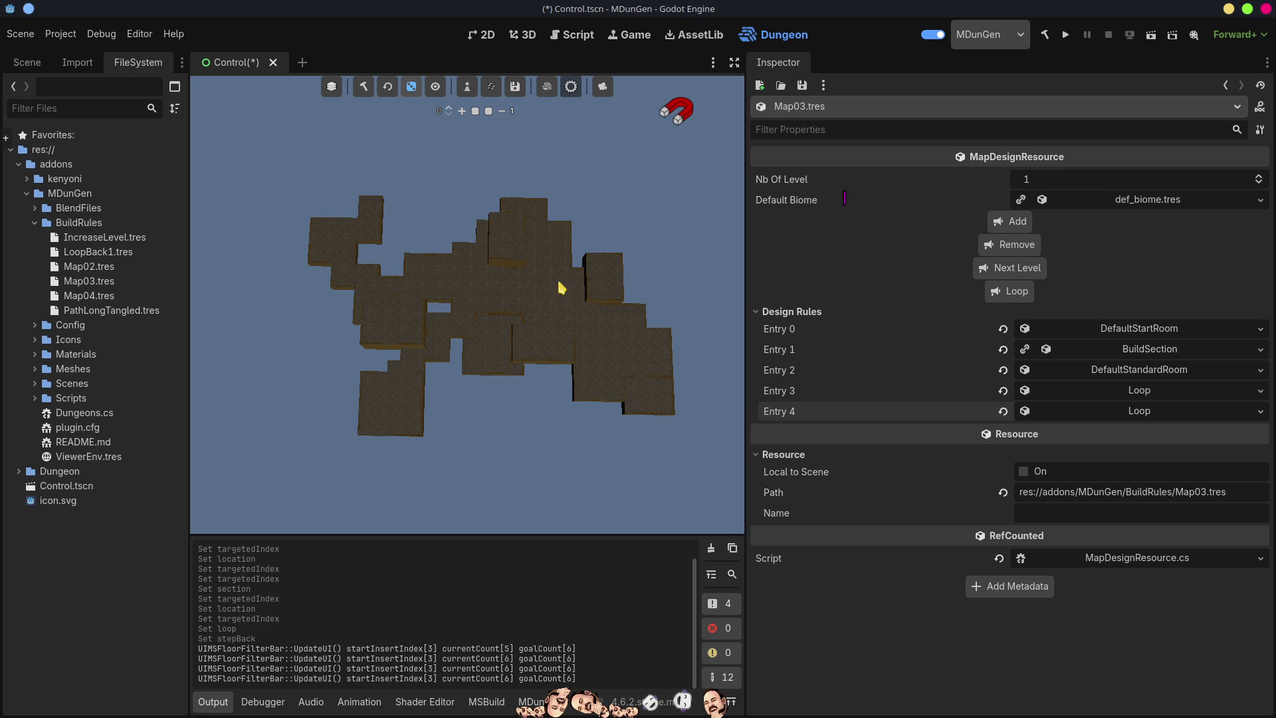
{"action": "left_click", "coordinate": [436, 86]}
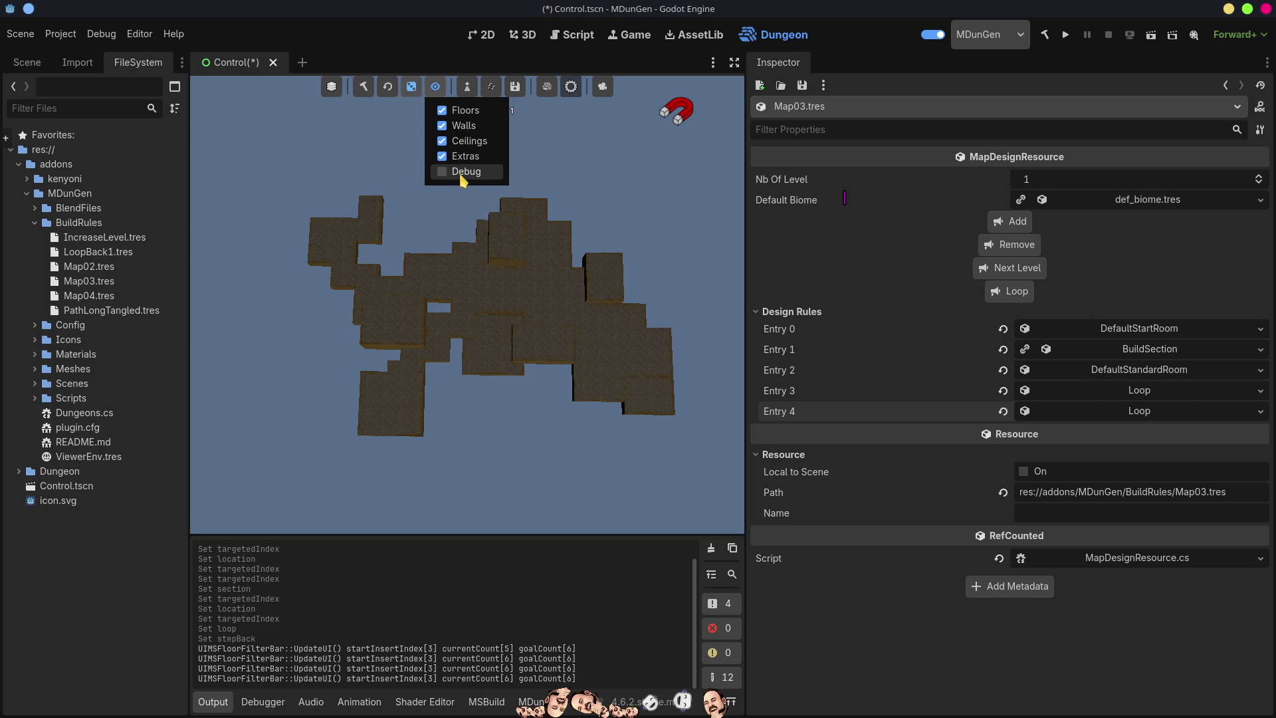
Close the display options and clear the Output log of messages and errors
{"action": "left_click", "coordinate": [375, 180]}
{"action": "scroll", "coordinate": [557, 385], "scroll_direction": "up", "scroll_amount": 3}
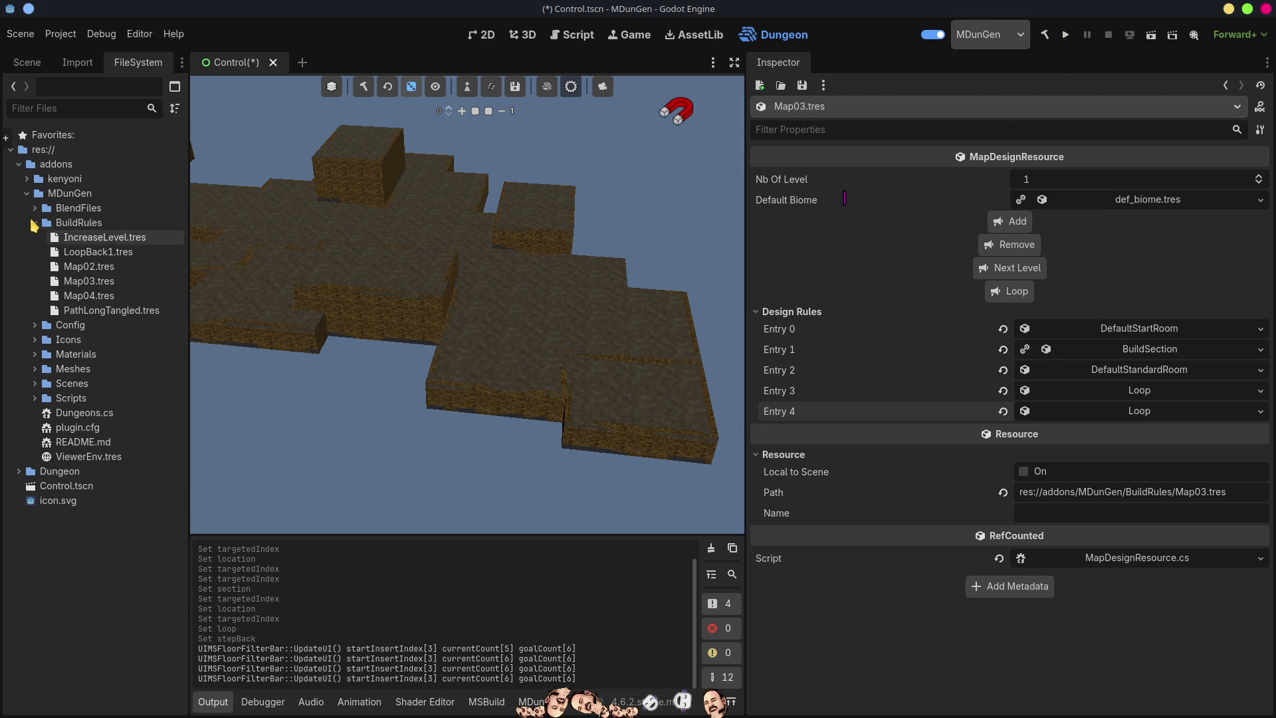
{"action": "left_click", "coordinate": [710, 549]}
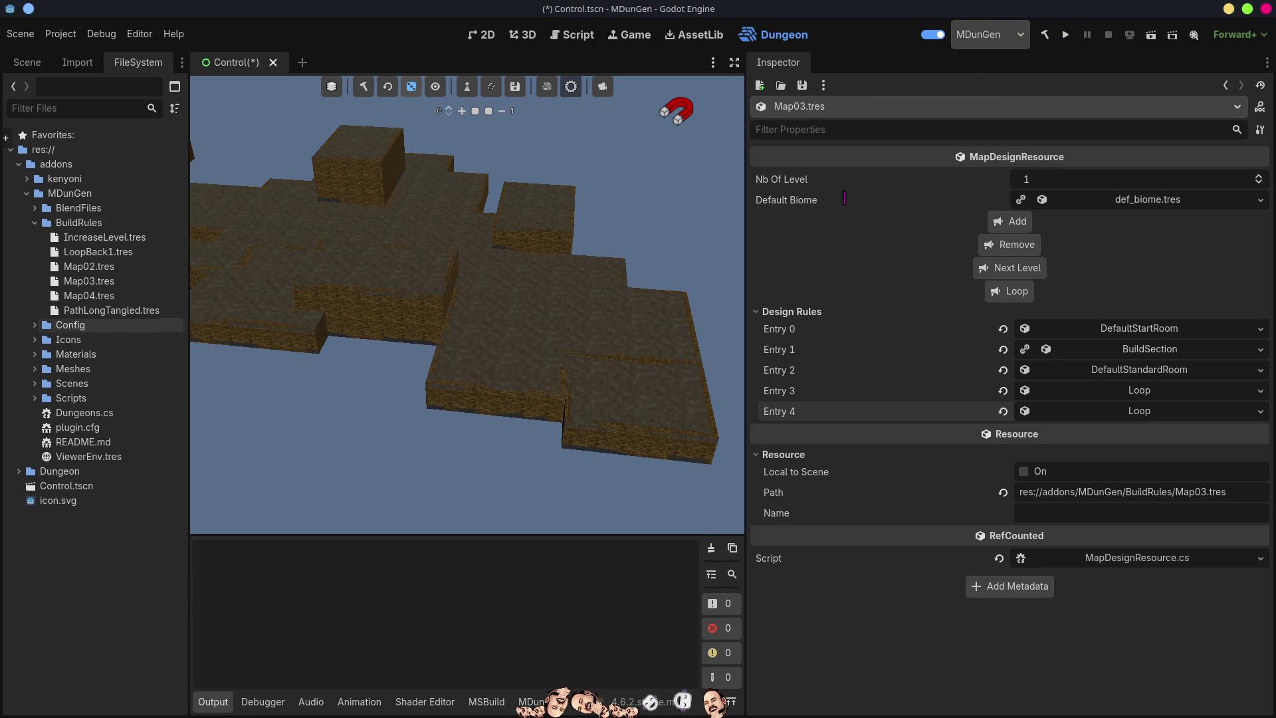
Open Scenes > ExampleScene > DungeonRuntimeExample.tscn, saving the Control scene along the way
{"action": "left_click", "coordinate": [36, 223]}
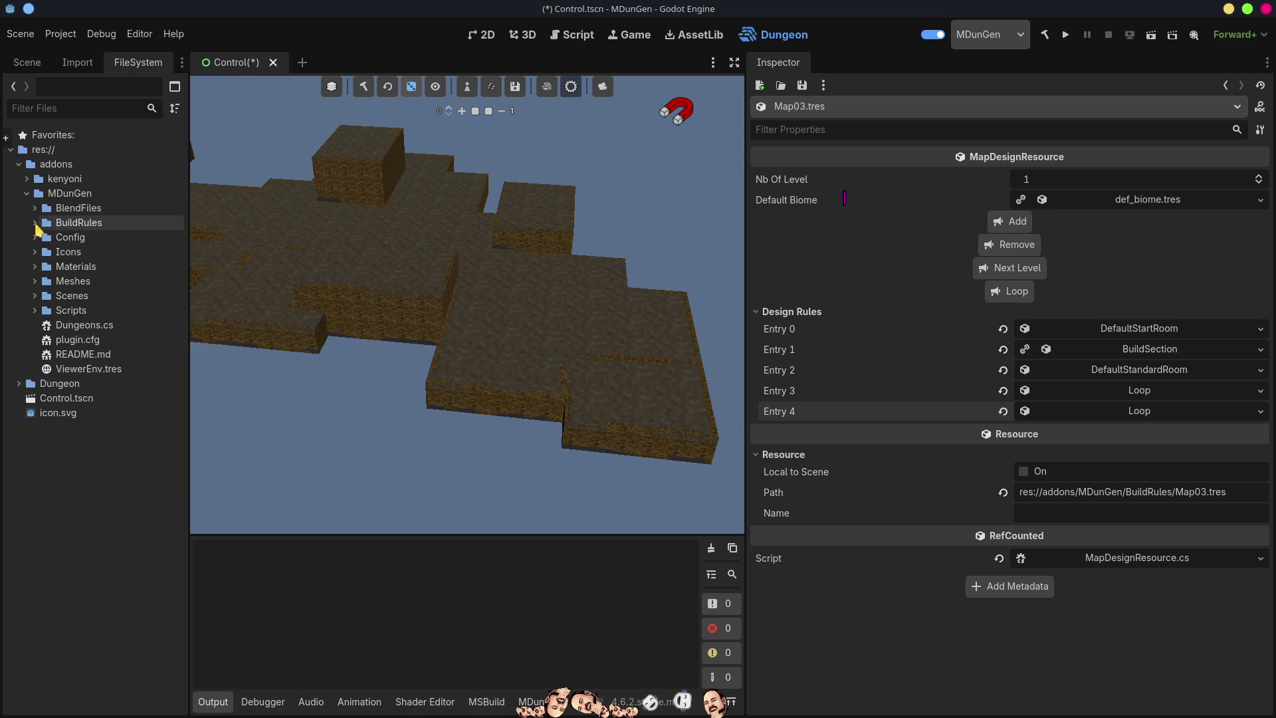
{"action": "left_click", "coordinate": [35, 296]}
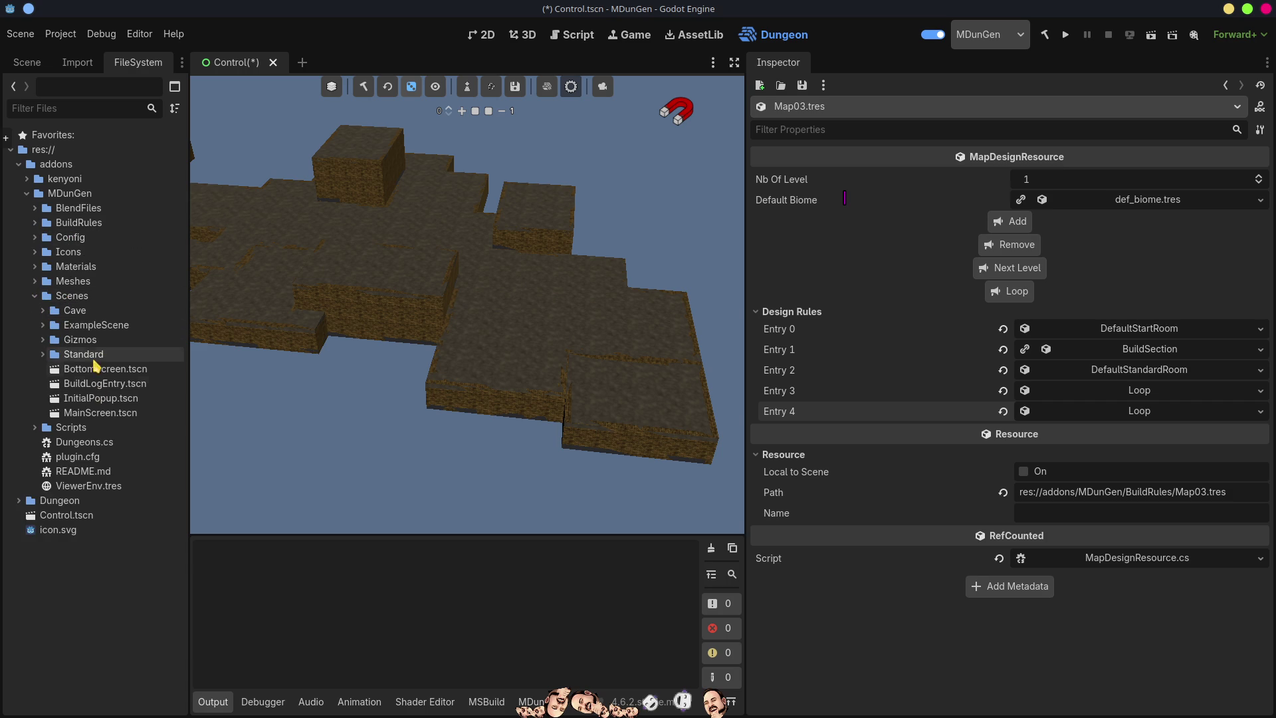
{"action": "left_click", "coordinate": [105, 325]}
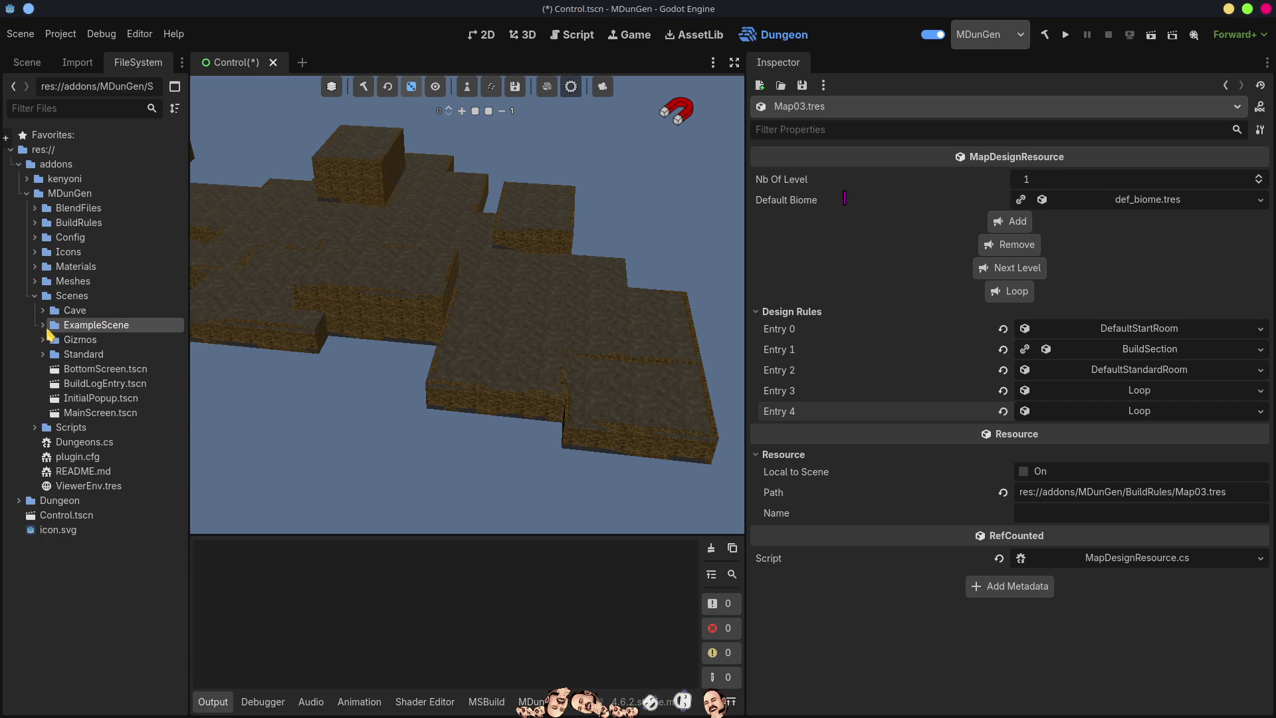
{"action": "left_click", "coordinate": [42, 325]}
{"action": "double_click", "coordinate": [116, 339]}
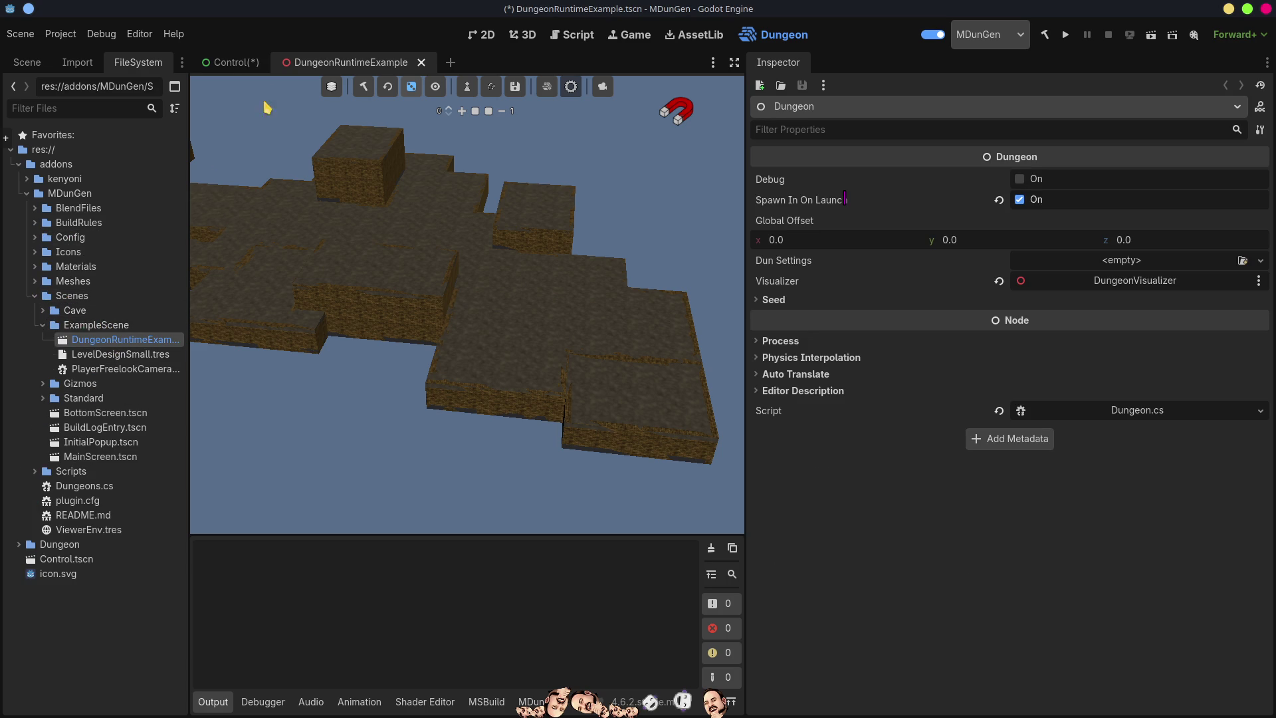
{"action": "left_click", "coordinate": [27, 63]}
{"action": "left_click", "coordinate": [229, 62]}
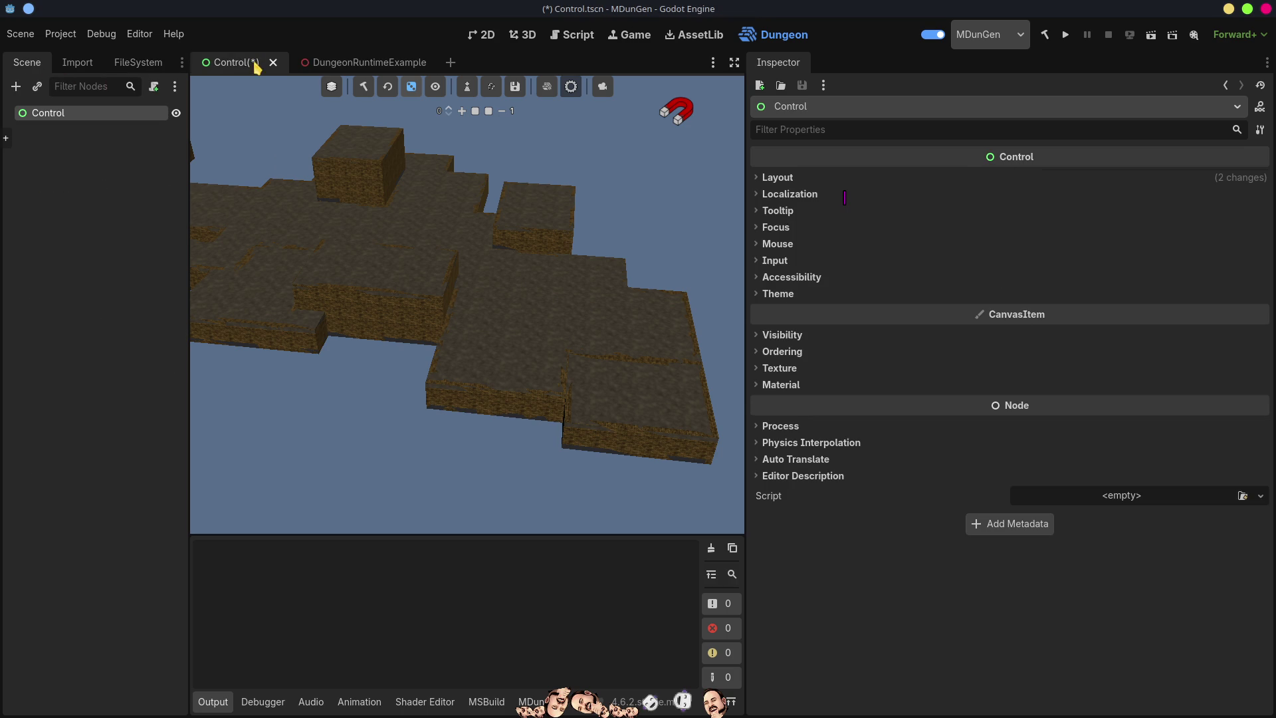
{"action": "key", "text": "ctrl+s"}
{"action": "left_click", "coordinate": [319, 62]}
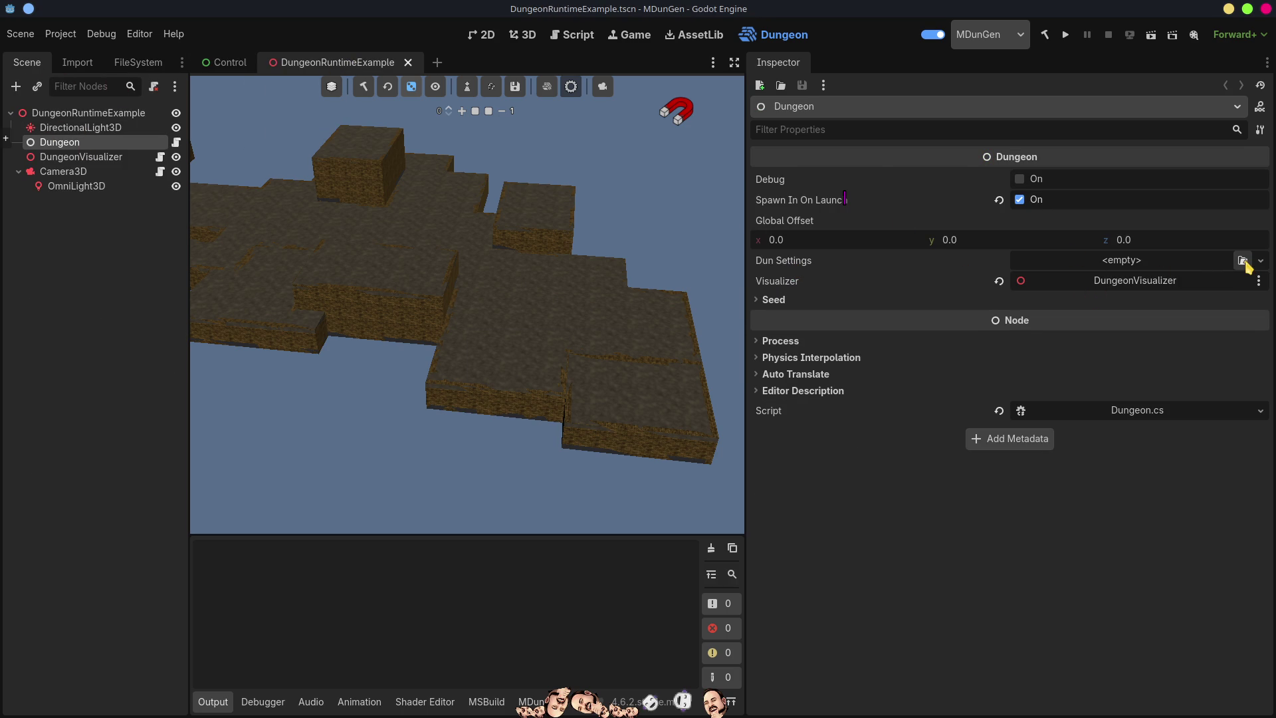
Assign Map03.tres as the Dungeon node's Dun Settings, save, and run the scene
{"action": "left_click", "coordinate": [1242, 261]}
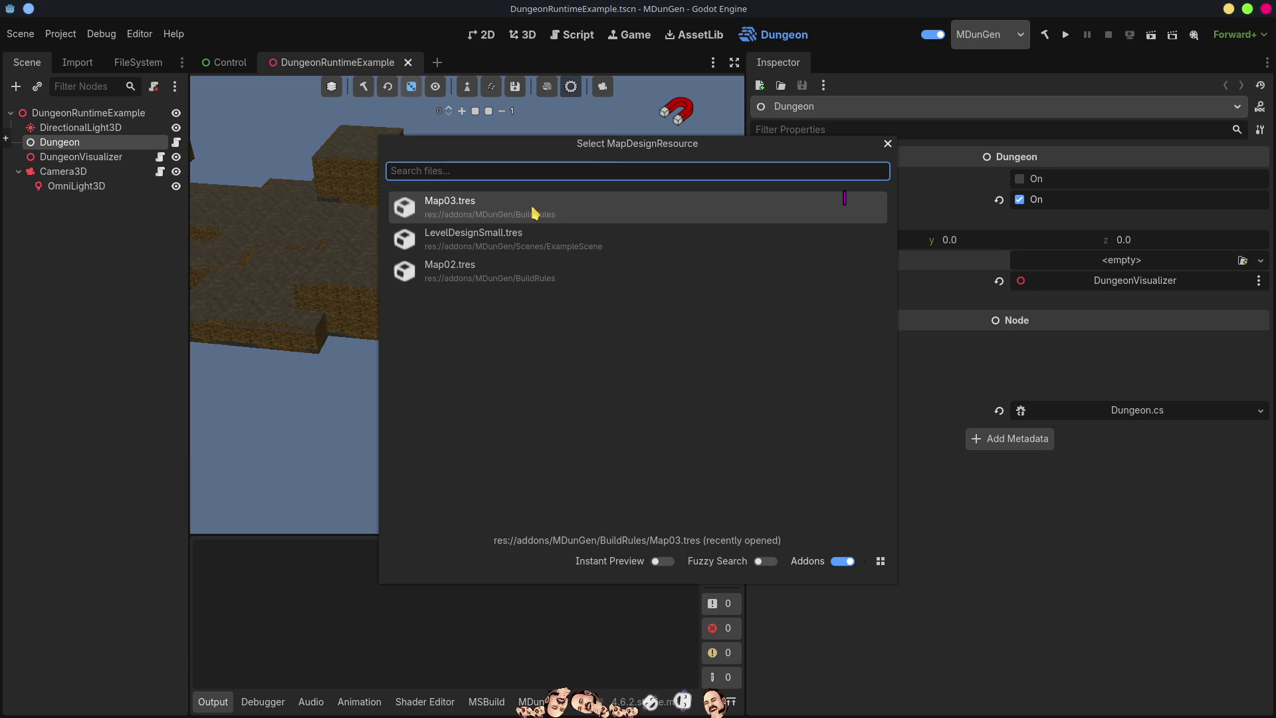
{"action": "double_click", "coordinate": [533, 212]}
{"action": "key", "text": "ctrl+s"}
{"action": "left_click", "coordinate": [1065, 35]}
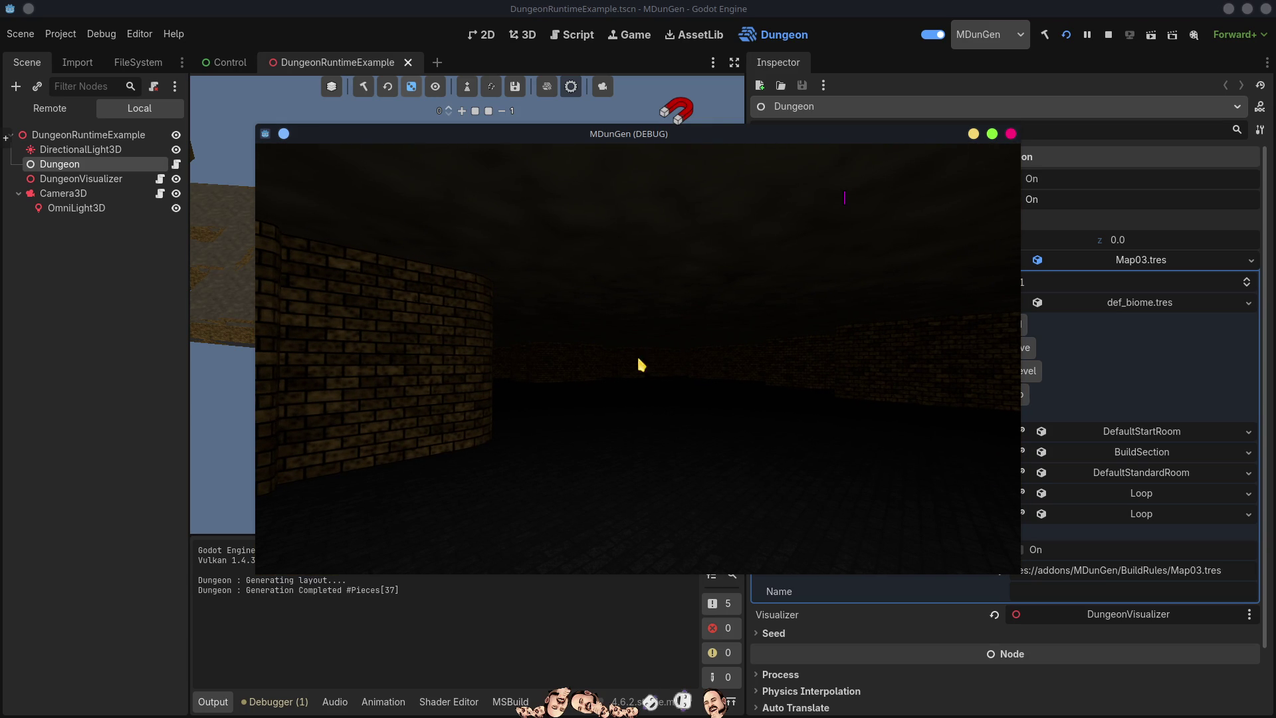
Stop the MDunGen debug run after viewing the generated 37-piece dungeon
{"action": "left_click", "coordinate": [1010, 134]}
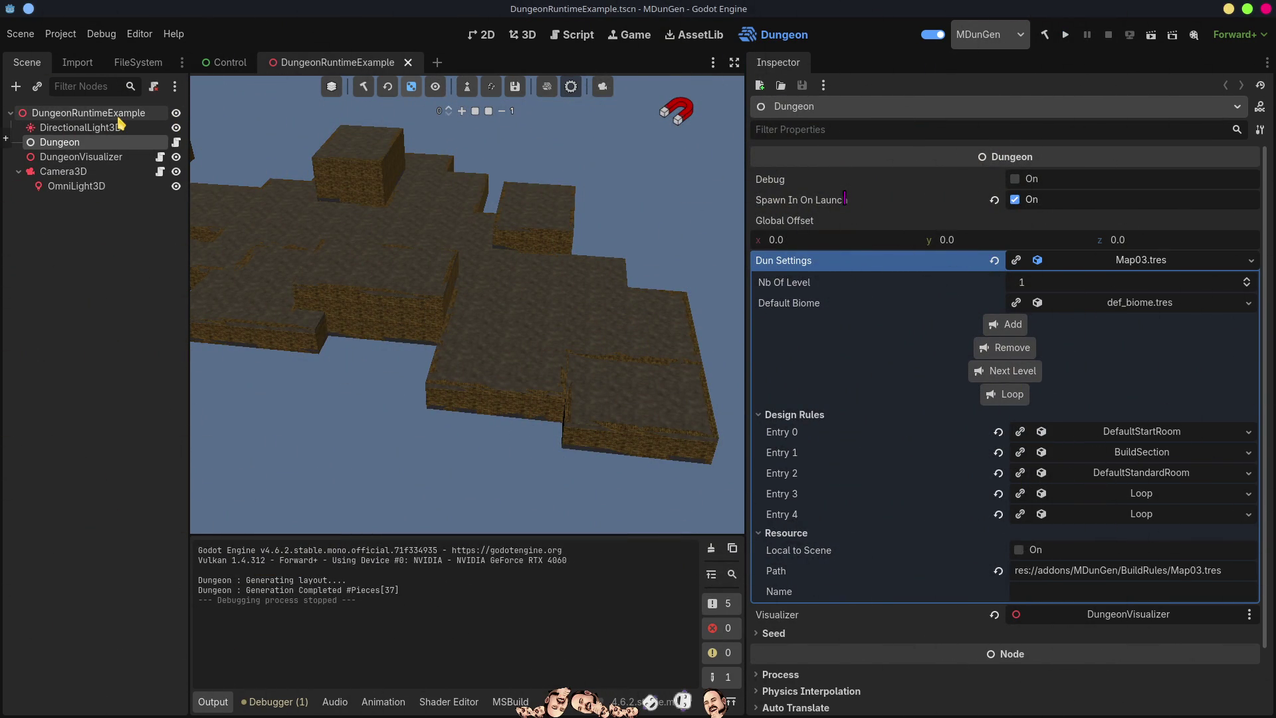
Show the FileSystem dock and drag its right edge to widen it
{"action": "left_click", "coordinate": [165, 65]}
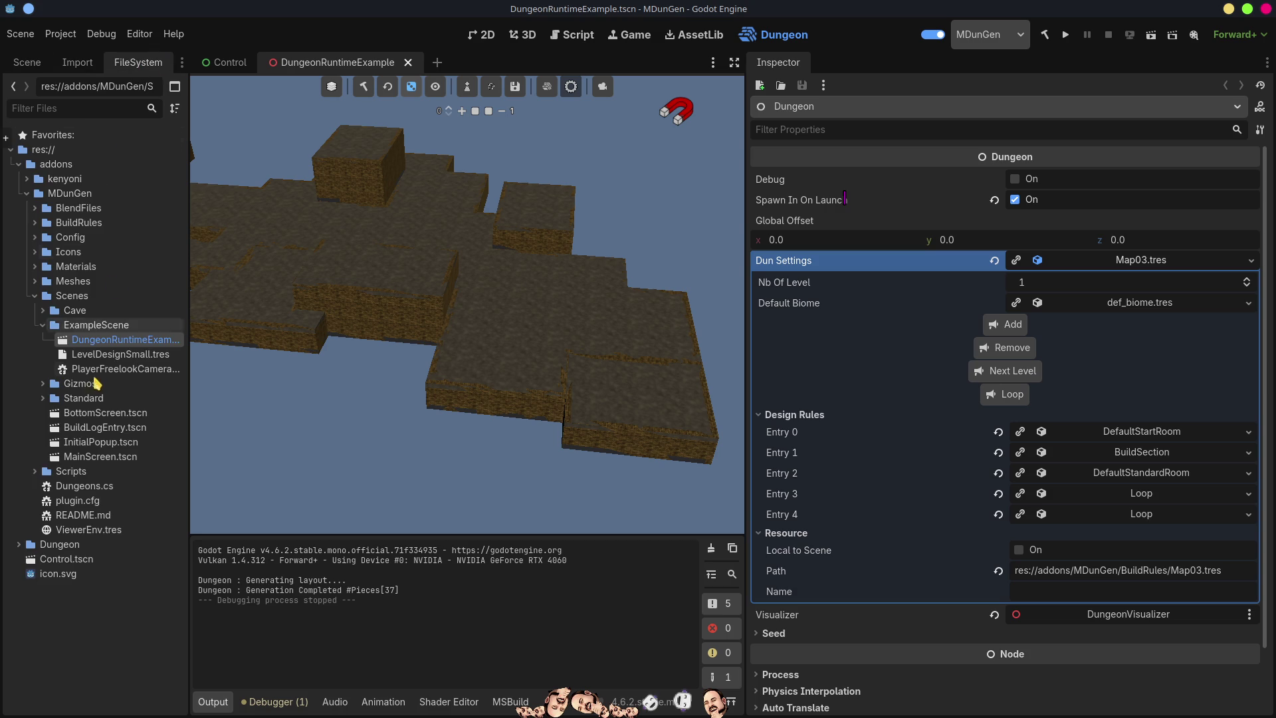
{"action": "left_click", "coordinate": [41, 325]}
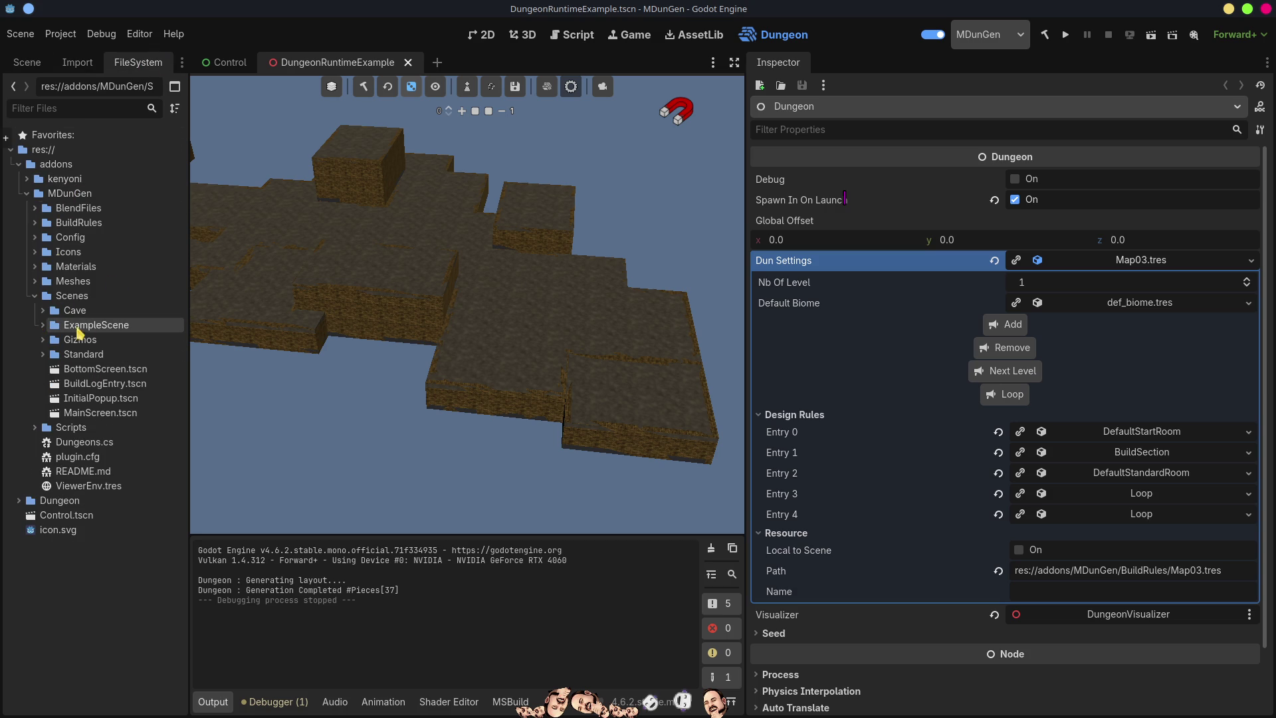
{"action": "left_click", "coordinate": [43, 325]}
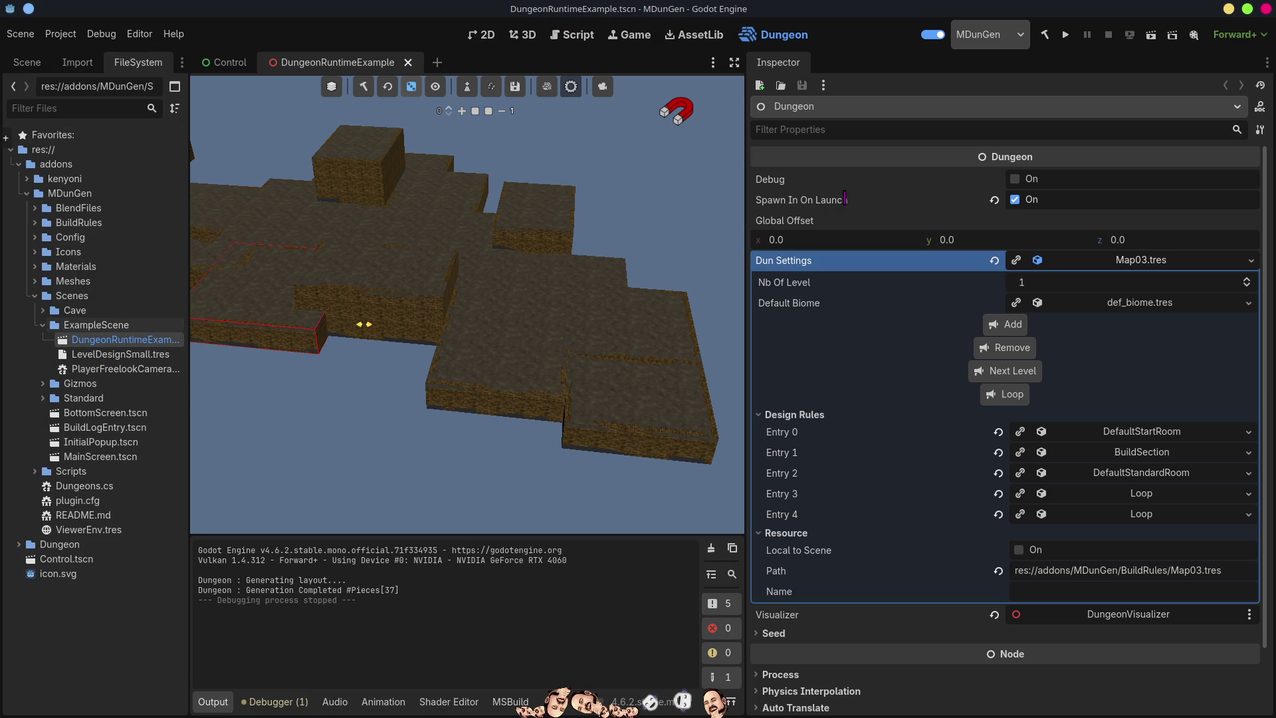
{"action": "left_click_drag", "start_coordinate": [189, 312], "coordinate": [357, 325]}
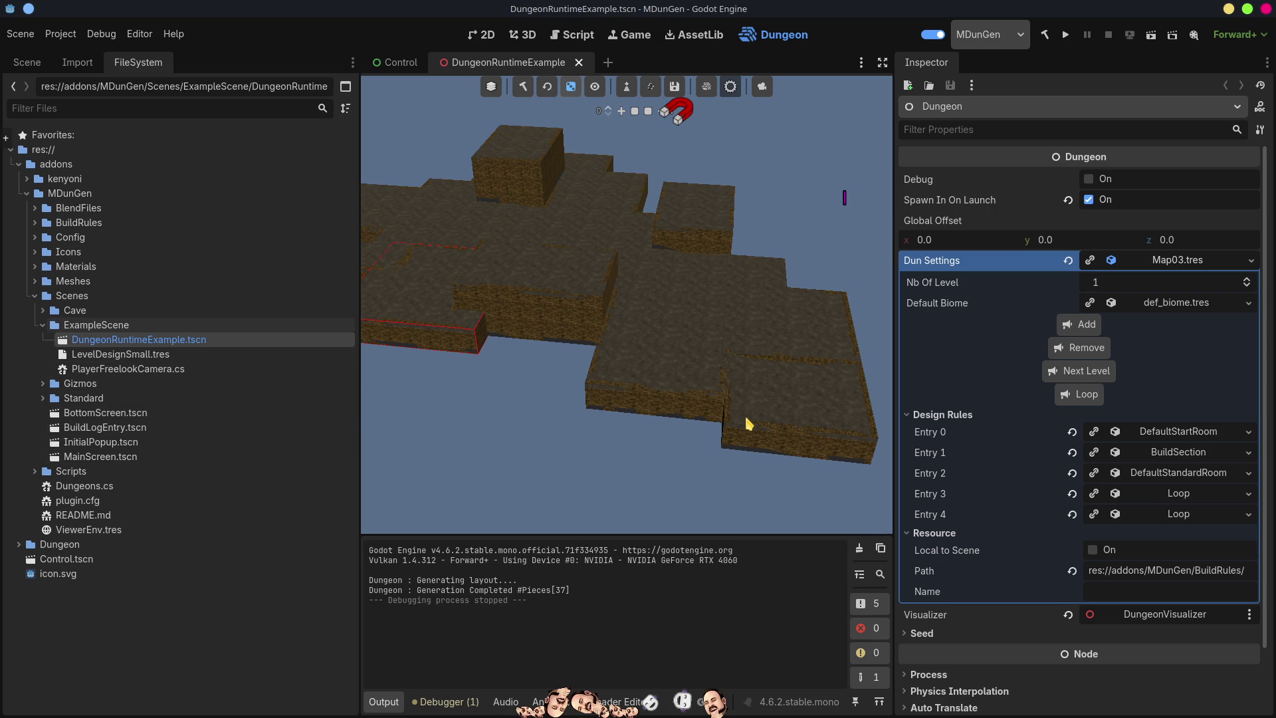
Glance at the Control scene, return to DungeonRuntimeExample, and orbit the dungeon view
{"action": "left_click", "coordinate": [409, 62]}
{"action": "left_click", "coordinate": [497, 62]}
{"action": "mouse_move", "coordinate": [592, 405]}
{"action": "left_mouse_down"}
{"action": "mouse_move", "coordinate": [552, 386]}
{"action": "mouse_move", "coordinate": [596, 329]}
{"action": "left_mouse_up"}
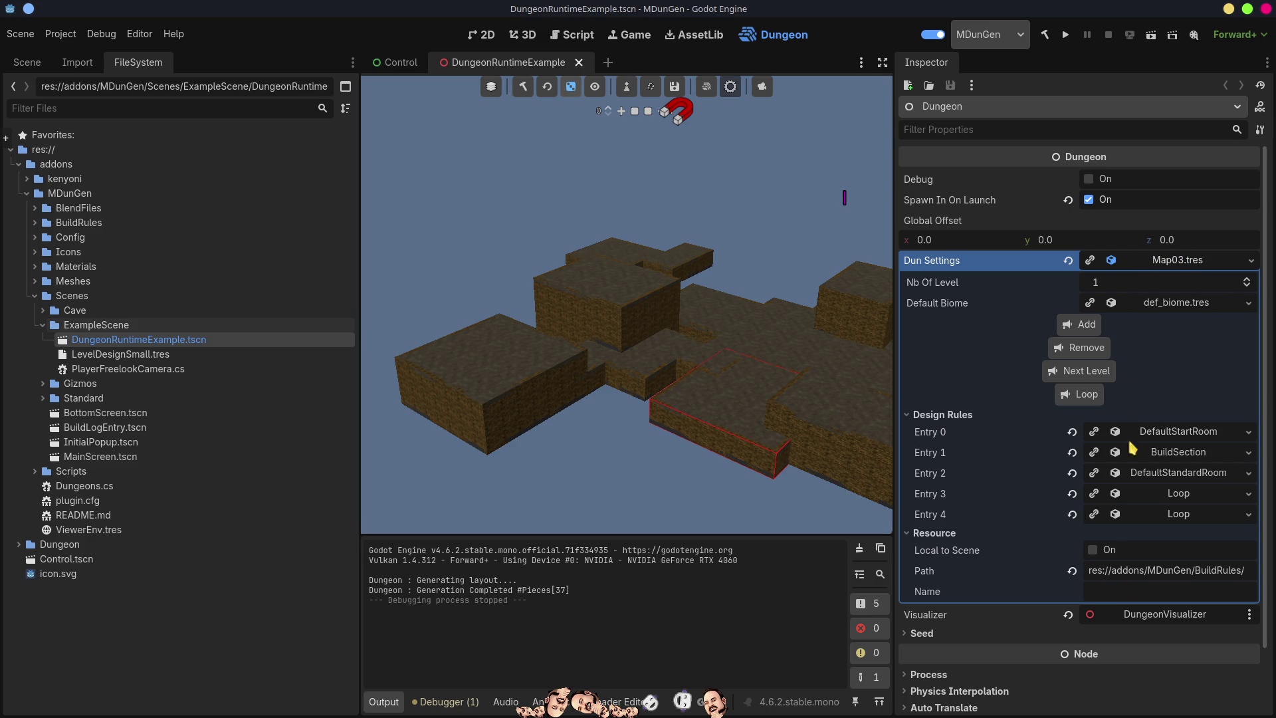
Quick-load Map02.tres as the Dungeon node's Dun Settings
{"action": "left_click", "coordinate": [1251, 261]}
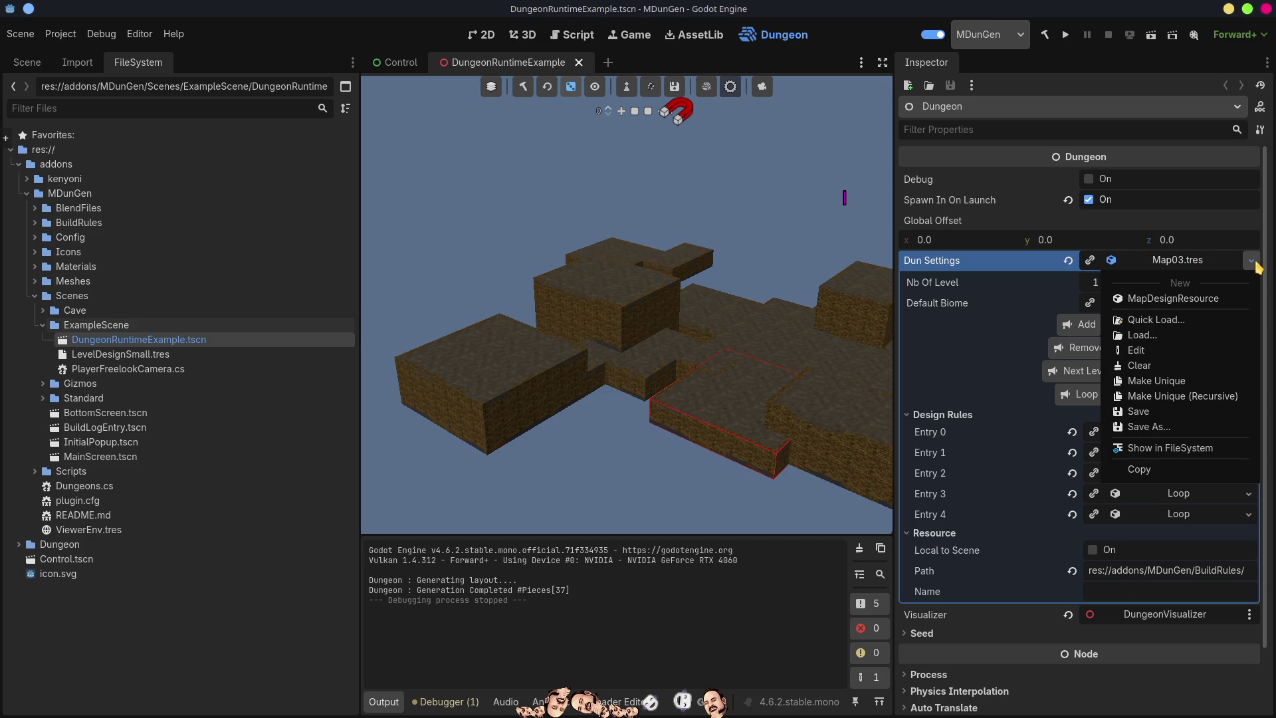
{"action": "left_click", "coordinate": [1190, 320]}
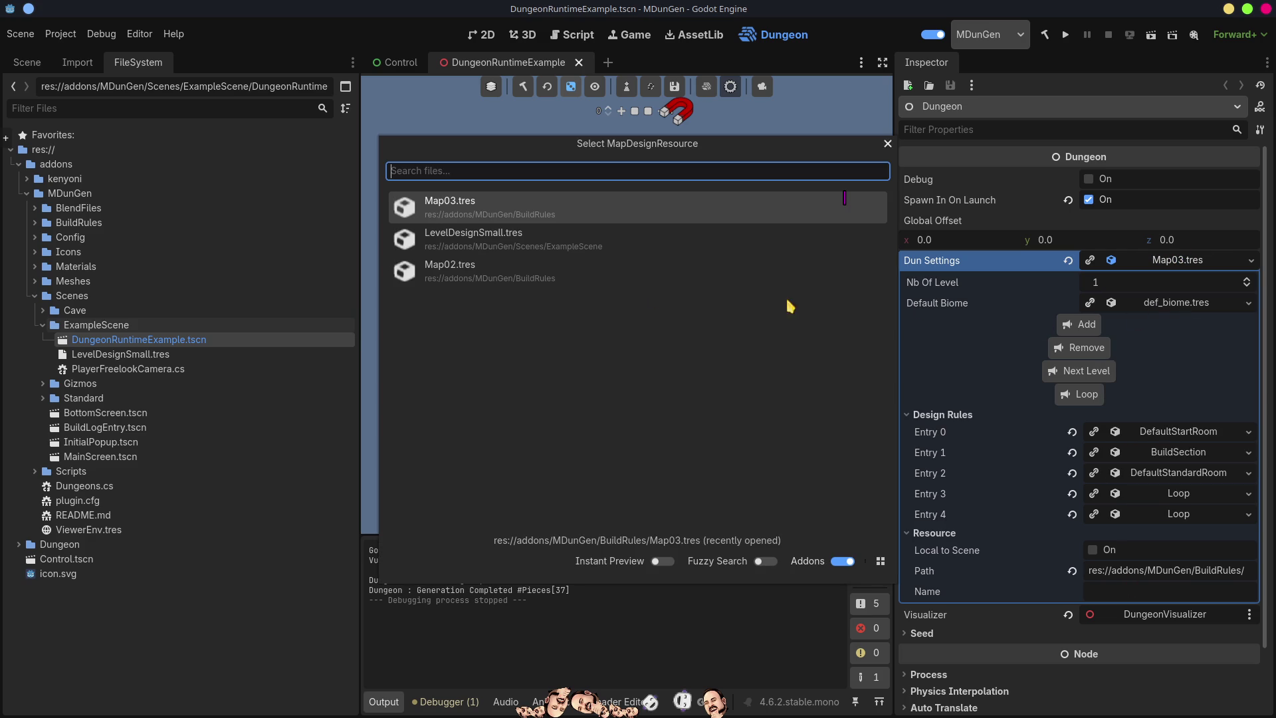
{"action": "left_click", "coordinate": [522, 277]}
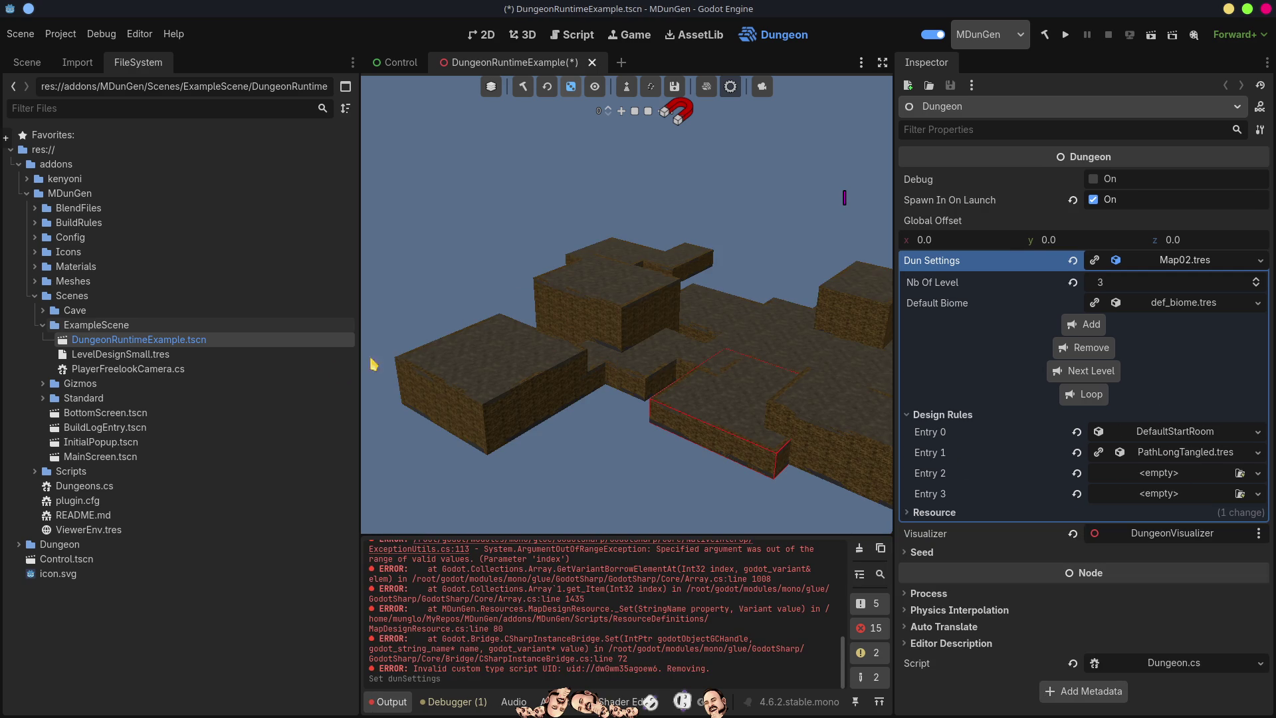
Switch Dun Settings back to Map03.tres and save the scene with Ctrl+S
{"action": "left_click", "coordinate": [1259, 262]}
{"action": "left_click", "coordinate": [1154, 321]}
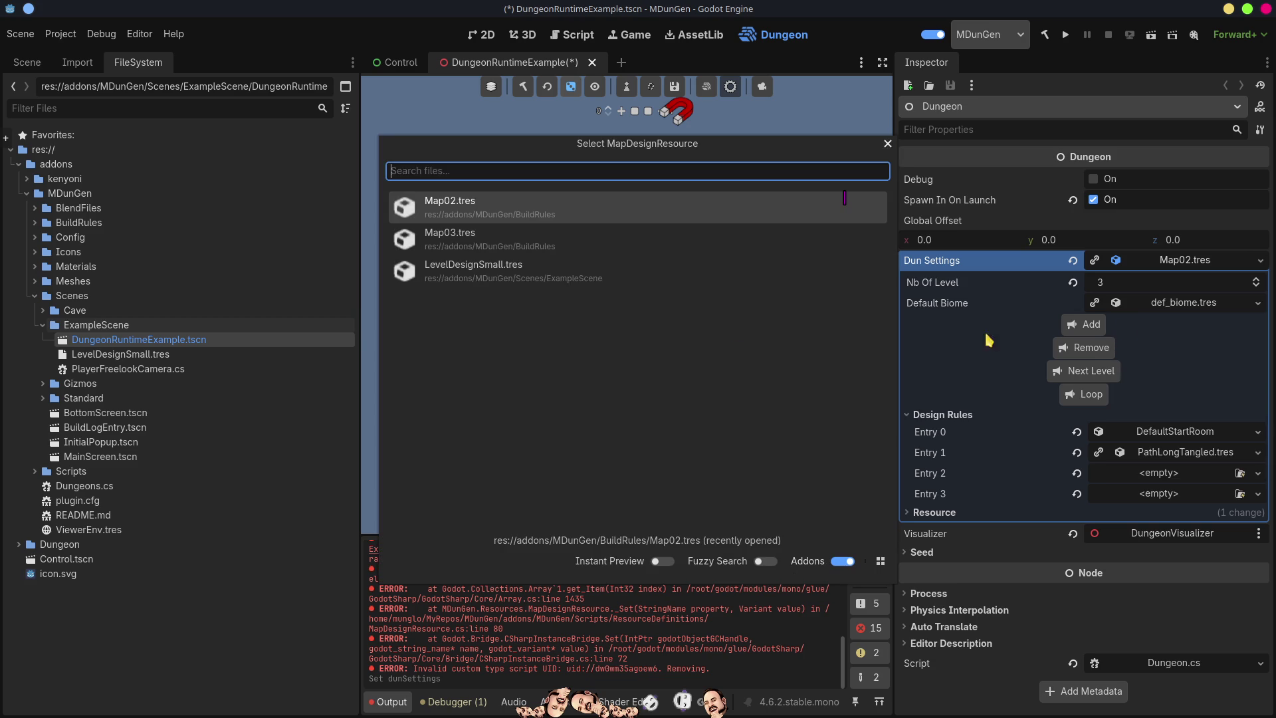
{"action": "left_click", "coordinate": [465, 237]}
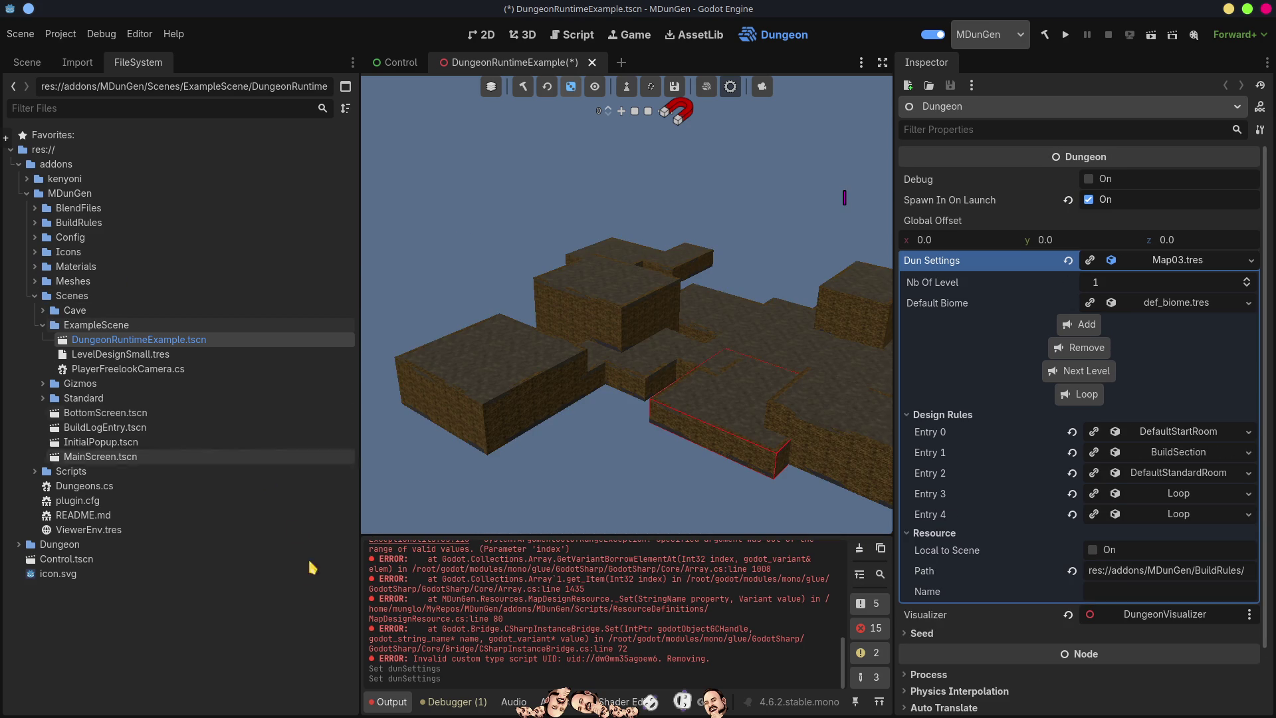
{"action": "key", "text": "ctrl+s"}
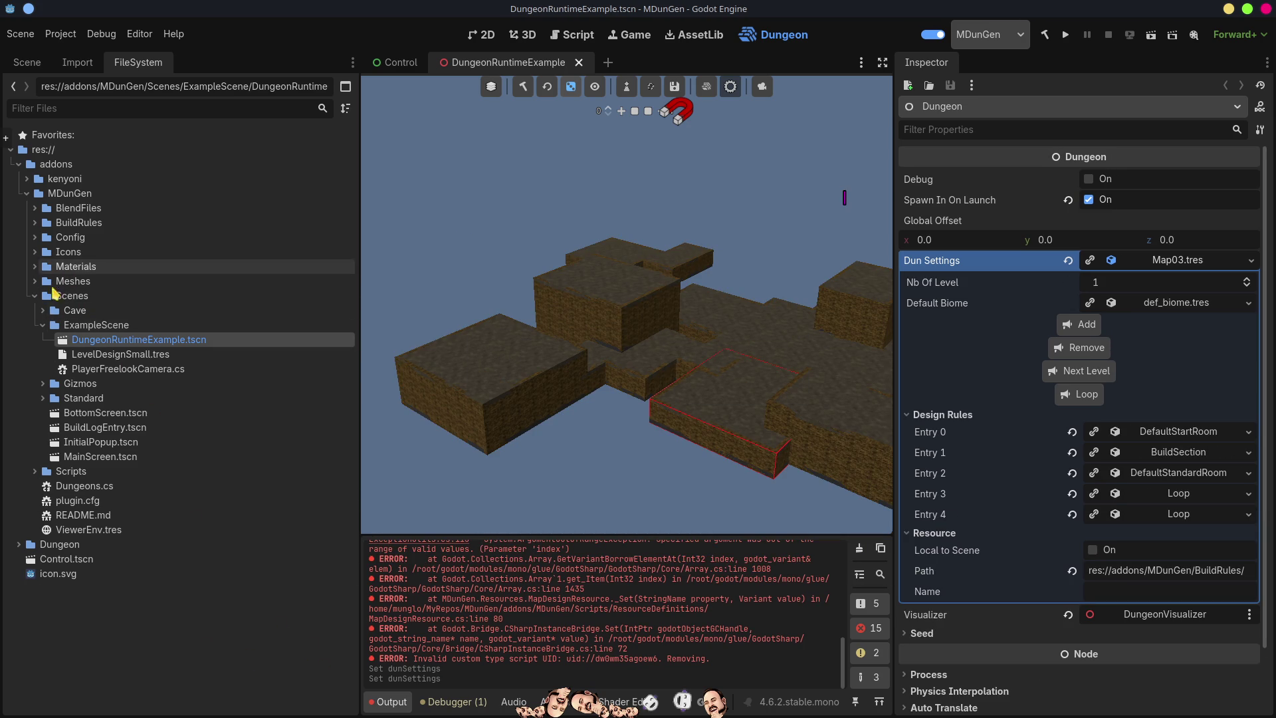
{"action": "left_click", "coordinate": [34, 297]}
{"action": "left_click", "coordinate": [34, 238]}
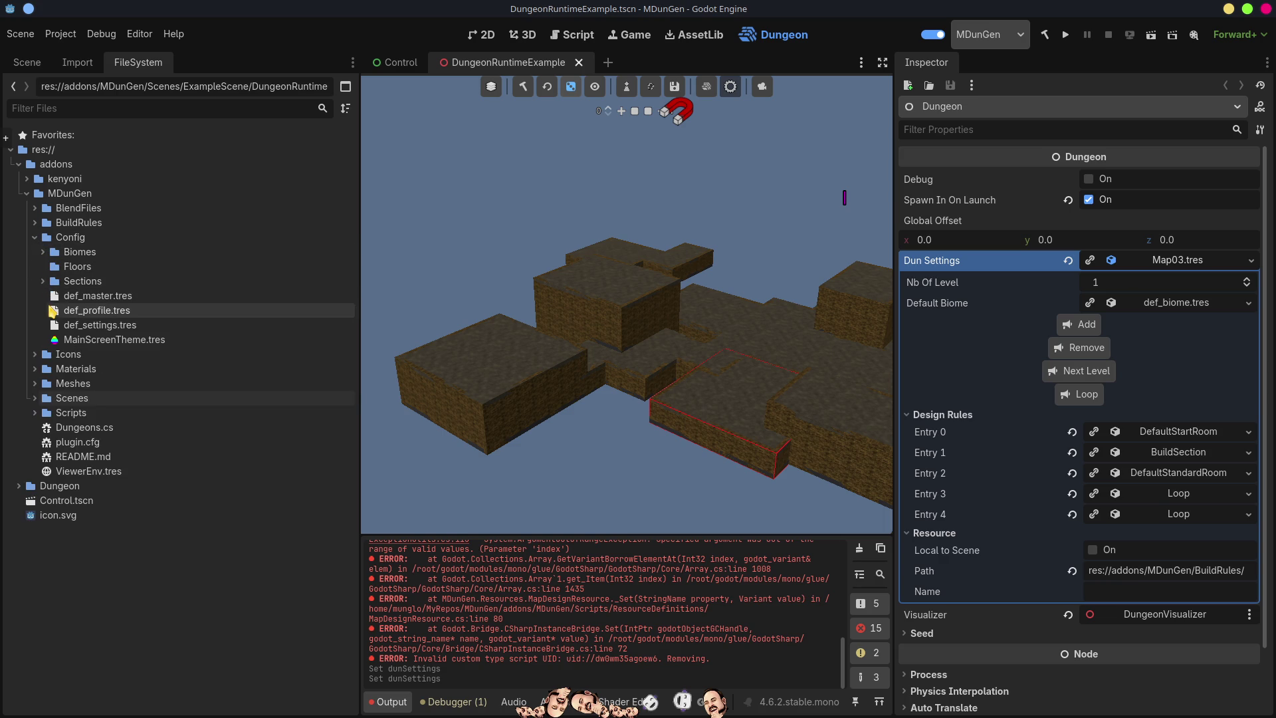
Select Map02.tres and Map04.tres in BuildRules, start deleting both, then cancel
{"action": "left_click", "coordinate": [35, 237]}
{"action": "left_click", "coordinate": [35, 223]}
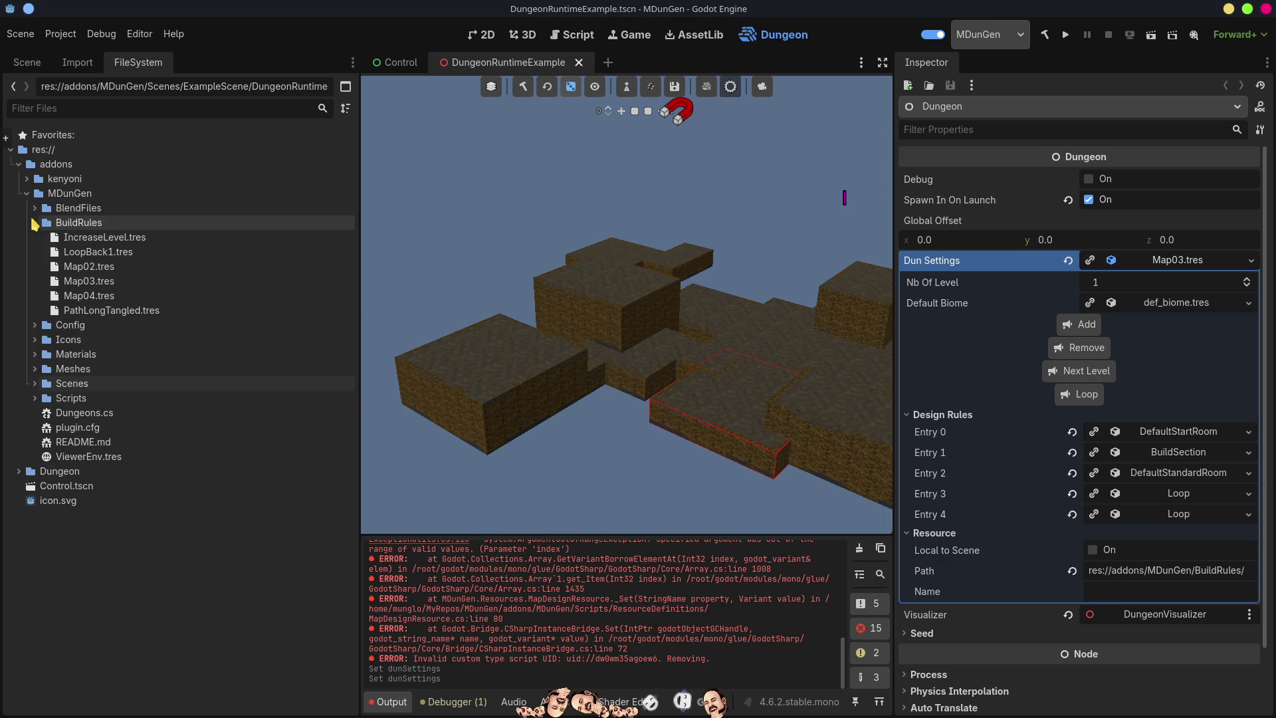
{"action": "left_click", "coordinate": [89, 266]}
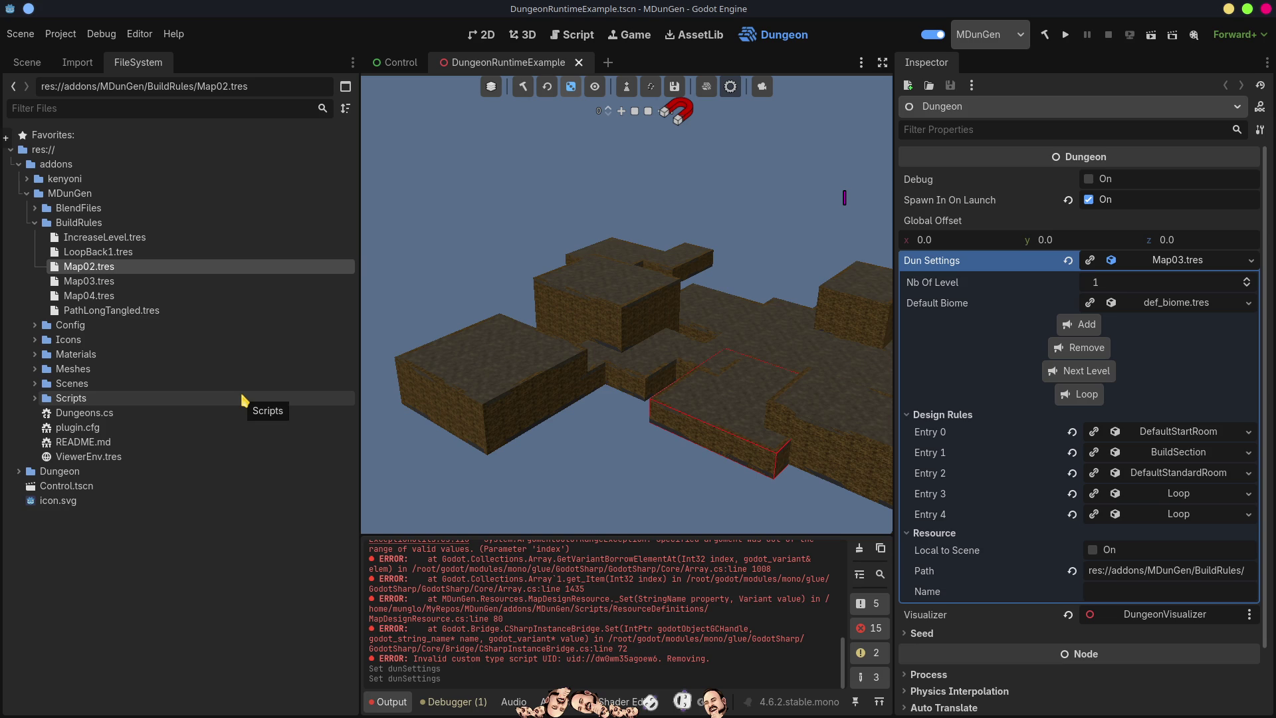
{"action": "left_click", "coordinate": [115, 296], "text": "ctrl"}
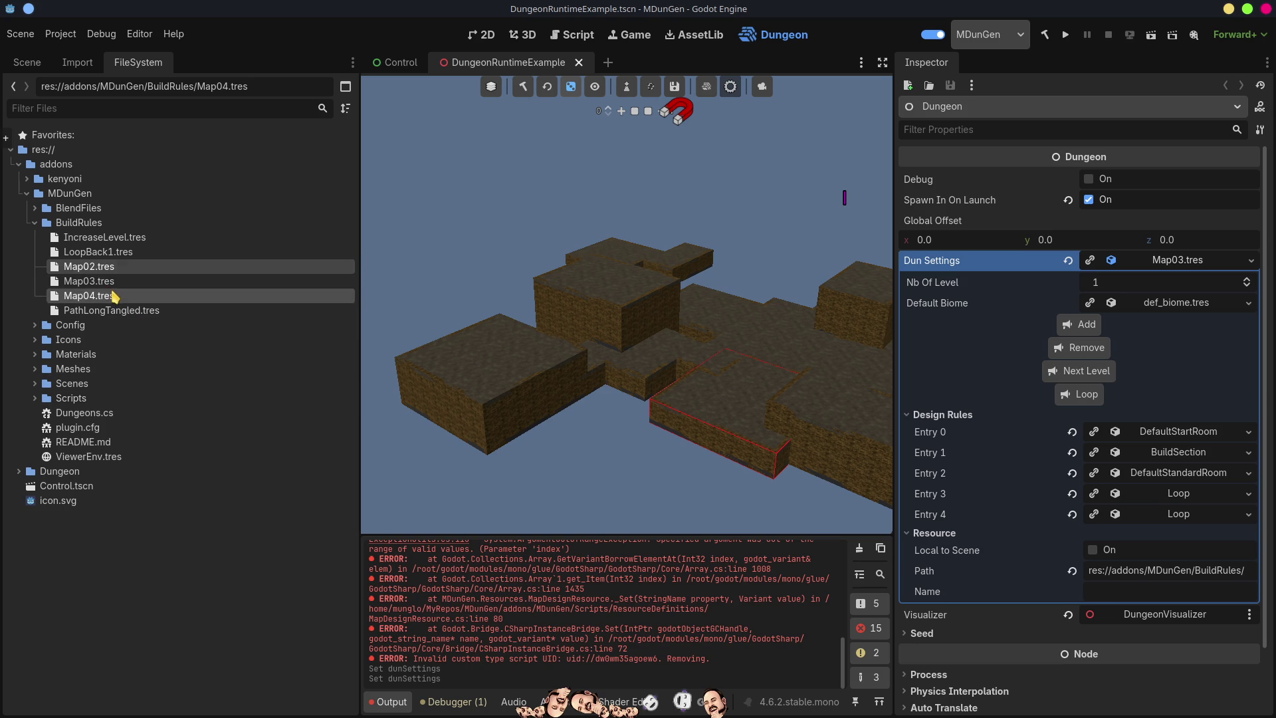
{"action": "key", "text": "Delete"}
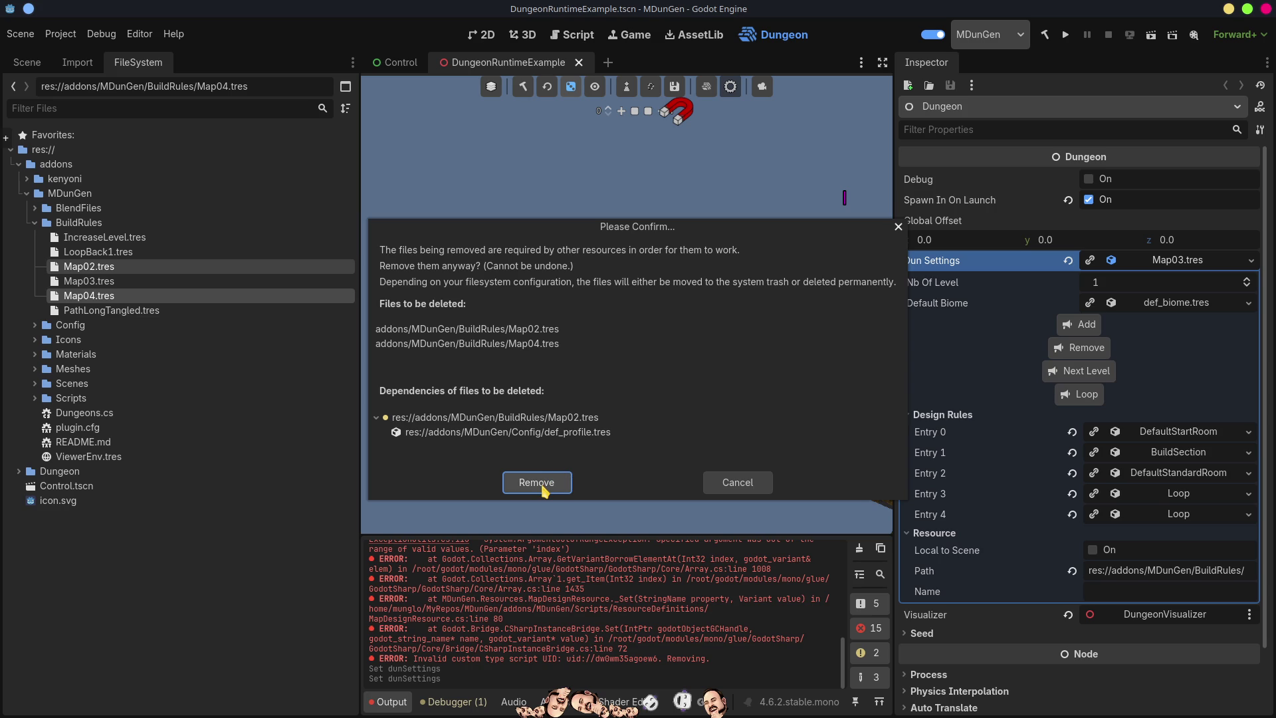
{"action": "left_click", "coordinate": [738, 481]}
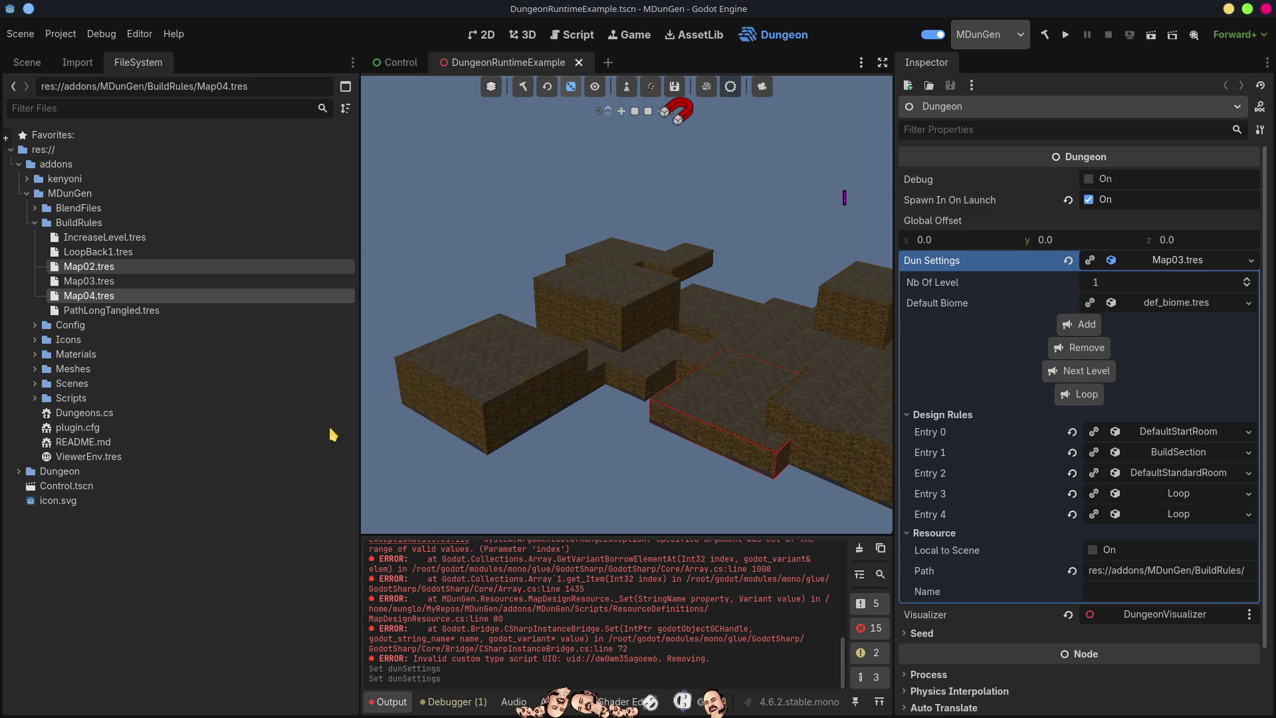
Delete only Map04.tres, then open def_profile.tres from the Config folder
{"action": "left_click", "coordinate": [117, 282]}
{"action": "left_click", "coordinate": [110, 299]}
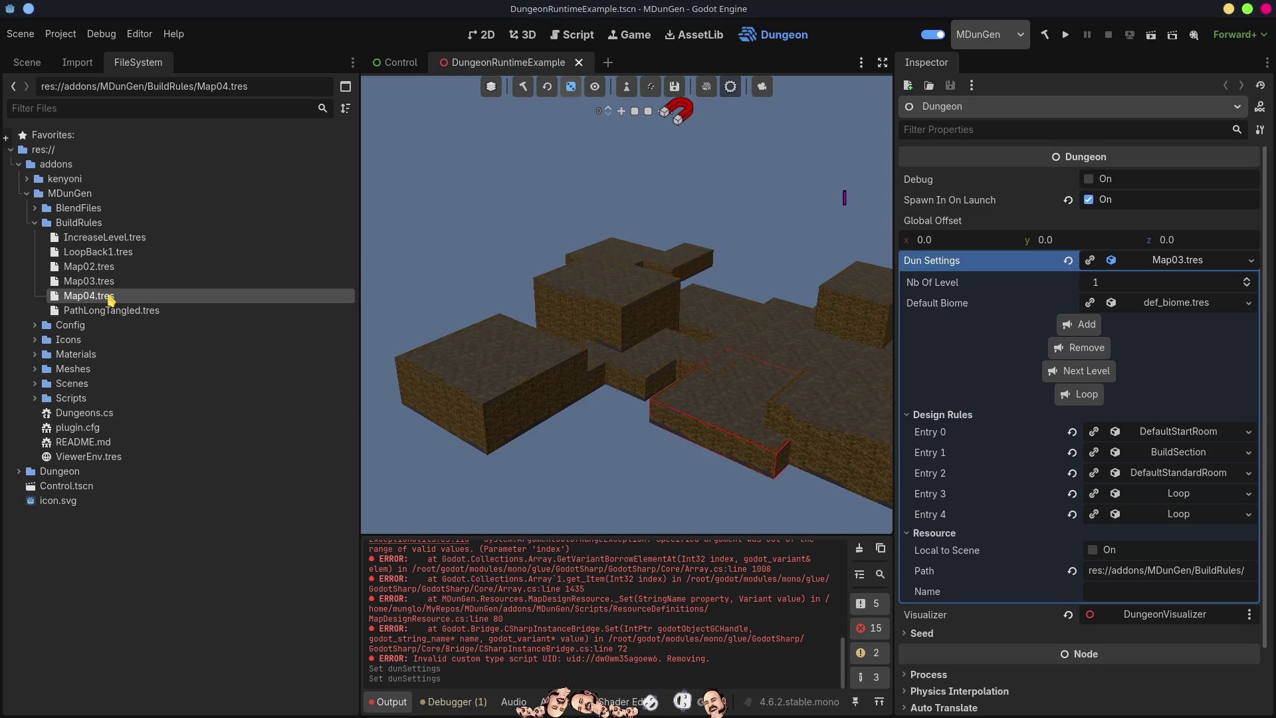
{"action": "key", "text": "Delete"}
{"action": "left_click", "coordinate": [550, 432]}
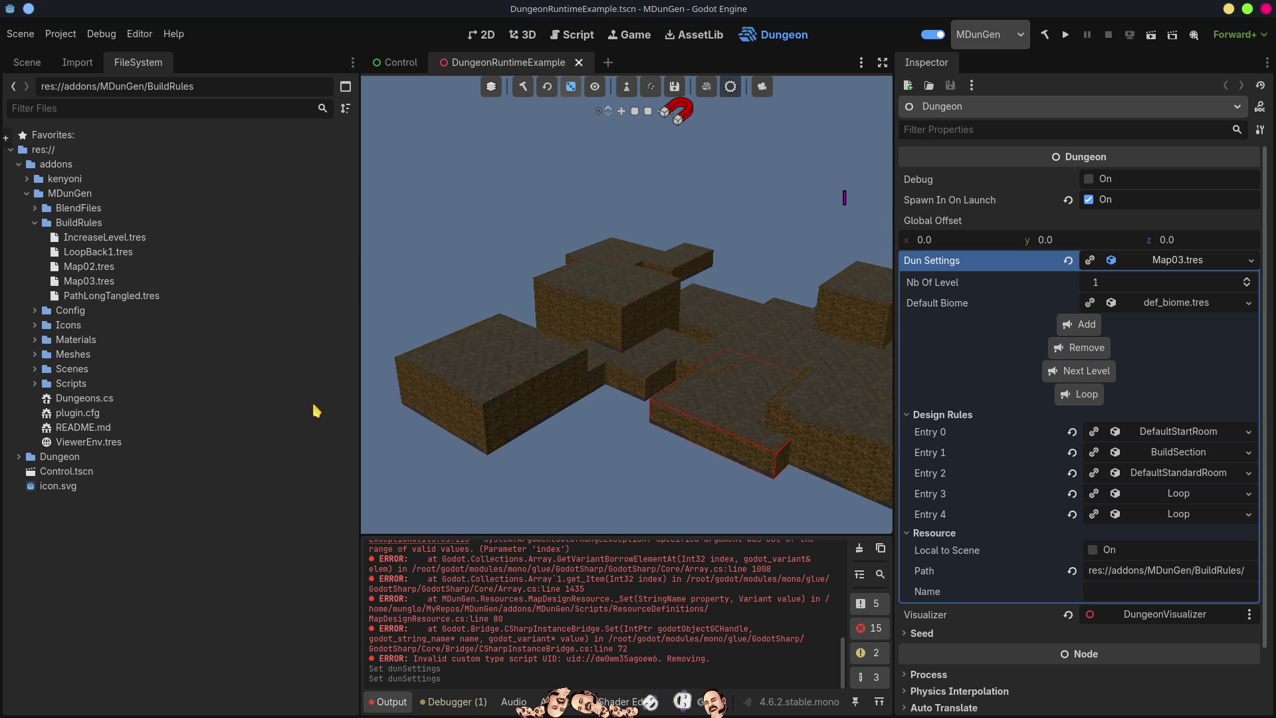
{"action": "left_click", "coordinate": [35, 311]}
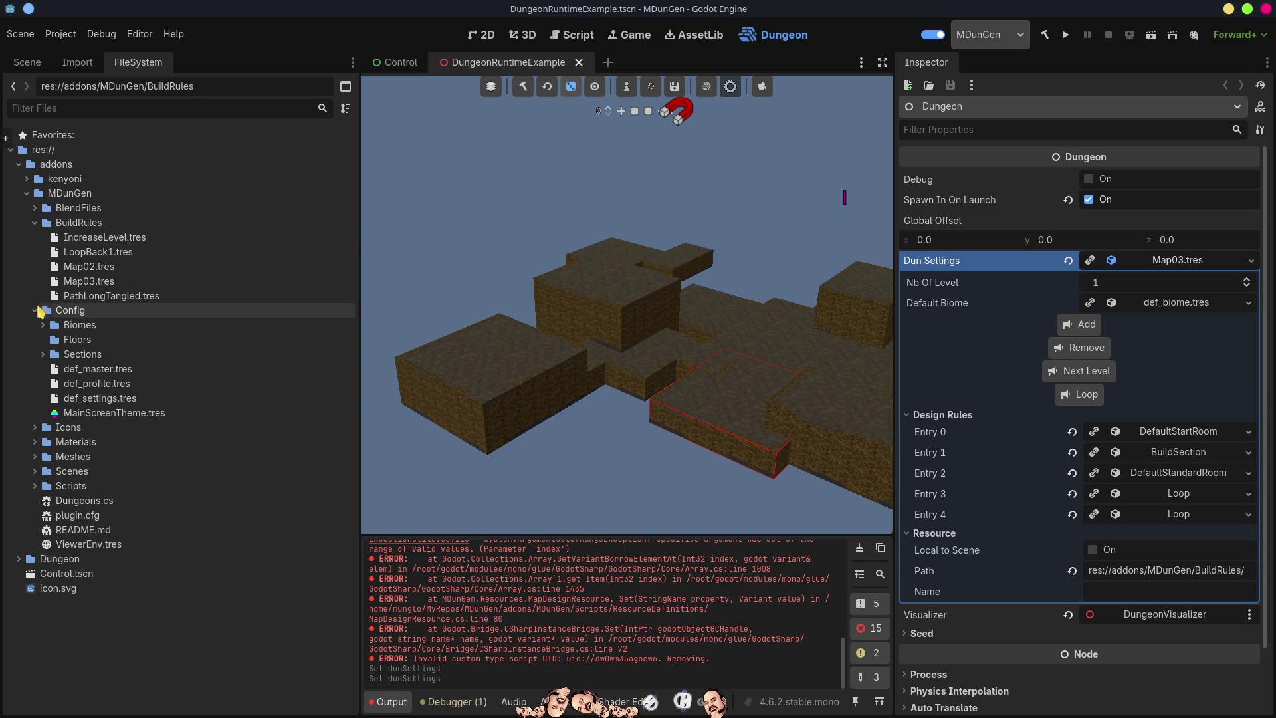
{"action": "double_click", "coordinate": [108, 385]}
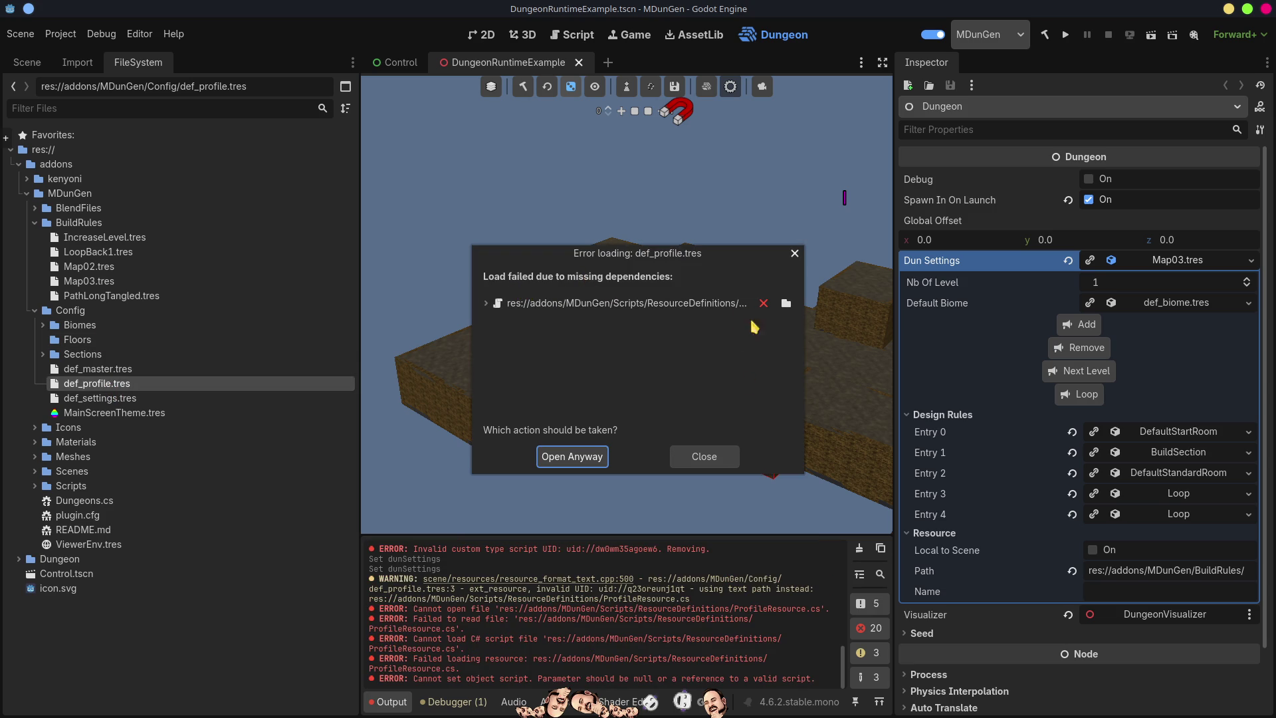
{"action": "left_click", "coordinate": [486, 305]}
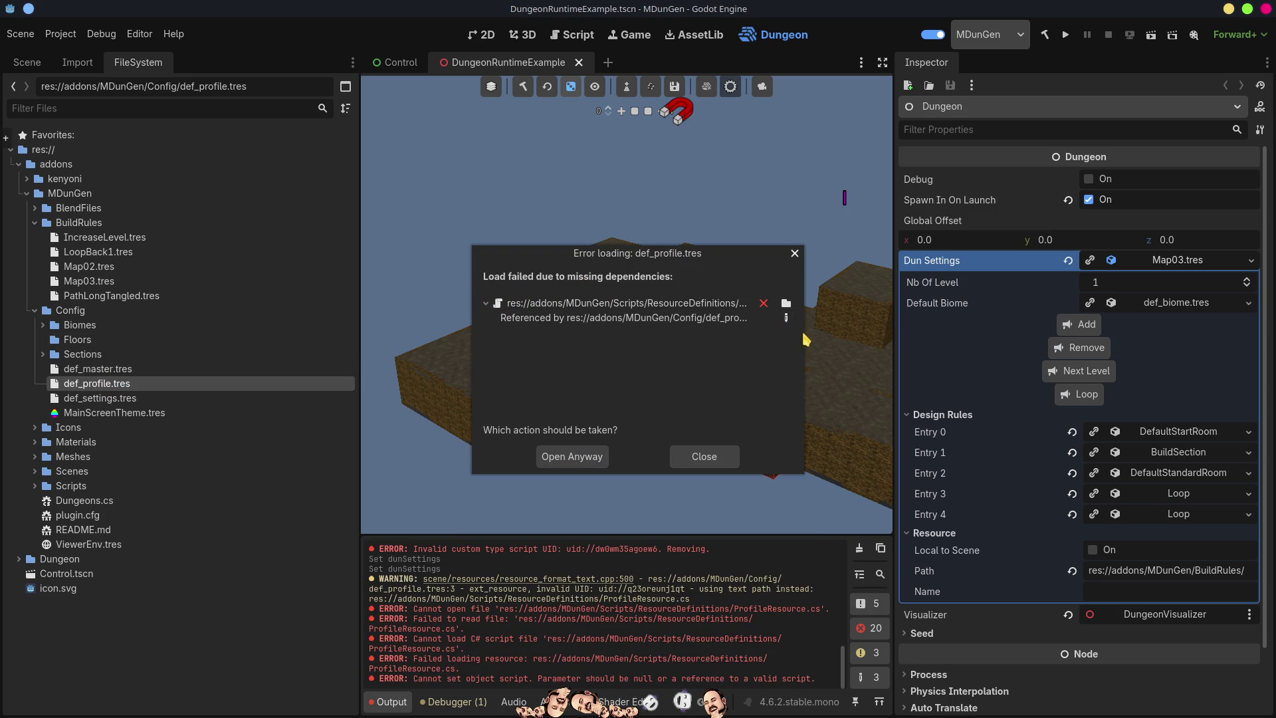
{"action": "left_click", "coordinate": [786, 303]}
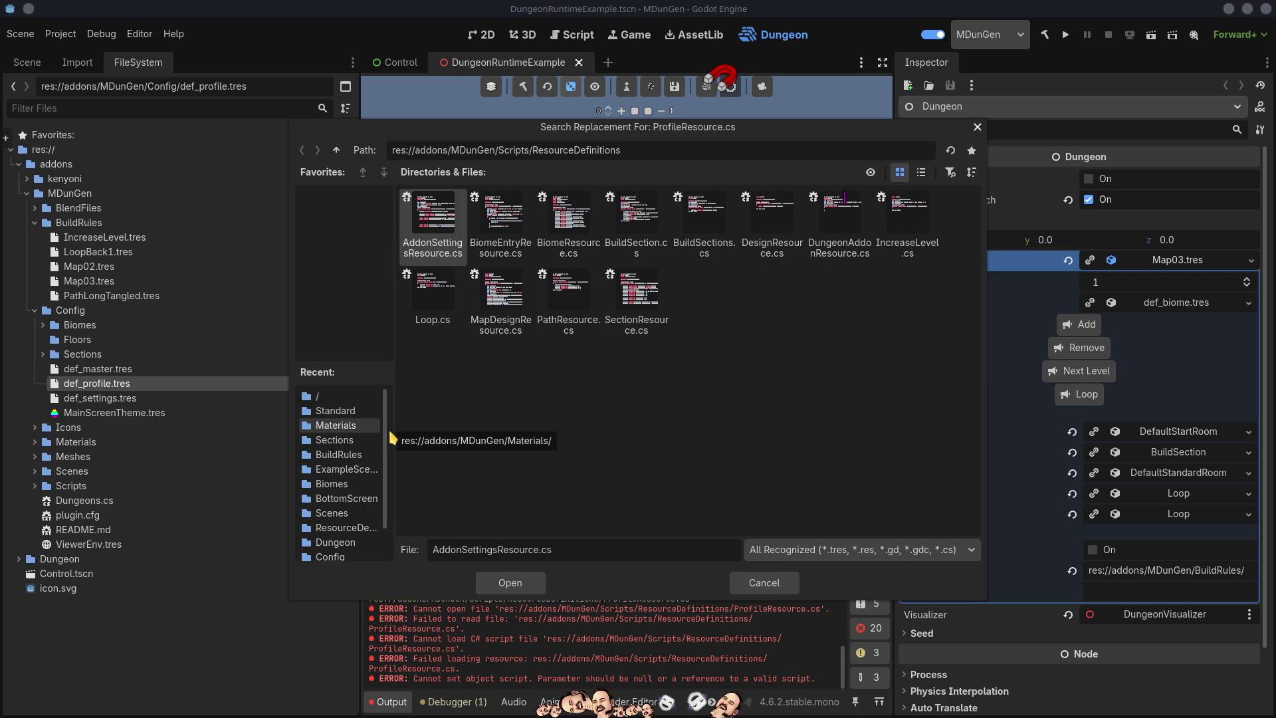
{"action": "left_click_drag", "start_coordinate": [388, 422], "coordinate": [387, 464]}
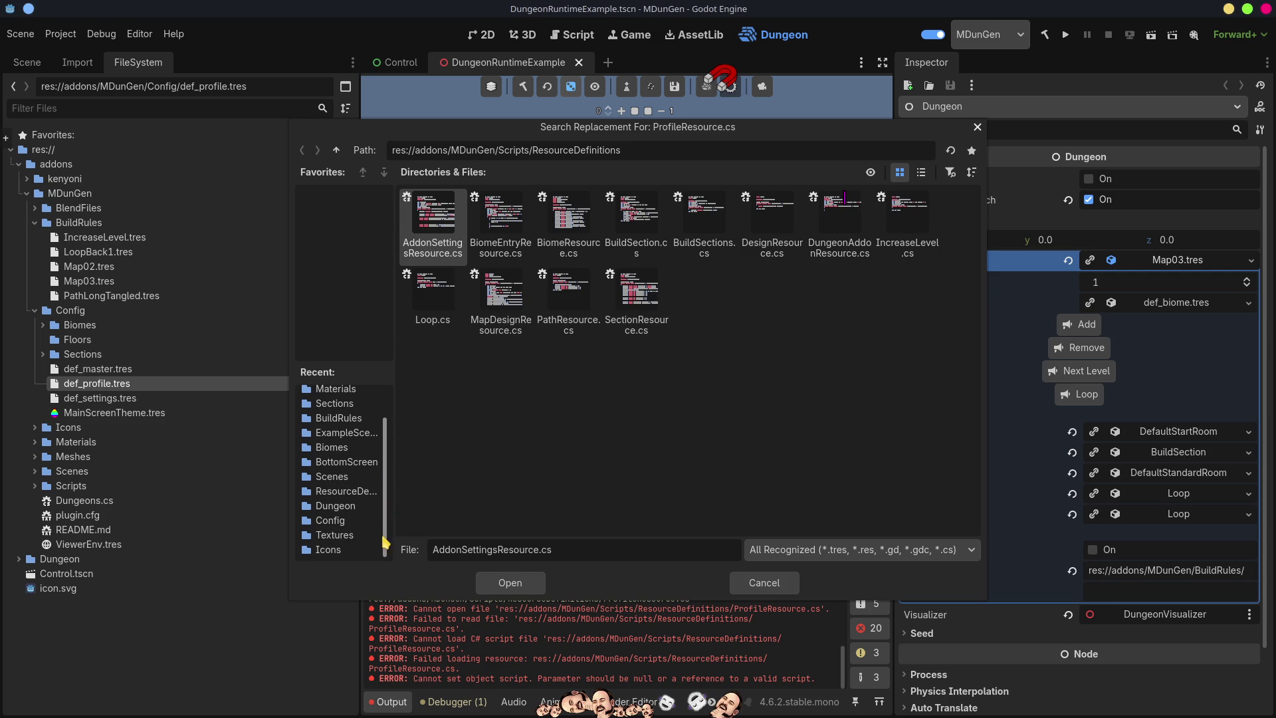
{"action": "left_click", "coordinate": [342, 492]}
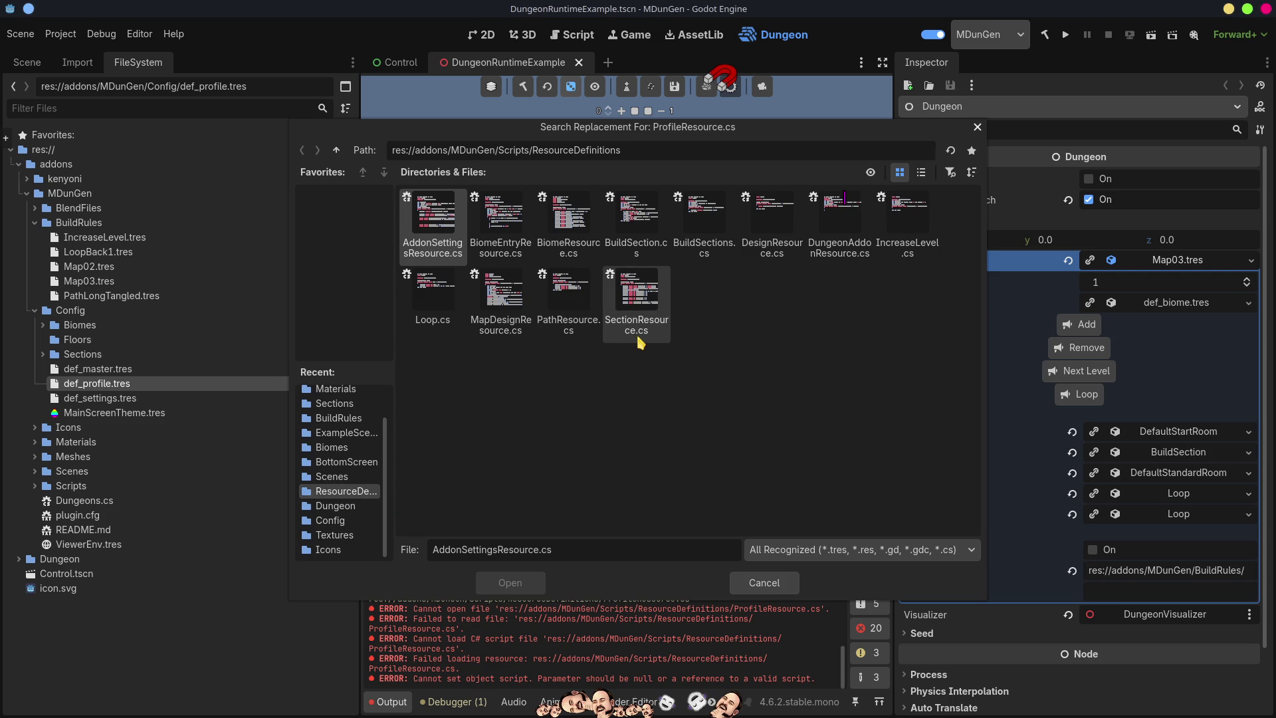
{"action": "left_click", "coordinate": [921, 173]}
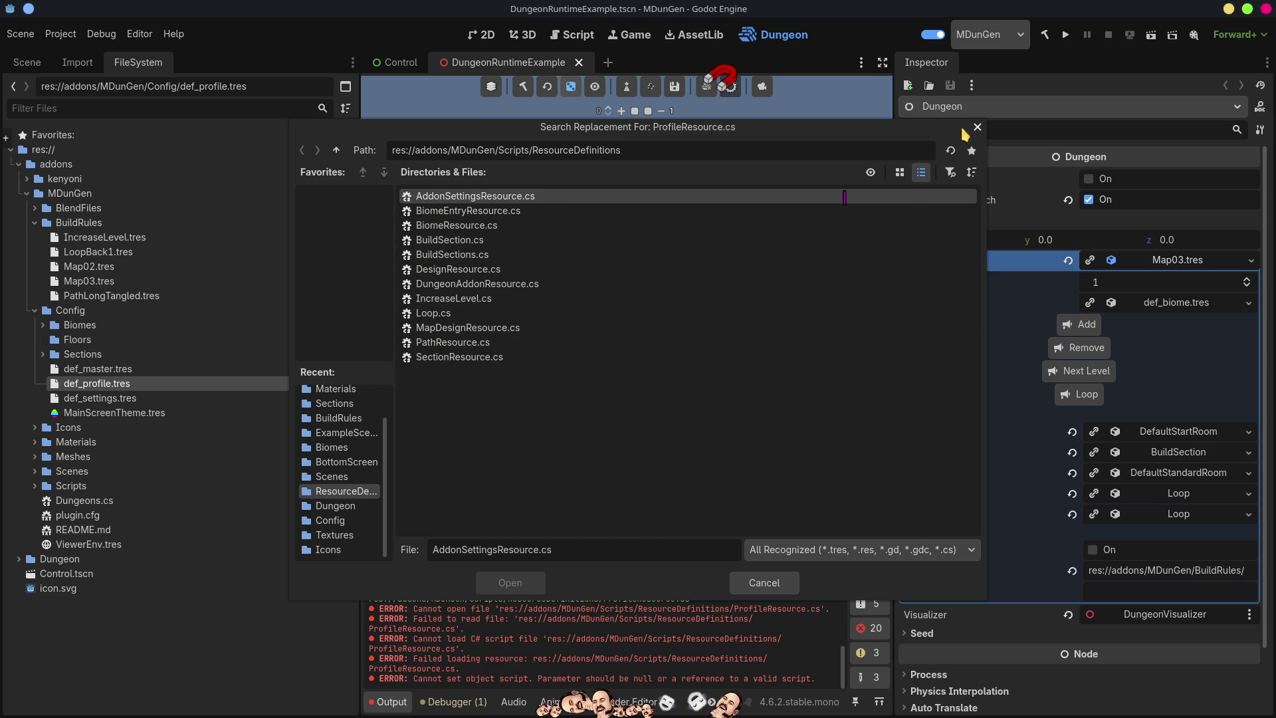
{"action": "left_click", "coordinate": [977, 128]}
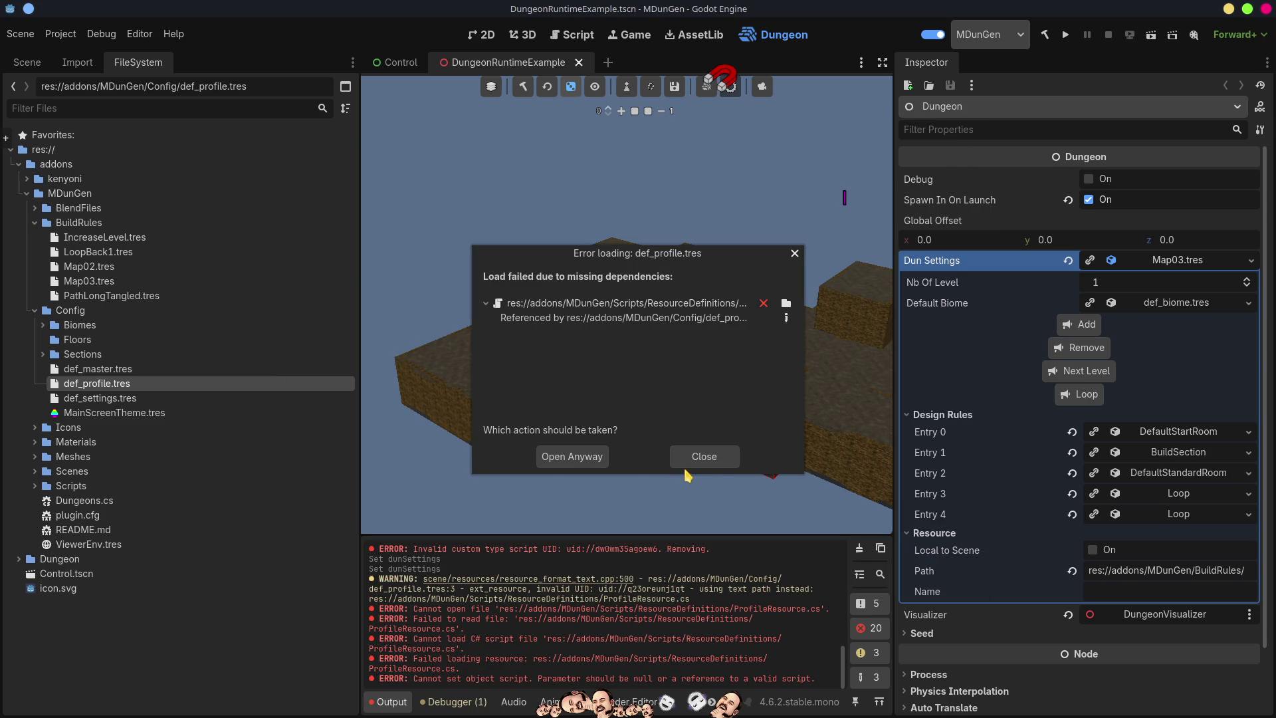
{"action": "left_click", "coordinate": [708, 377]}
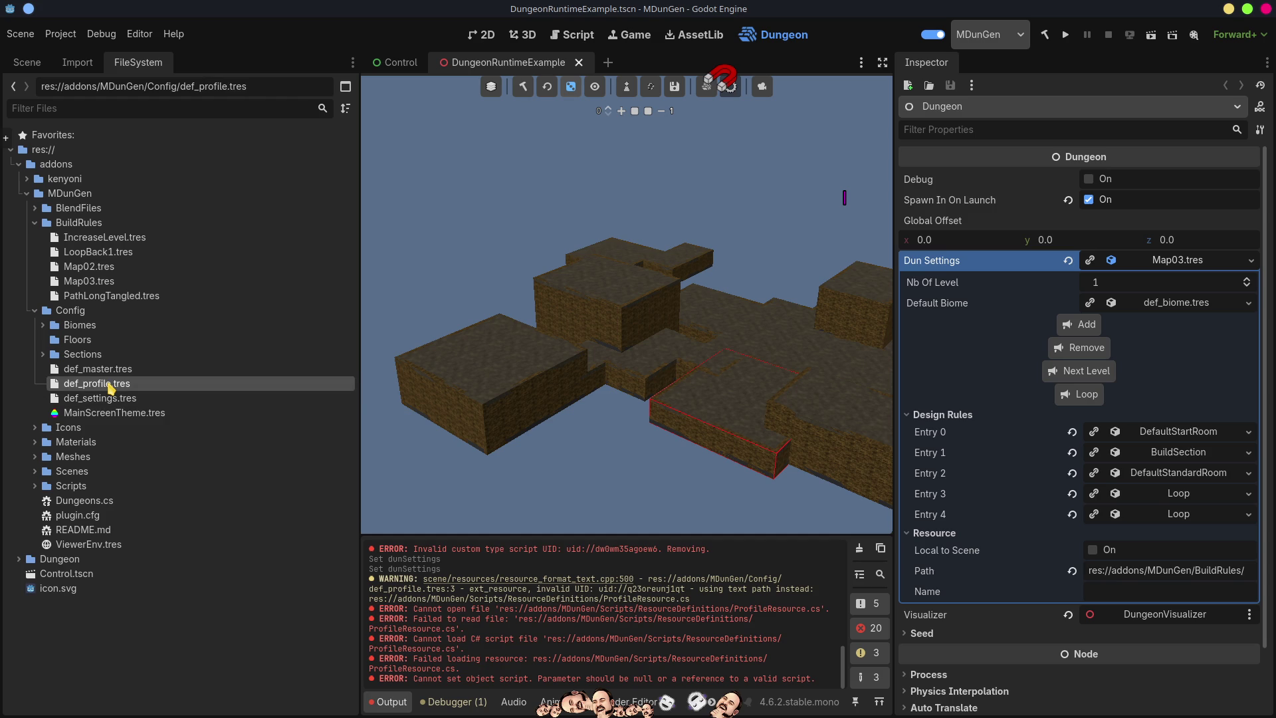
{"action": "key", "text": "Delete"}
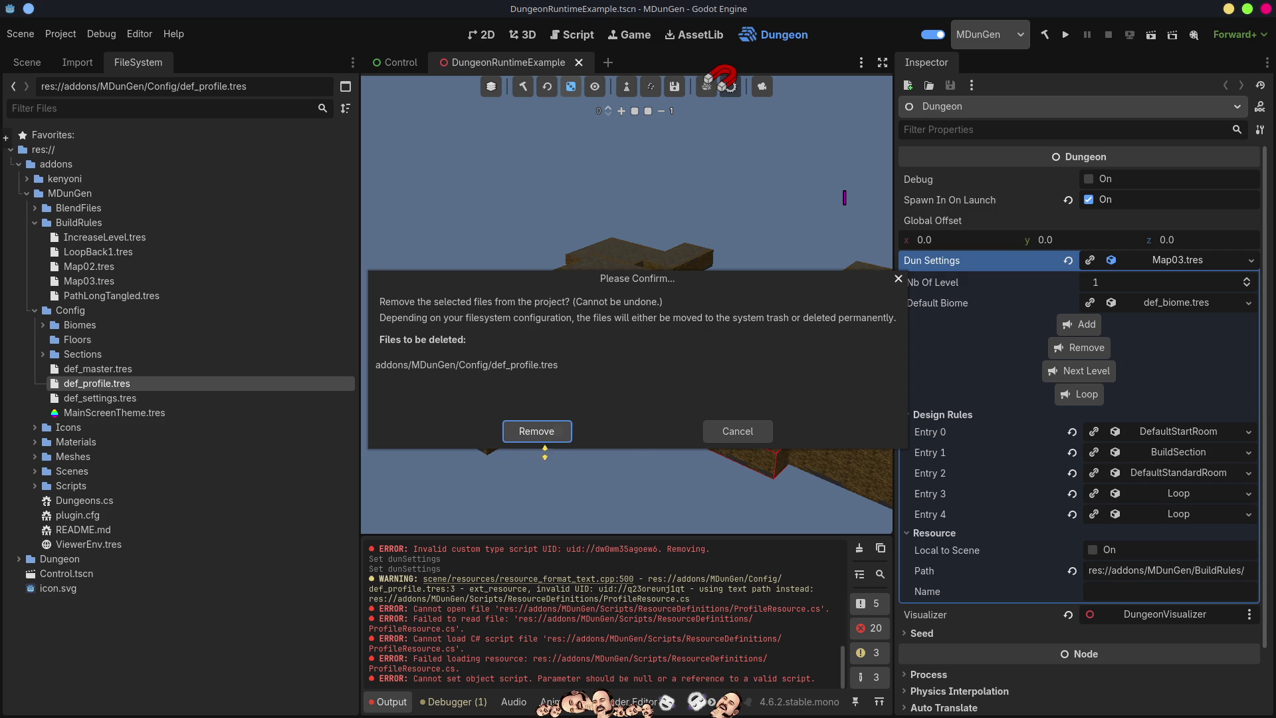
Confirm removing def_profile.tres, then delete Map02.tres from BuildRules
{"action": "left_click", "coordinate": [530, 435]}
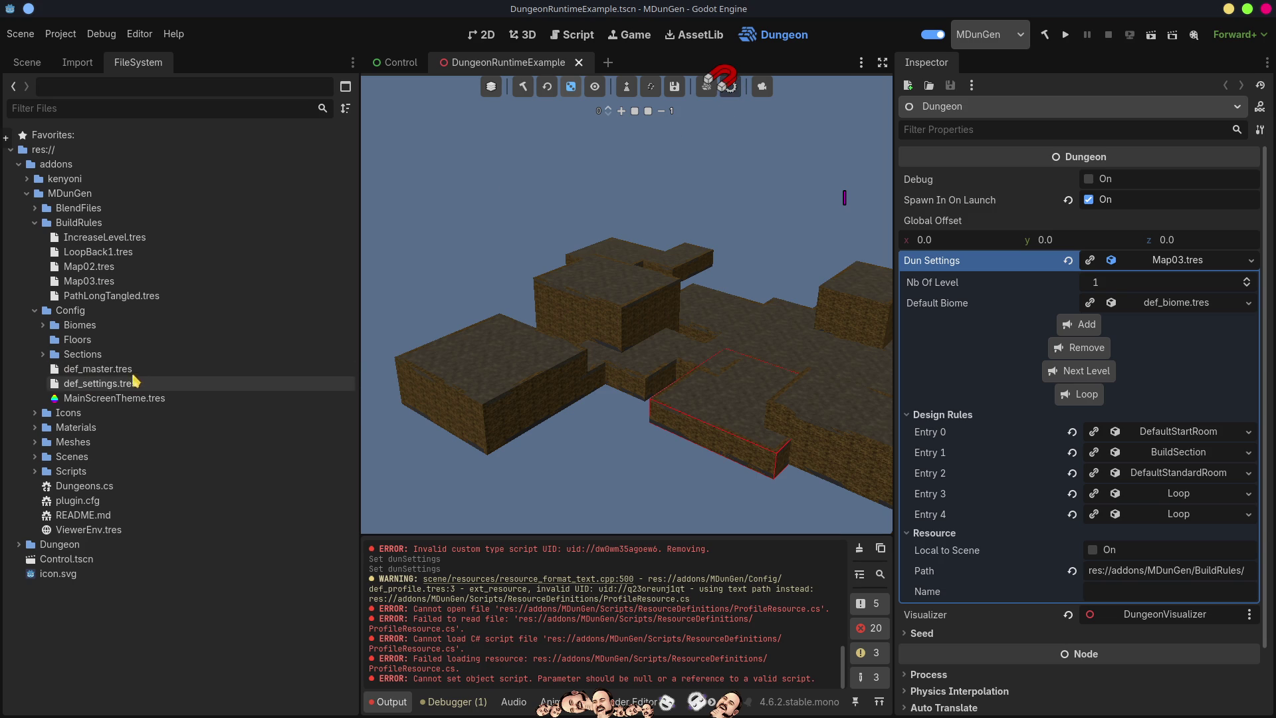
{"action": "left_click", "coordinate": [97, 273]}
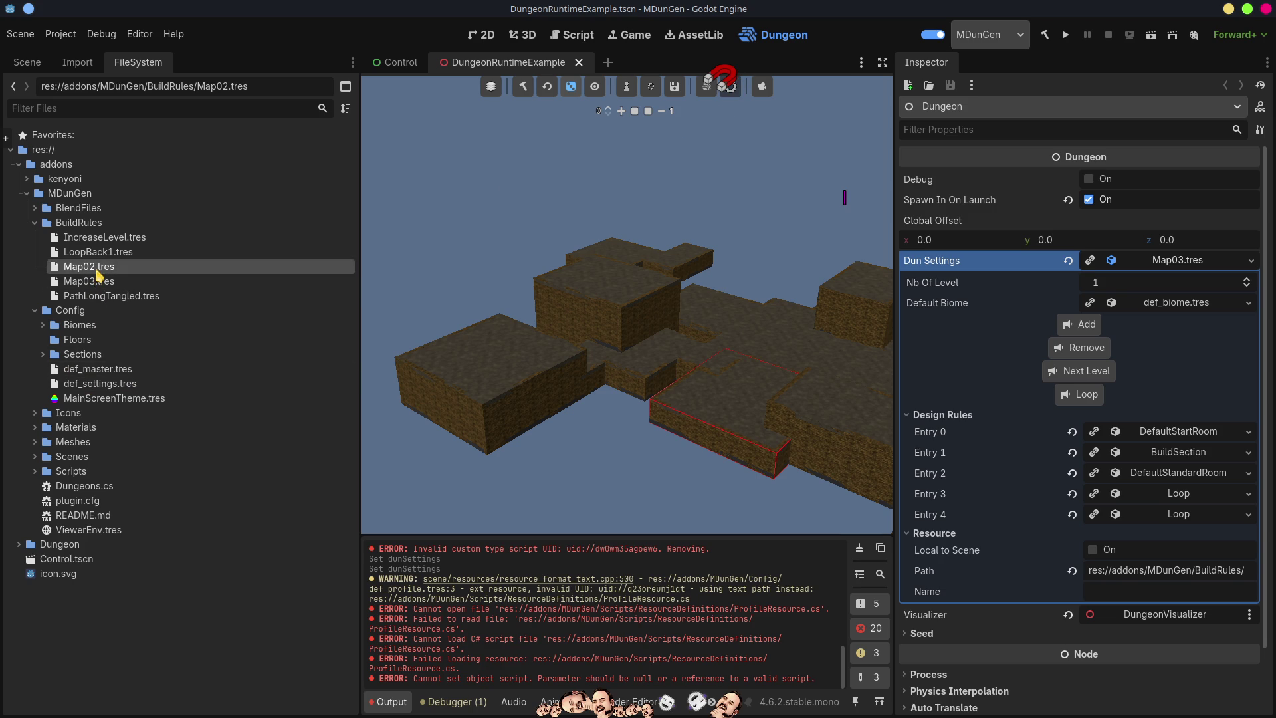
{"action": "key", "text": "Delete"}
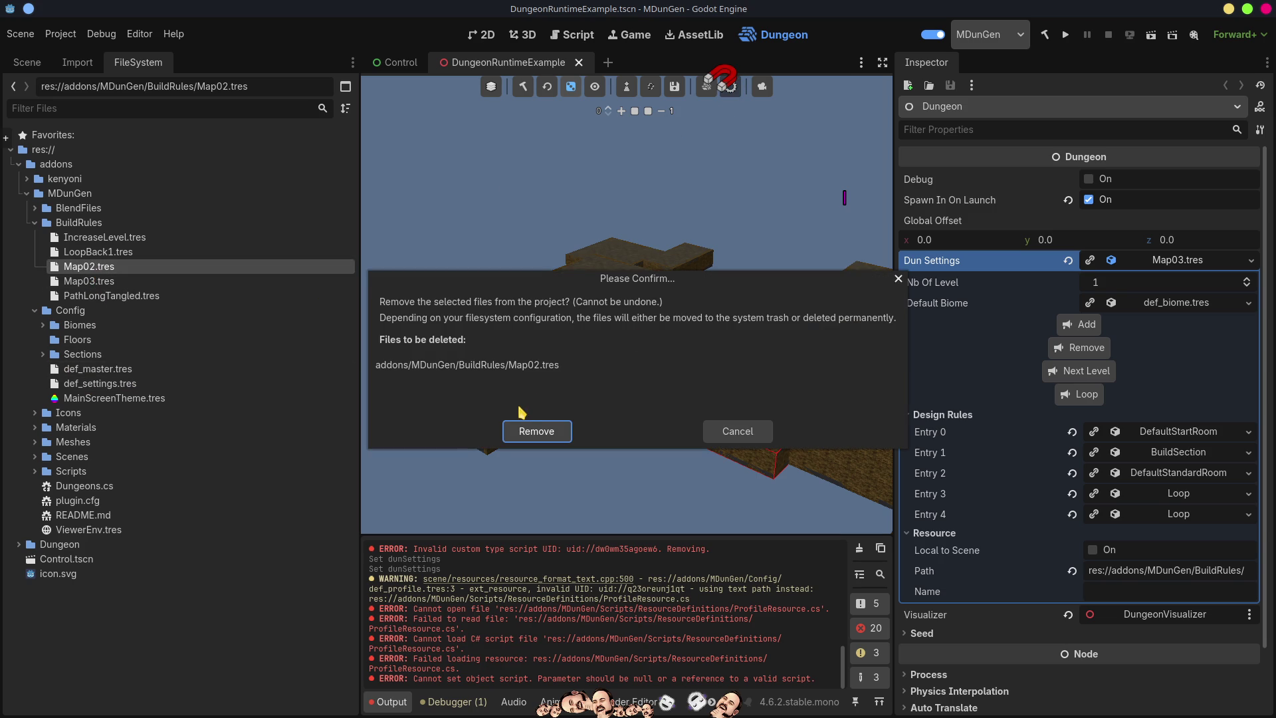
{"action": "left_click", "coordinate": [528, 431]}
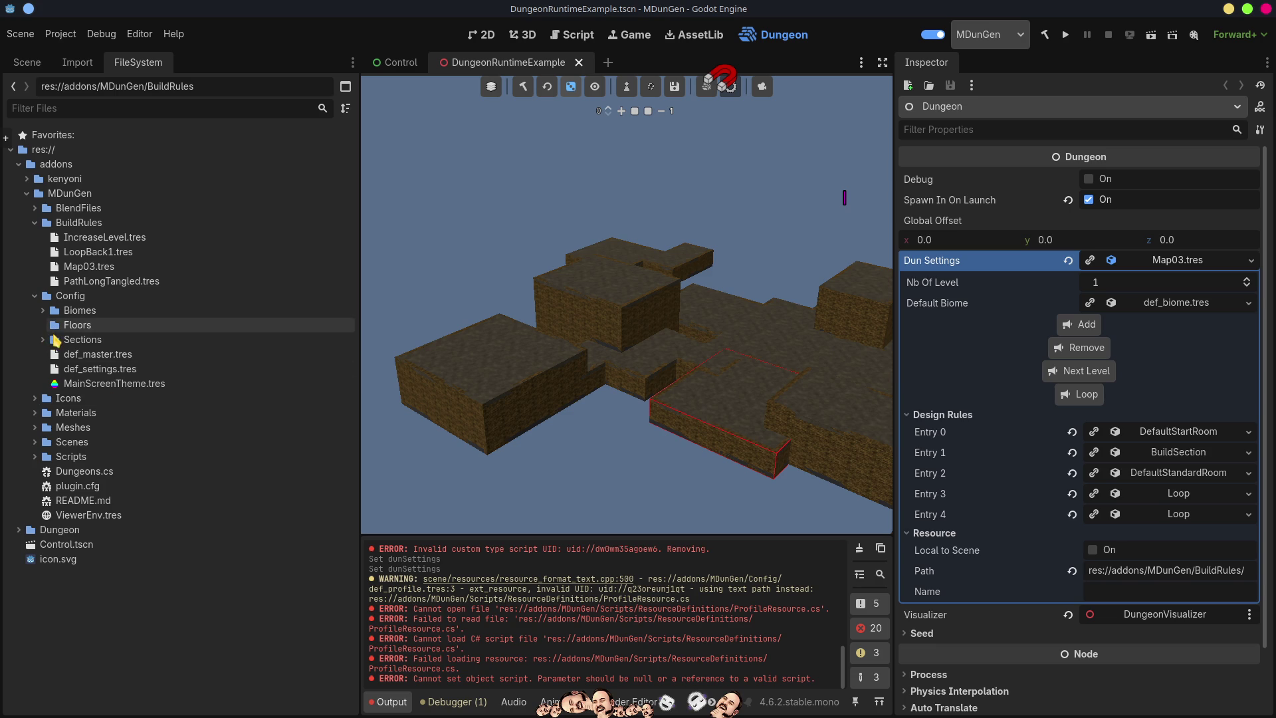
Drag Map03.tres from BuildRules into the Config/Floors folder and confirm the move
{"action": "left_click", "coordinate": [73, 326]}
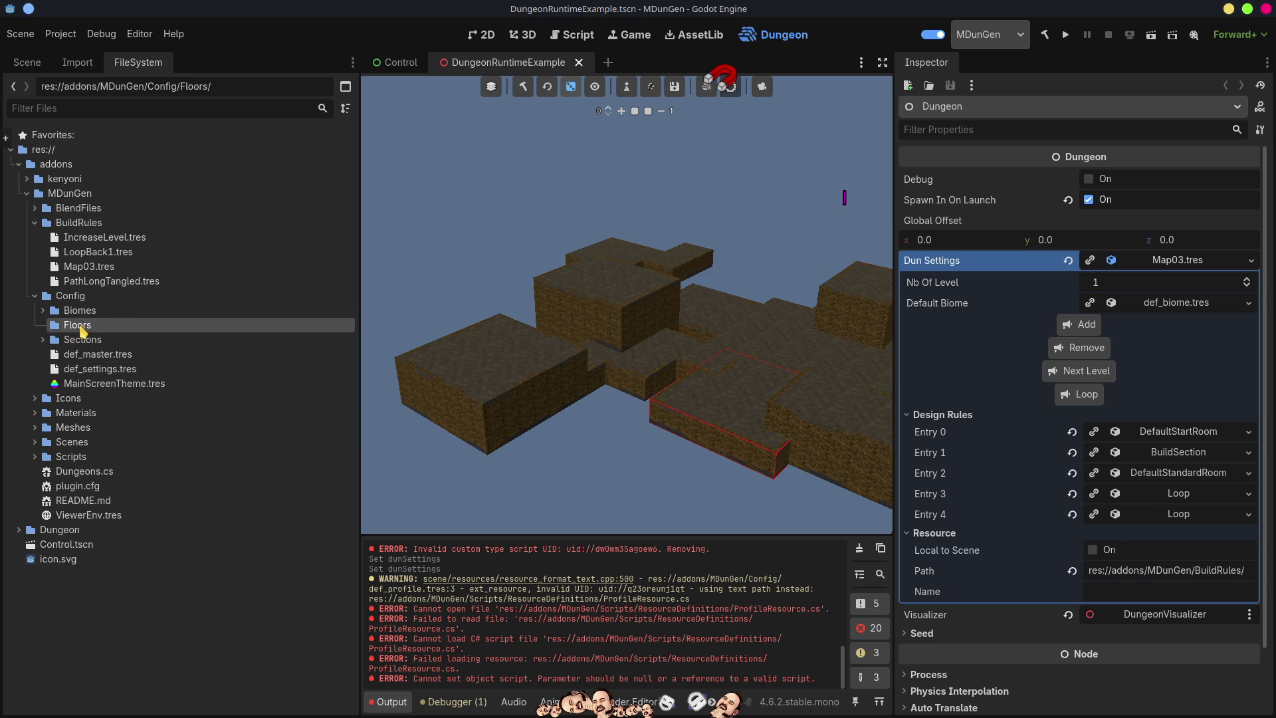
{"action": "left_click", "coordinate": [97, 267]}
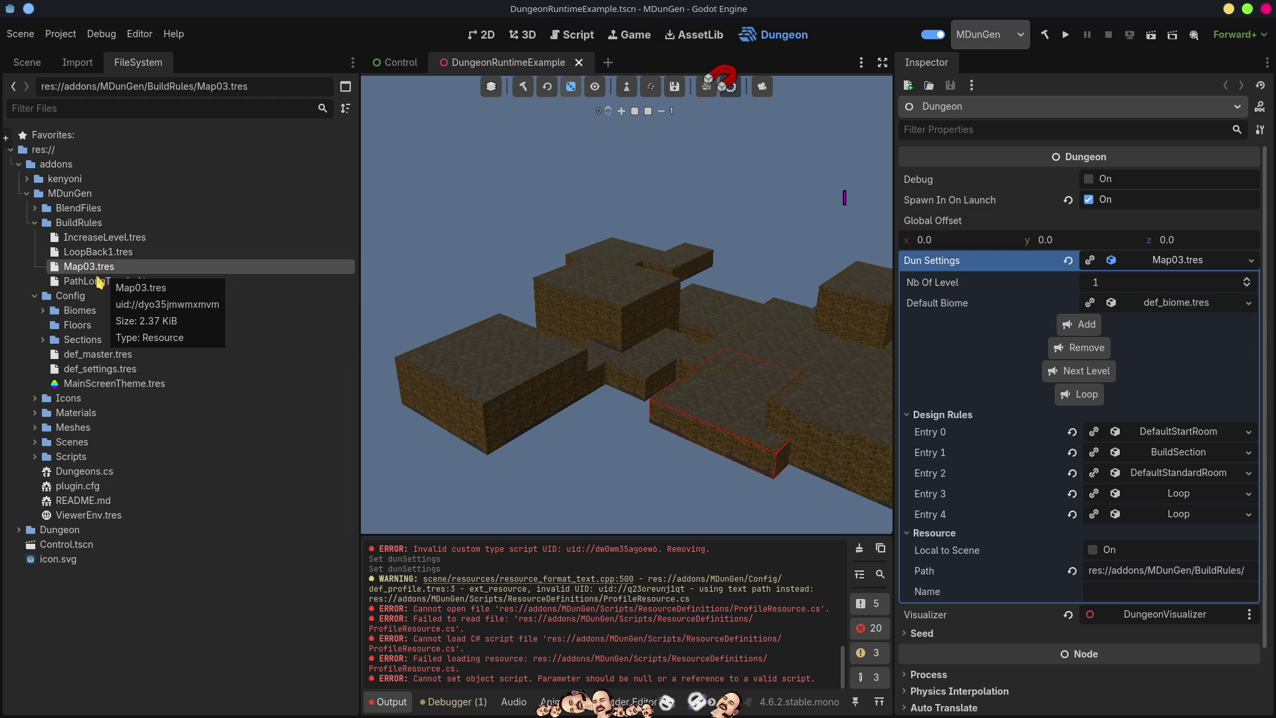
{"action": "left_click_drag", "start_coordinate": [79, 273], "coordinate": [79, 326]}
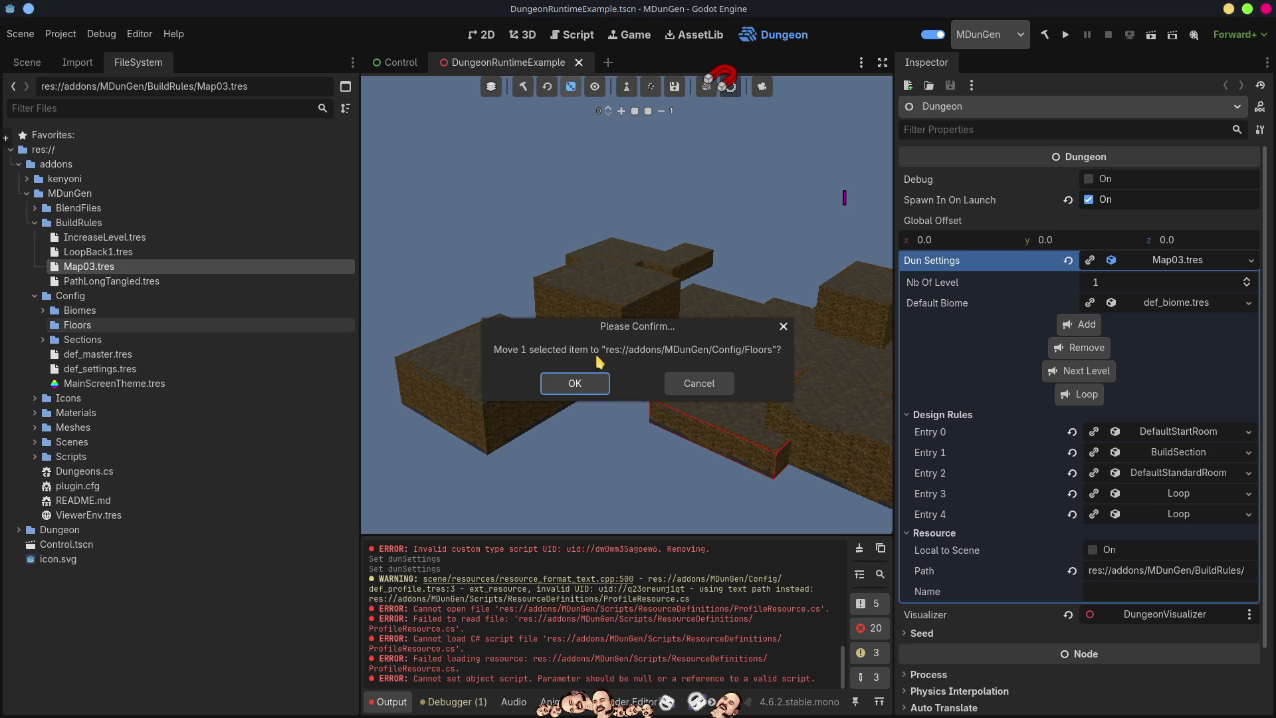
{"action": "left_click", "coordinate": [575, 384]}
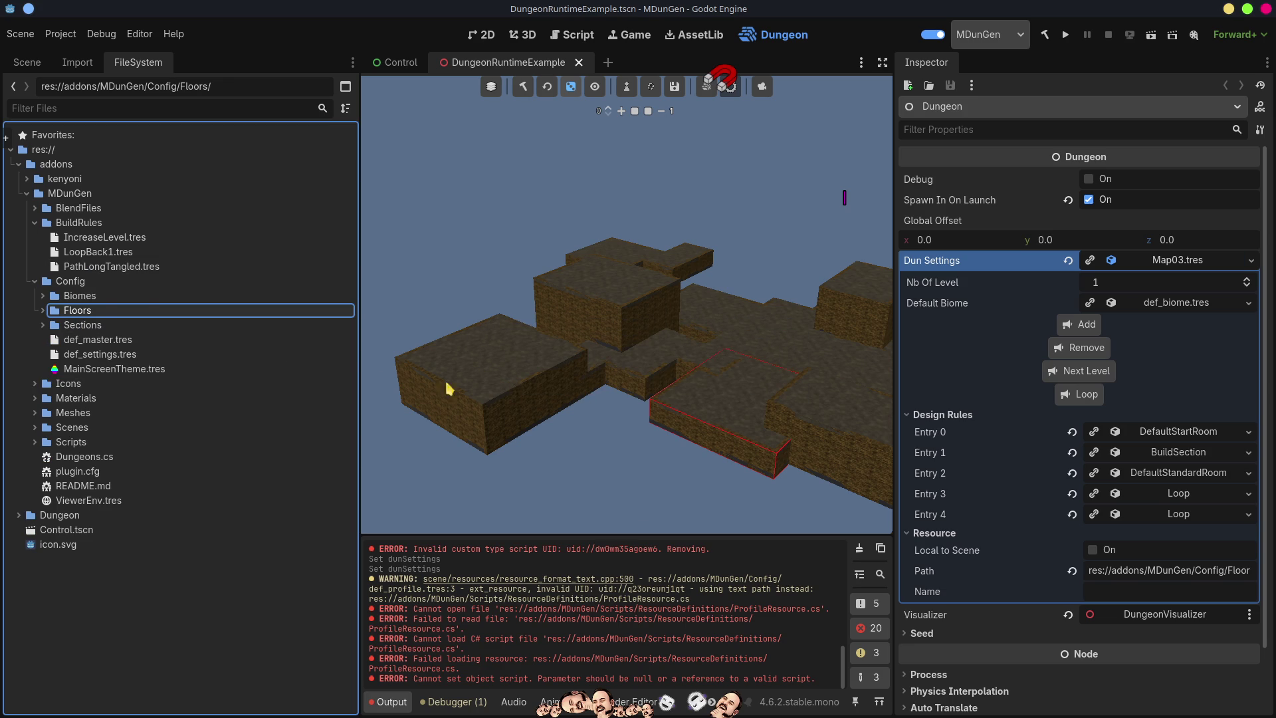
{"action": "left_click", "coordinate": [75, 311]}
Check Map03.tres arrived in Floors, keep the folder name, and collapse the MDunGen folders
{"action": "double_click", "coordinate": [76, 315]}
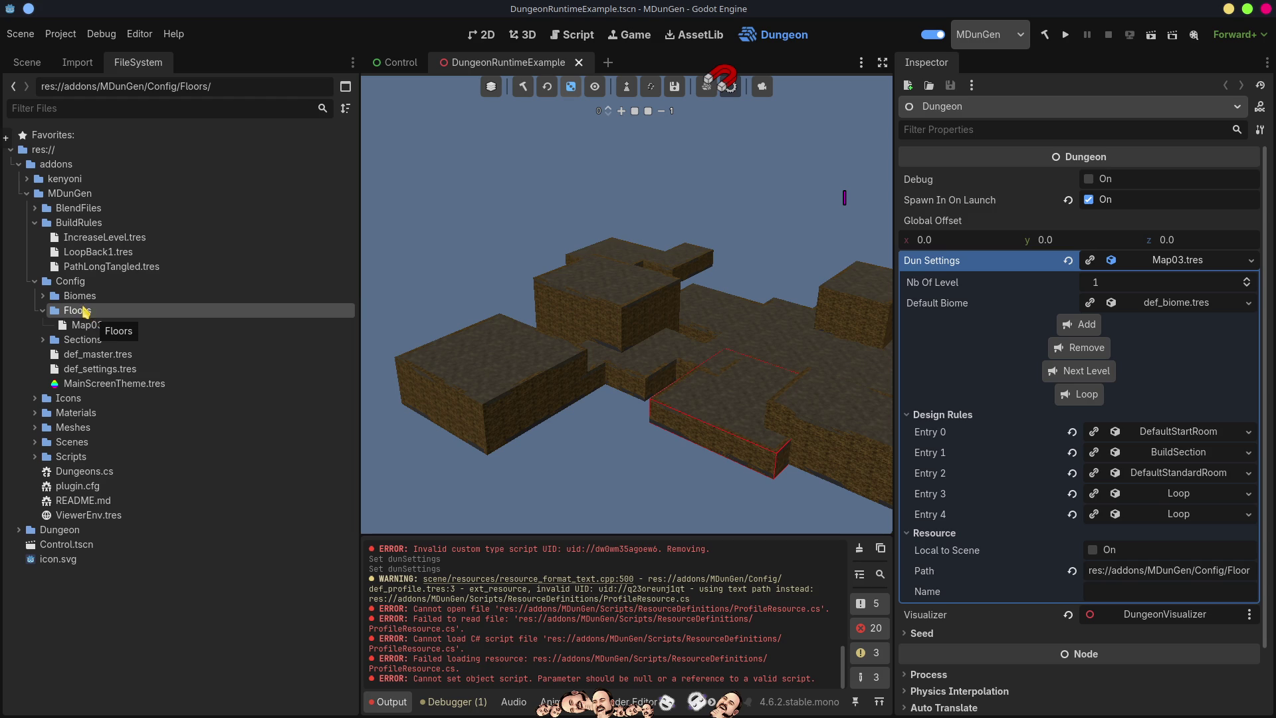
{"action": "left_click", "coordinate": [77, 316]}
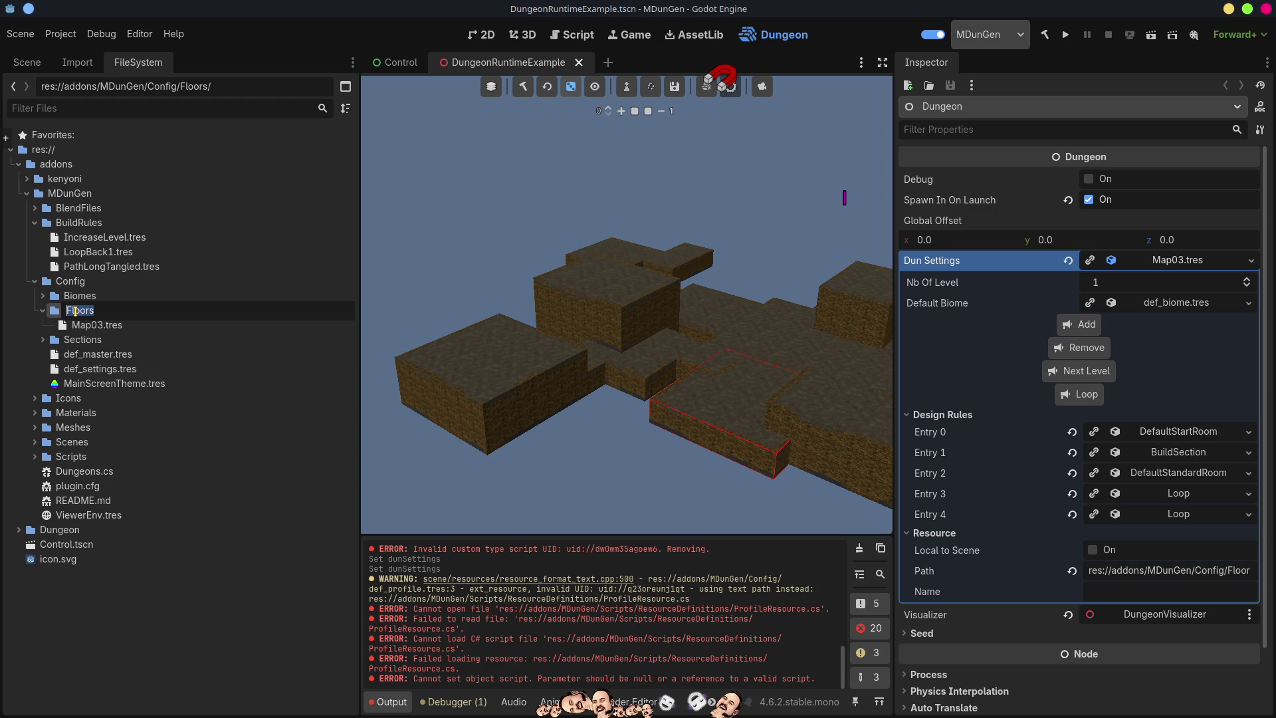
{"action": "key", "text": "Escape"}
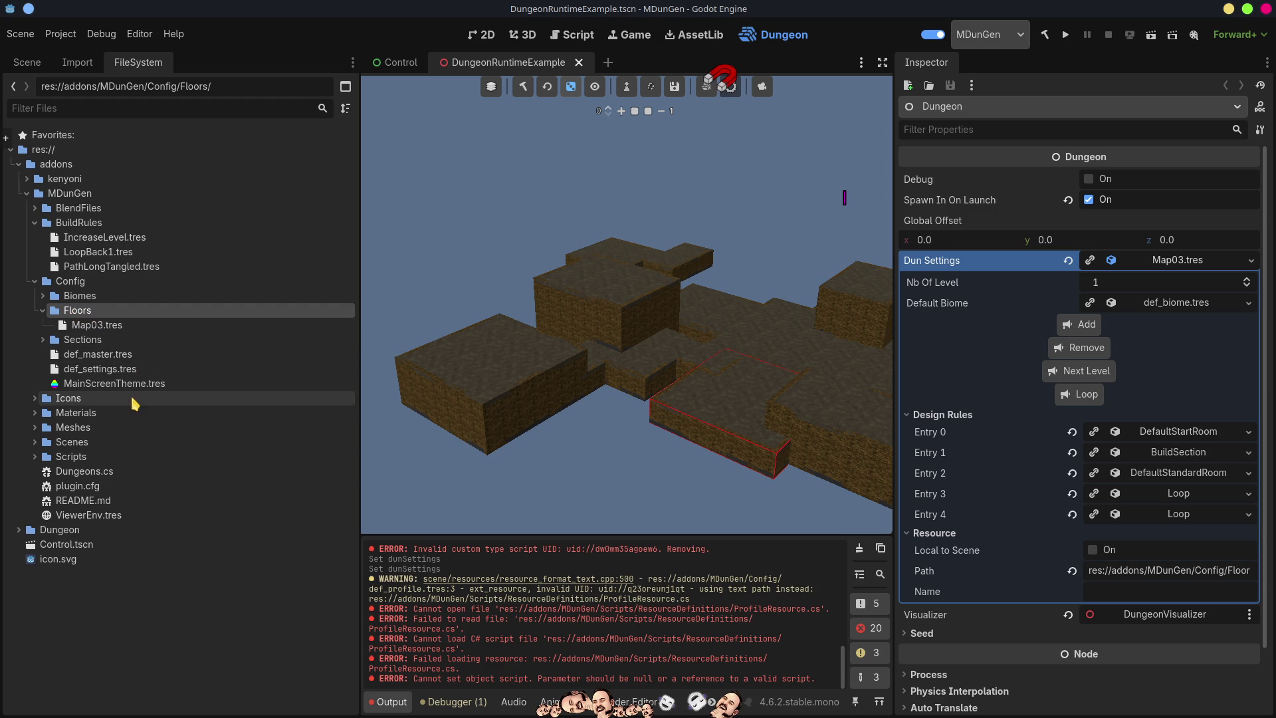
{"action": "left_click", "coordinate": [34, 226]}
{"action": "left_click", "coordinate": [37, 208]}
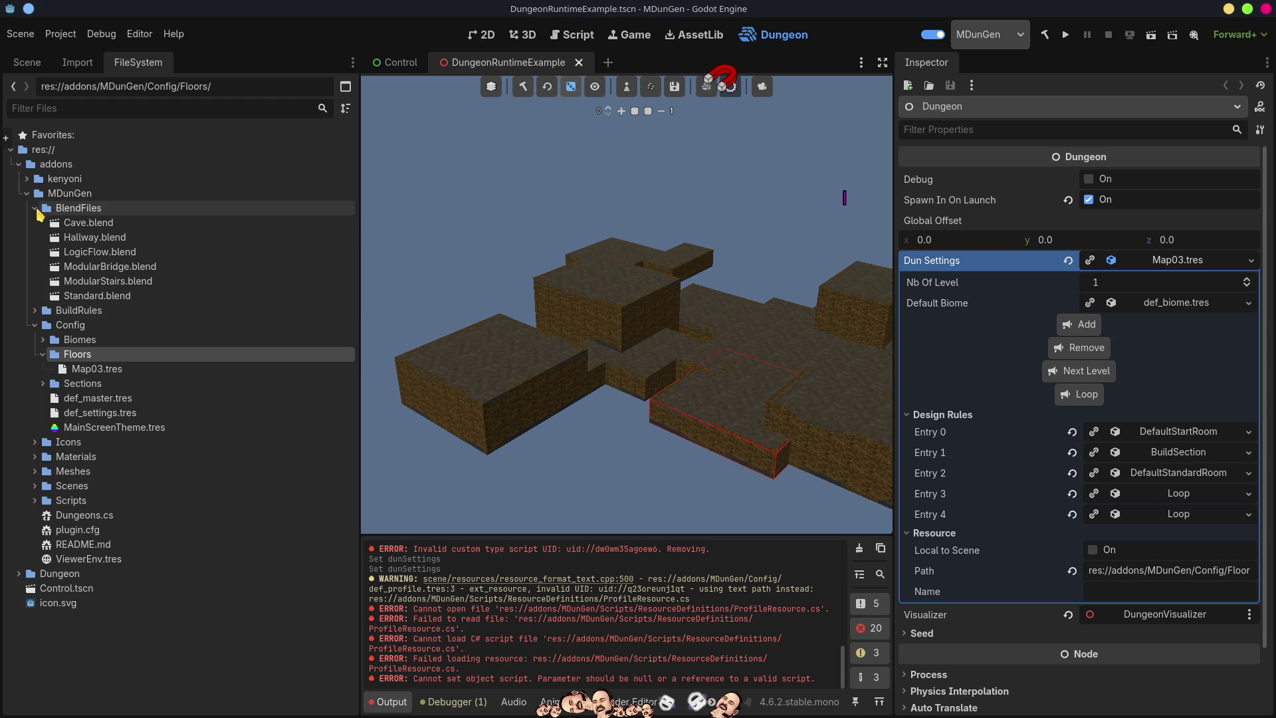
{"action": "left_click", "coordinate": [35, 208]}
{"action": "left_click", "coordinate": [35, 237]}
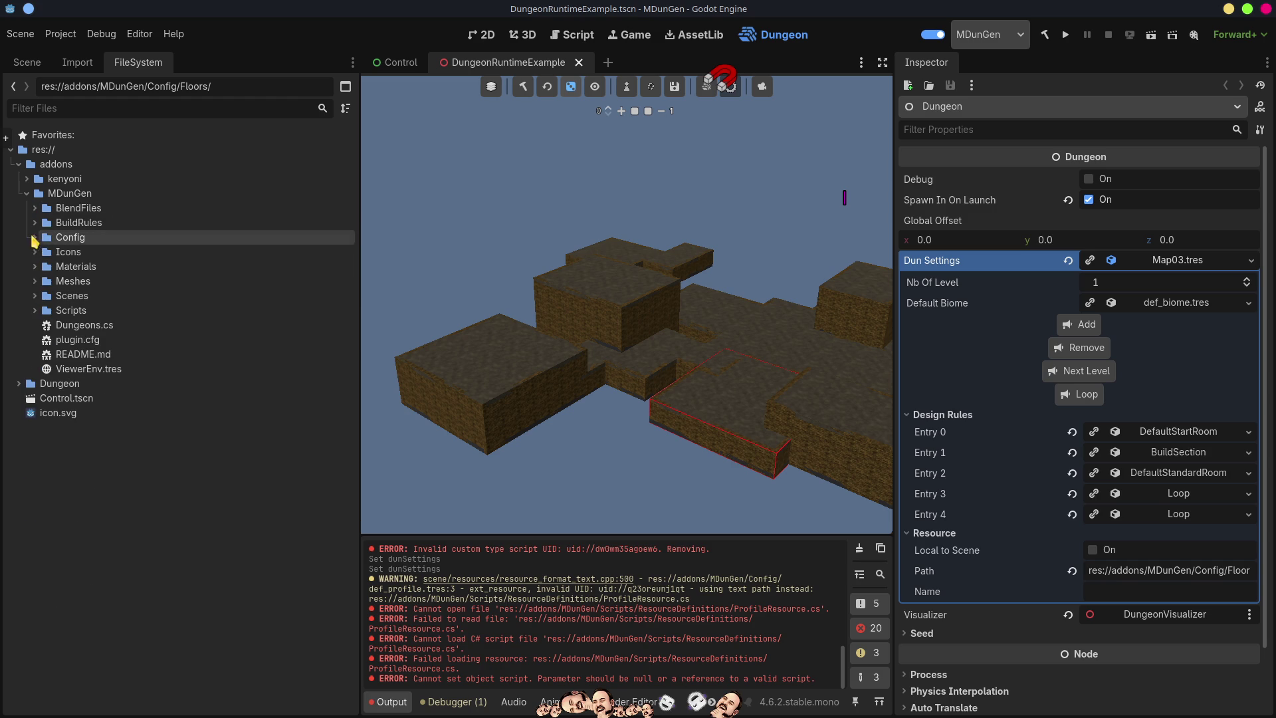
{"action": "left_click", "coordinate": [121, 538]}
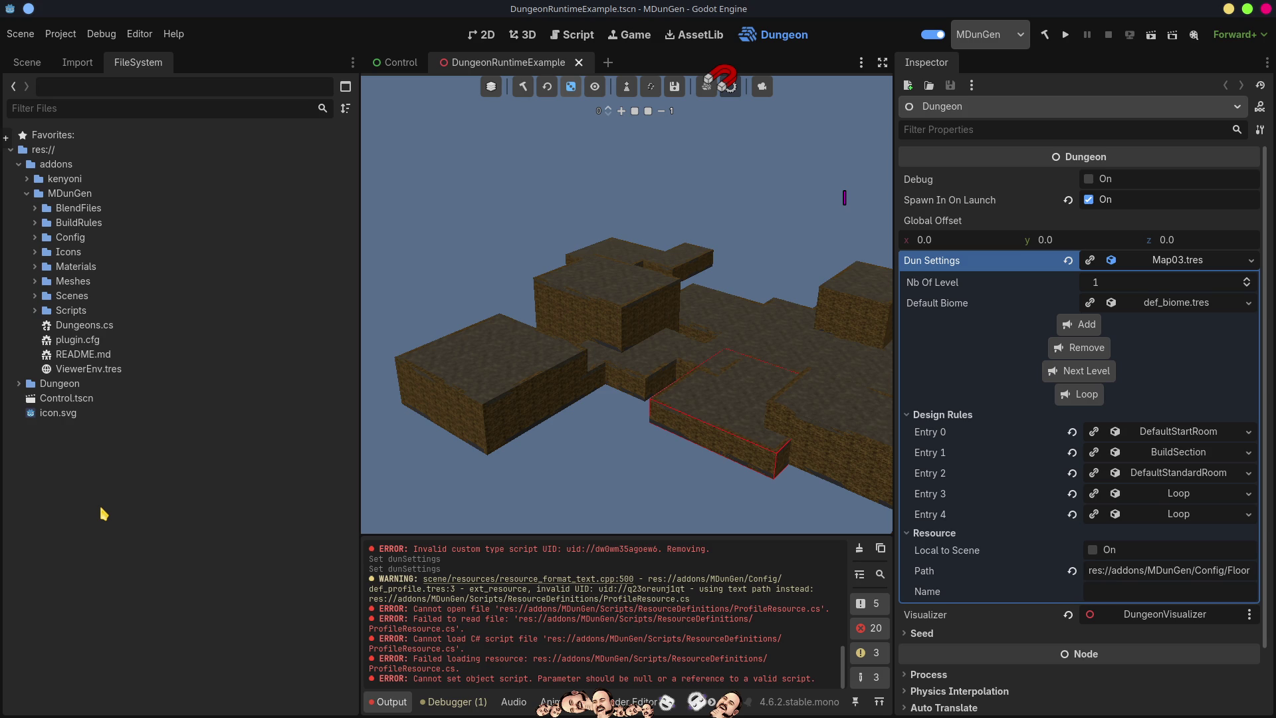
{"action": "scroll", "coordinate": [655, 375], "scroll_direction": "up", "scroll_amount": 10}
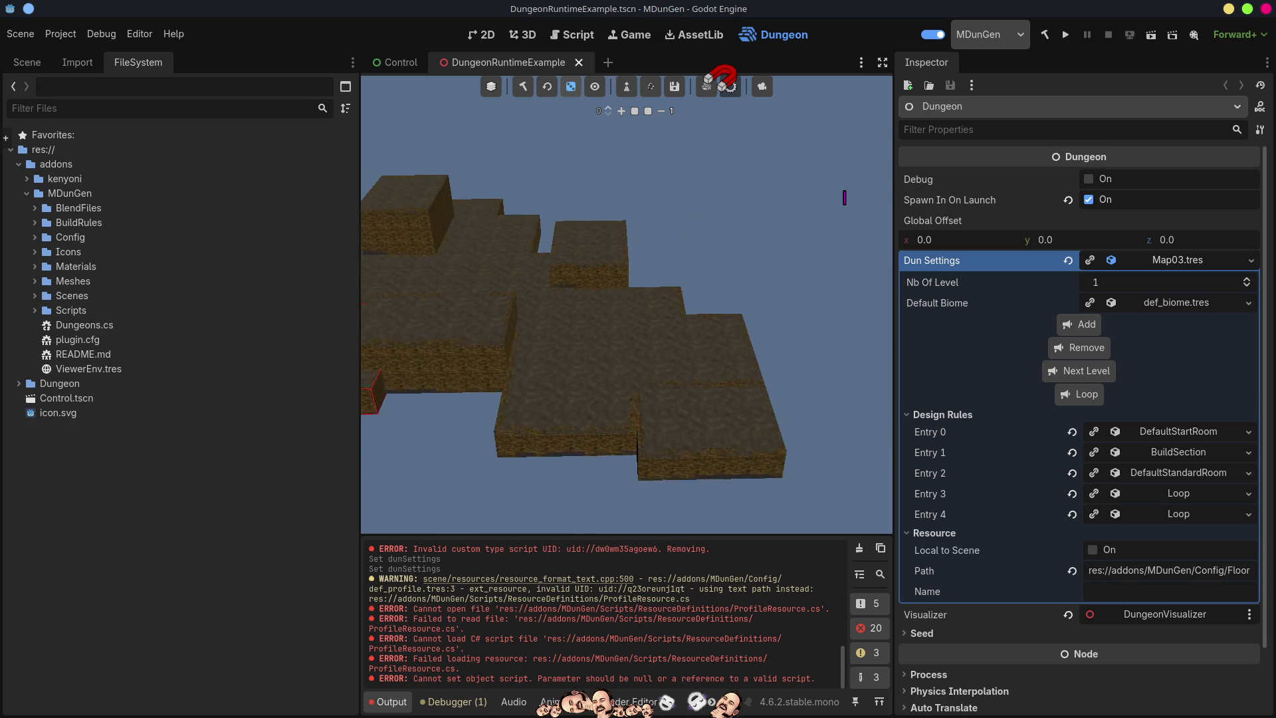
Fly the camera around the generated dungeon, then expand the Dungeon folder to show Sections
{"action": "scroll", "coordinate": [627, 303], "scroll_direction": "up", "scroll_amount": 5}
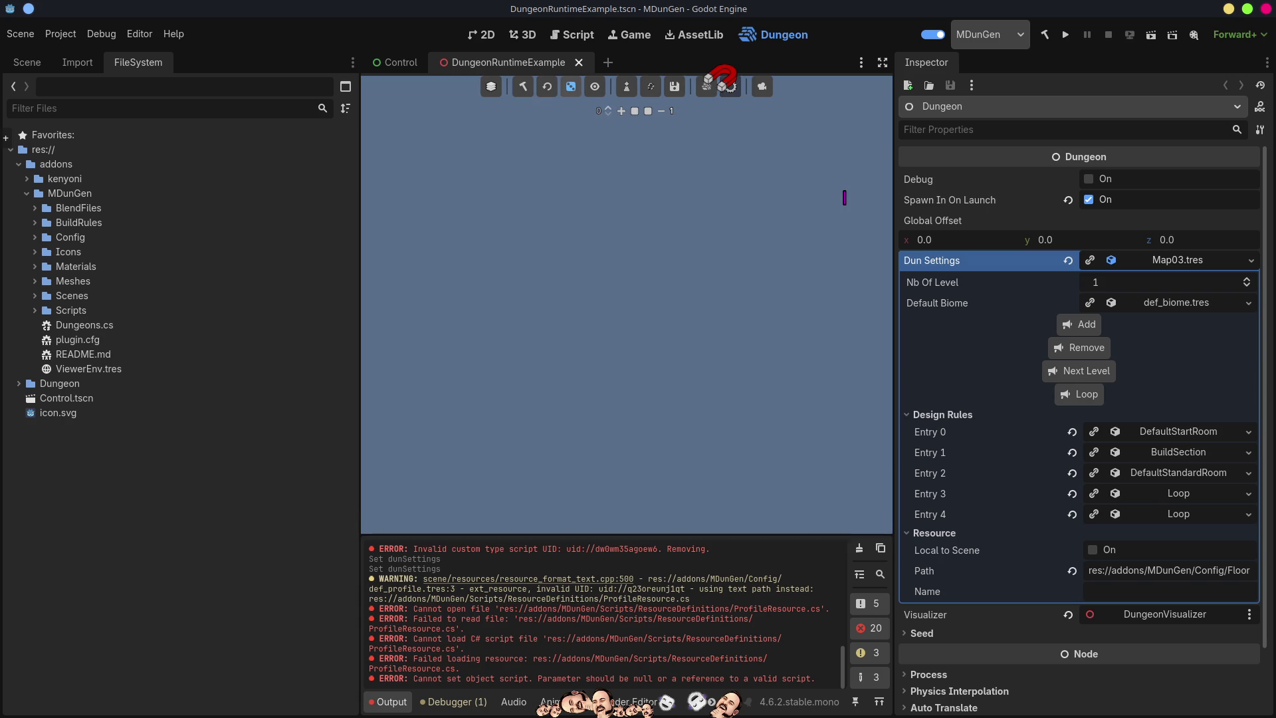
{"action": "scroll", "coordinate": [627, 303], "scroll_direction": "up", "scroll_amount": 5}
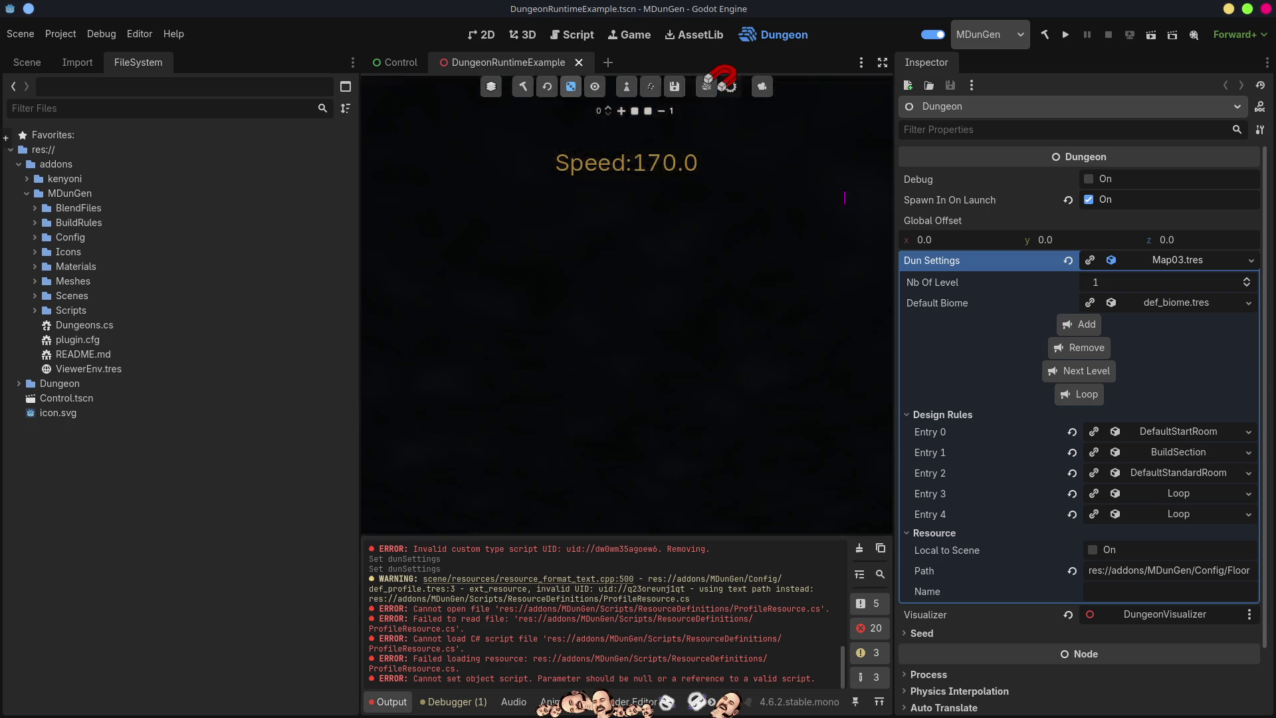
{"action": "scroll", "coordinate": [626, 303], "scroll_direction": "down", "scroll_amount": 5}
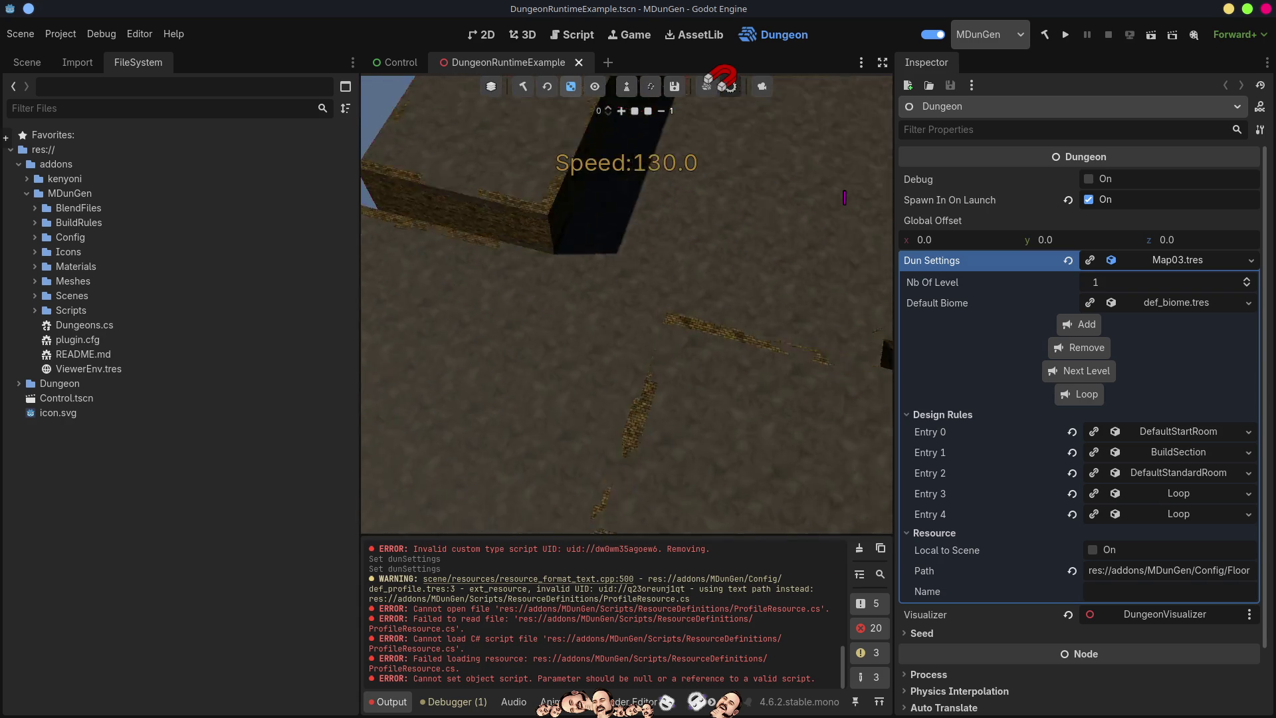
{"action": "scroll", "coordinate": [627, 302], "scroll_direction": "up", "scroll_amount": 5}
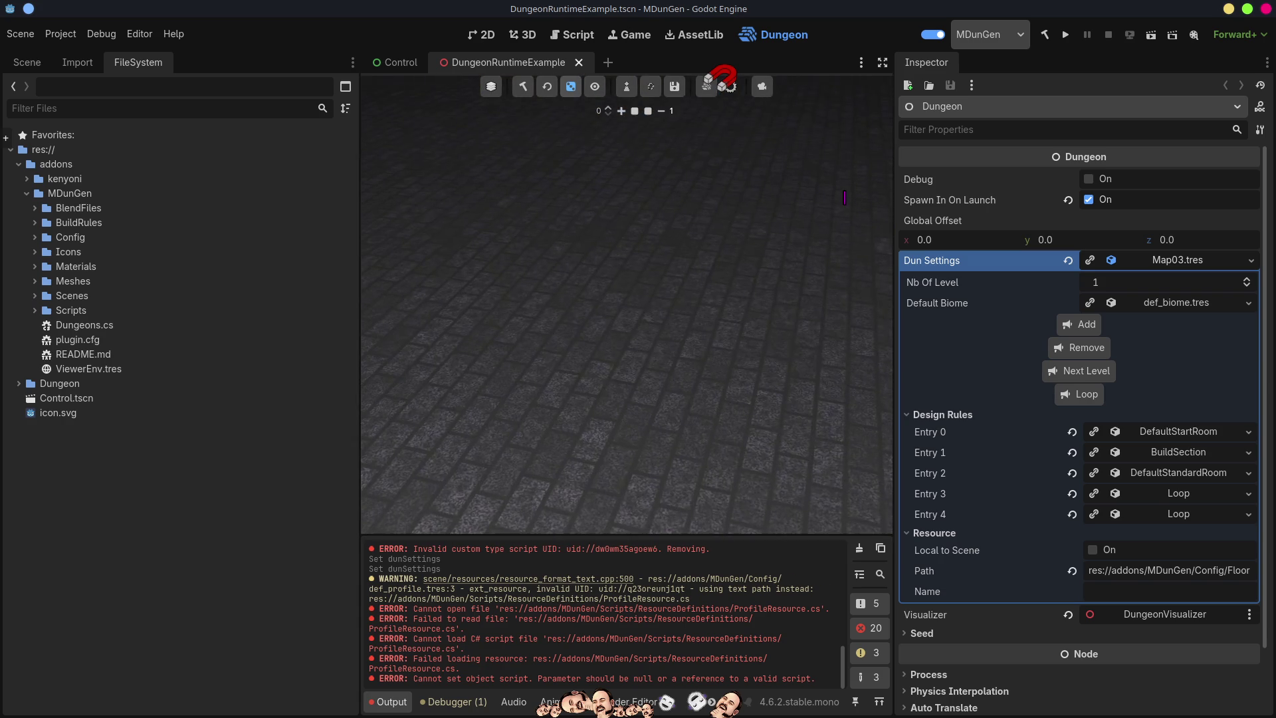
{"action": "scroll", "coordinate": [627, 303], "scroll_direction": "down", "scroll_amount": 7}
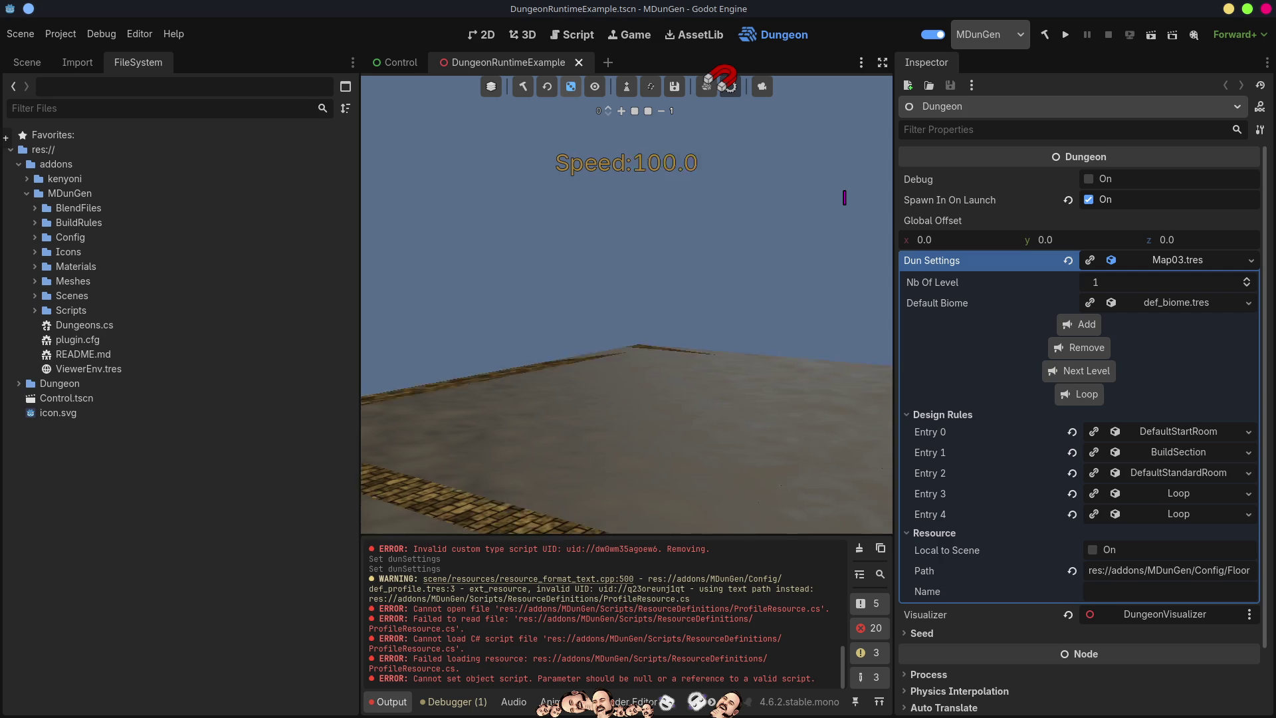
{"action": "scroll", "coordinate": [844, 197], "scroll_direction": "down", "scroll_amount": 5}
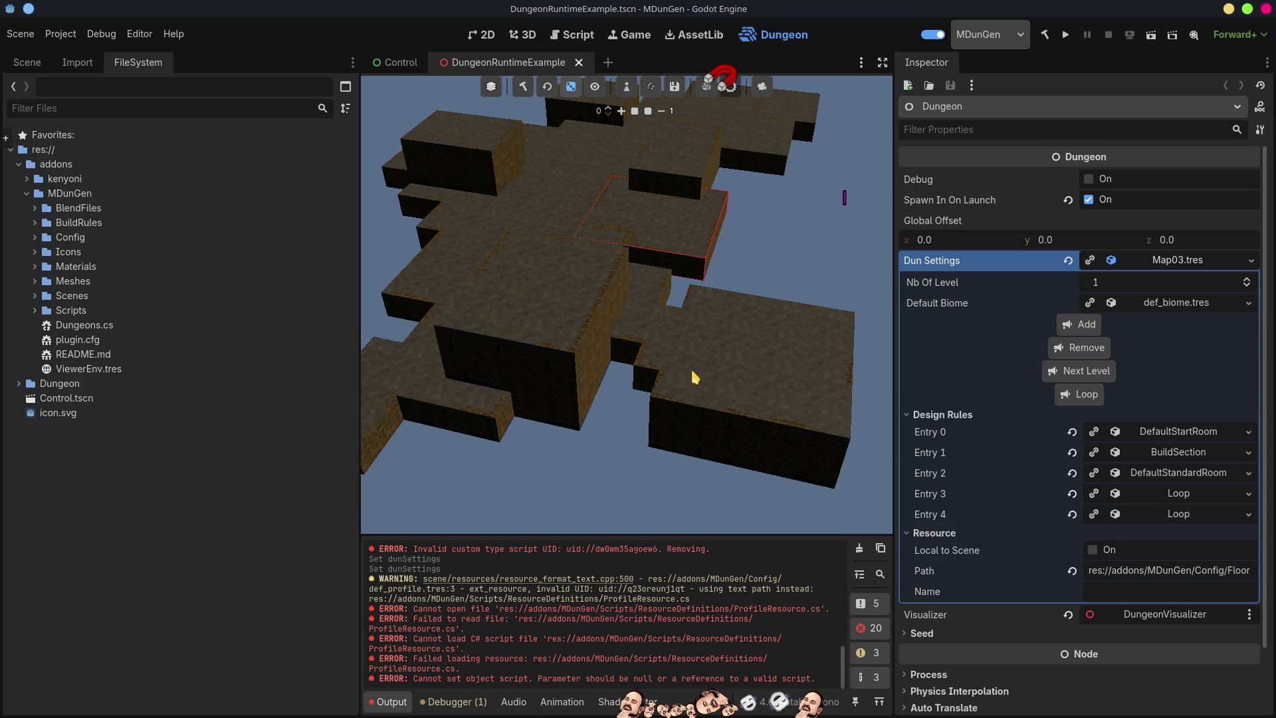
{"action": "scroll", "coordinate": [715, 395], "scroll_direction": "up", "scroll_amount": 3}
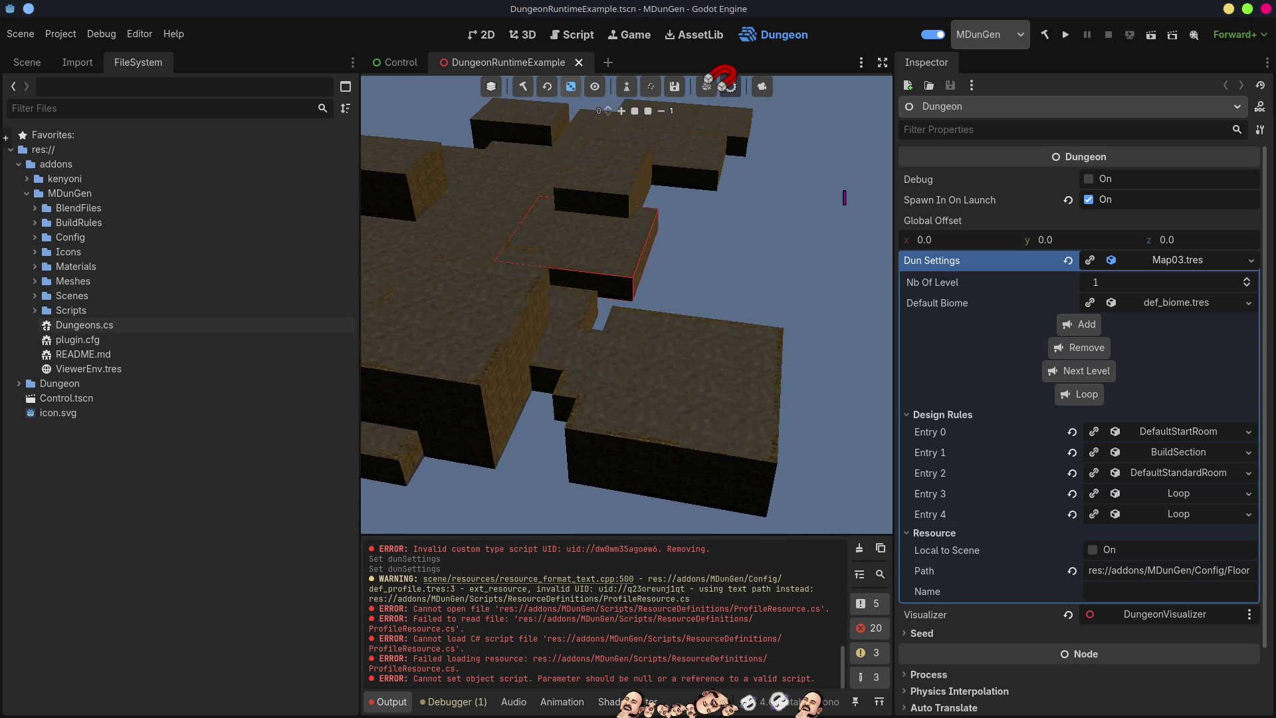
{"action": "scroll", "coordinate": [627, 305], "scroll_direction": "up", "scroll_amount": 2}
{"action": "key", "text": "w"}
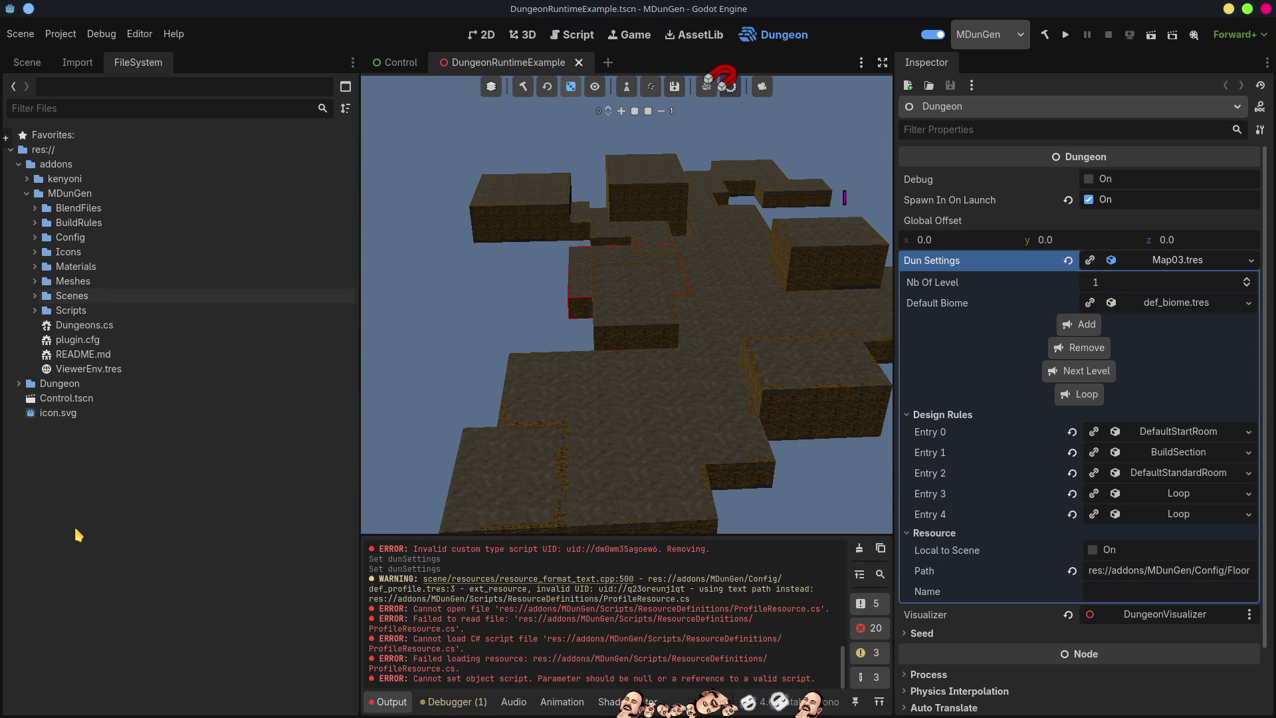
{"action": "left_click", "coordinate": [19, 383]}
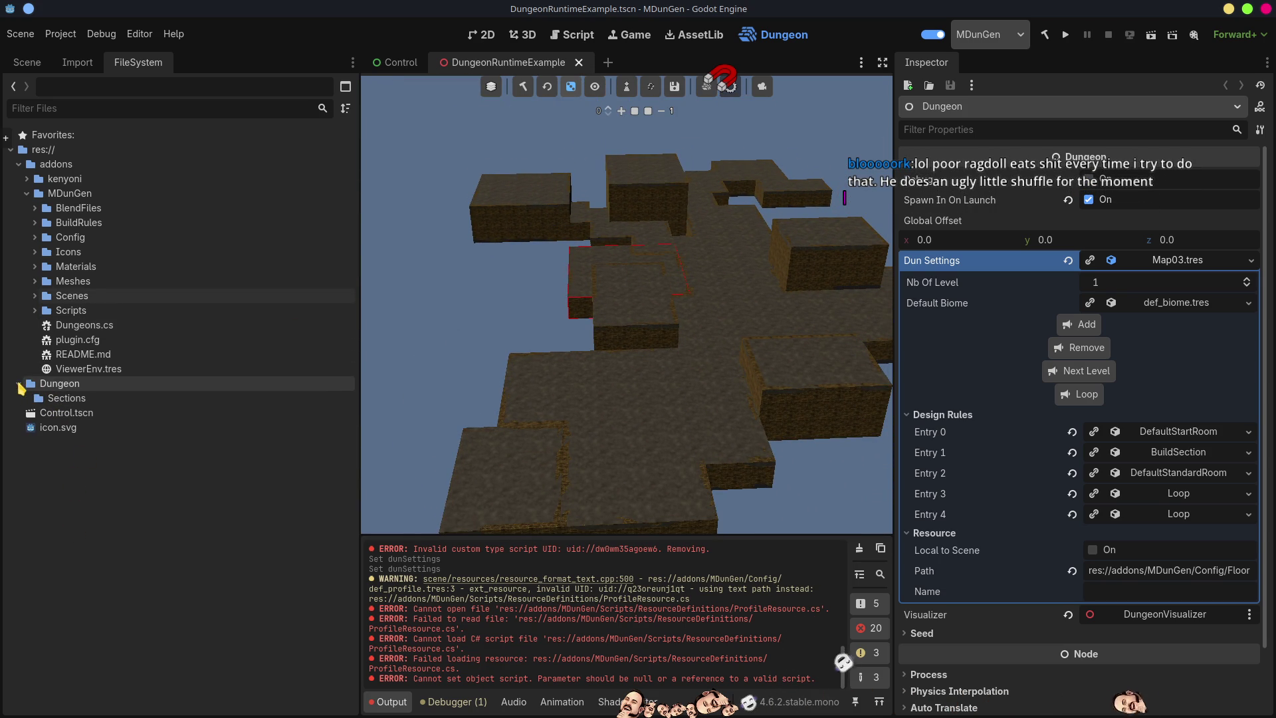
Create a new BiomeResource in the Dungeon folder, save it as Bloork.tres, and open it
{"action": "right_click", "coordinate": [62, 385]}
{"action": "mouse_move", "coordinate": [119, 393]}
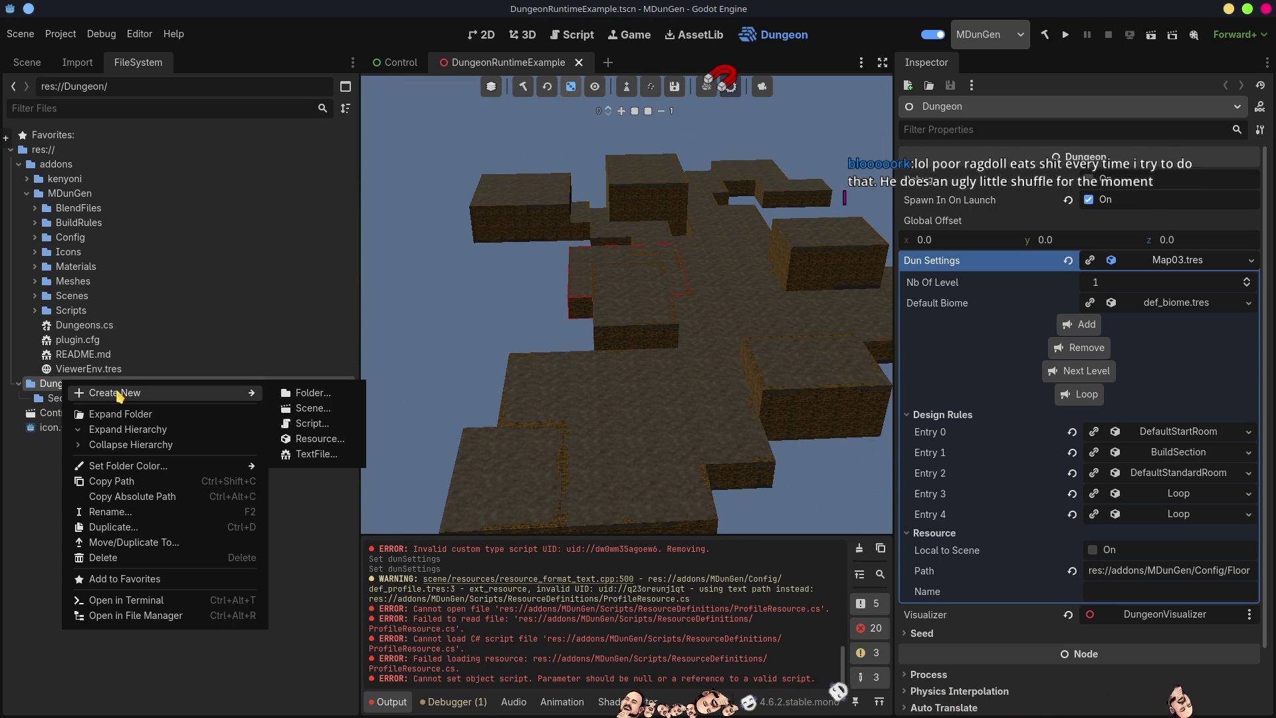
{"action": "left_click", "coordinate": [325, 439]}
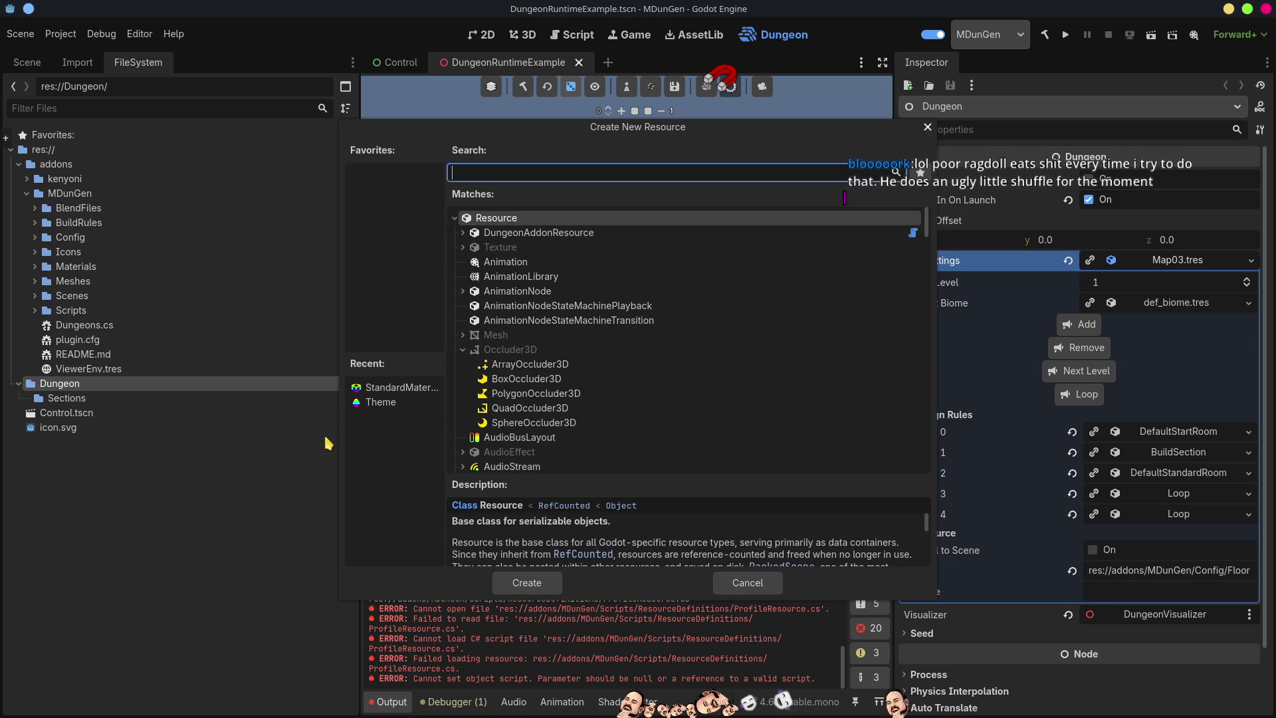
{"action": "type", "text": "biome"}
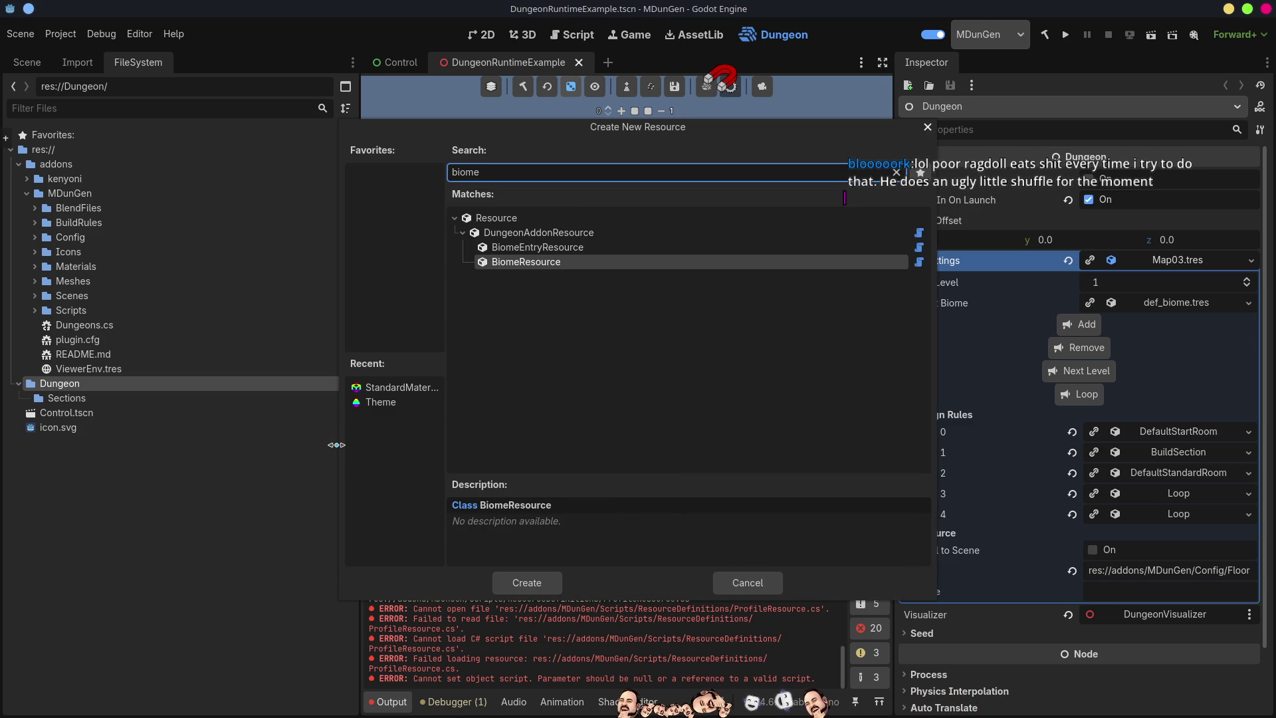
{"action": "key", "text": "Up"}
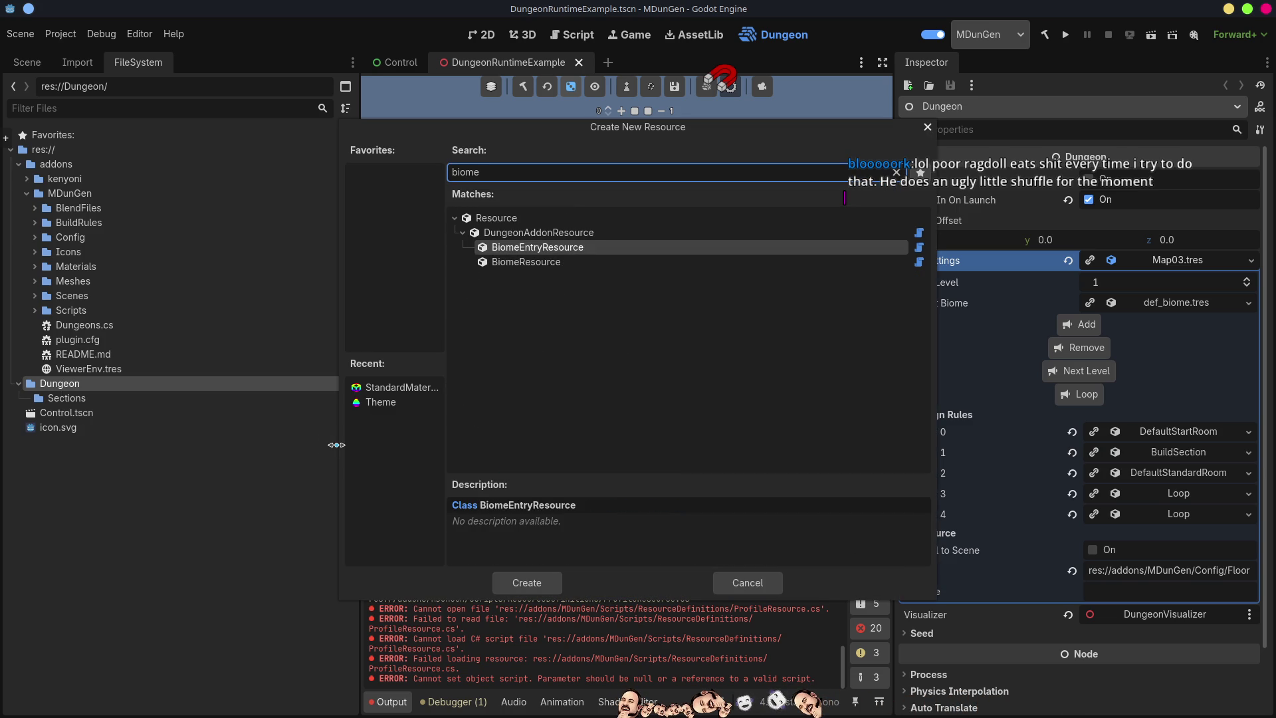
{"action": "key", "text": "Down"}
{"action": "key", "text": "Return"}
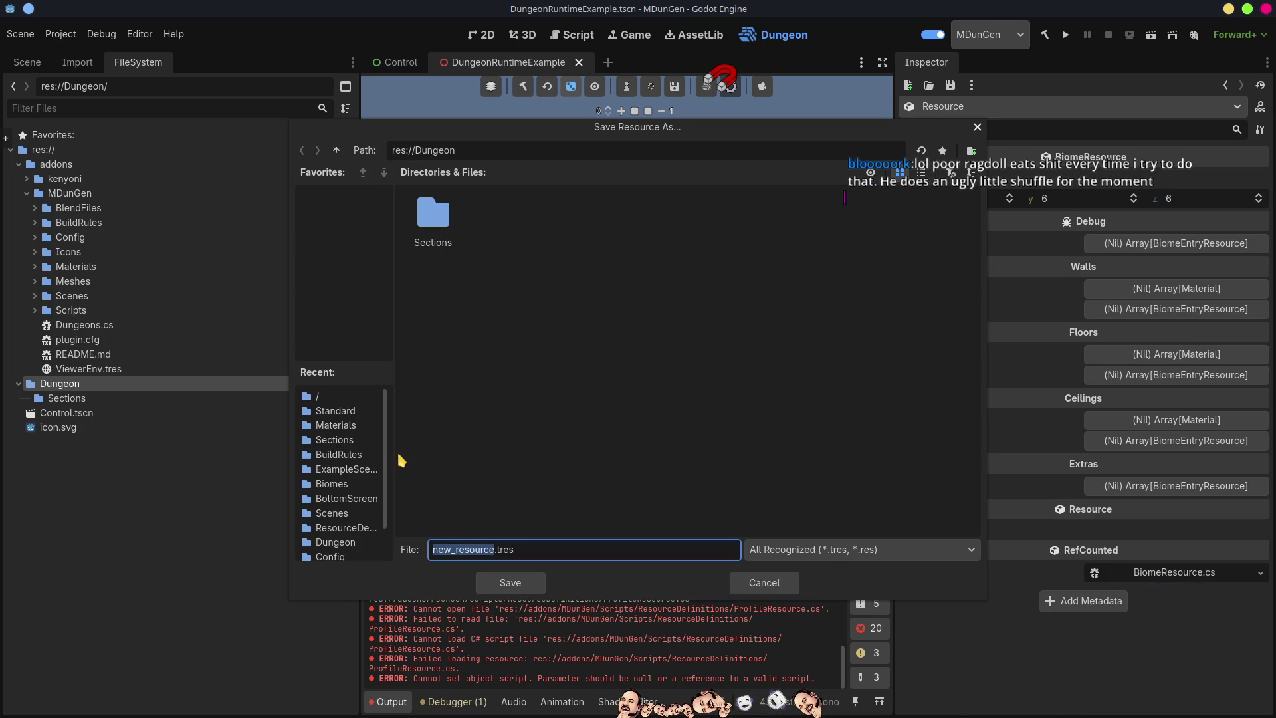
{"action": "type", "text": "Bloork"}
{"action": "key", "text": "Return"}
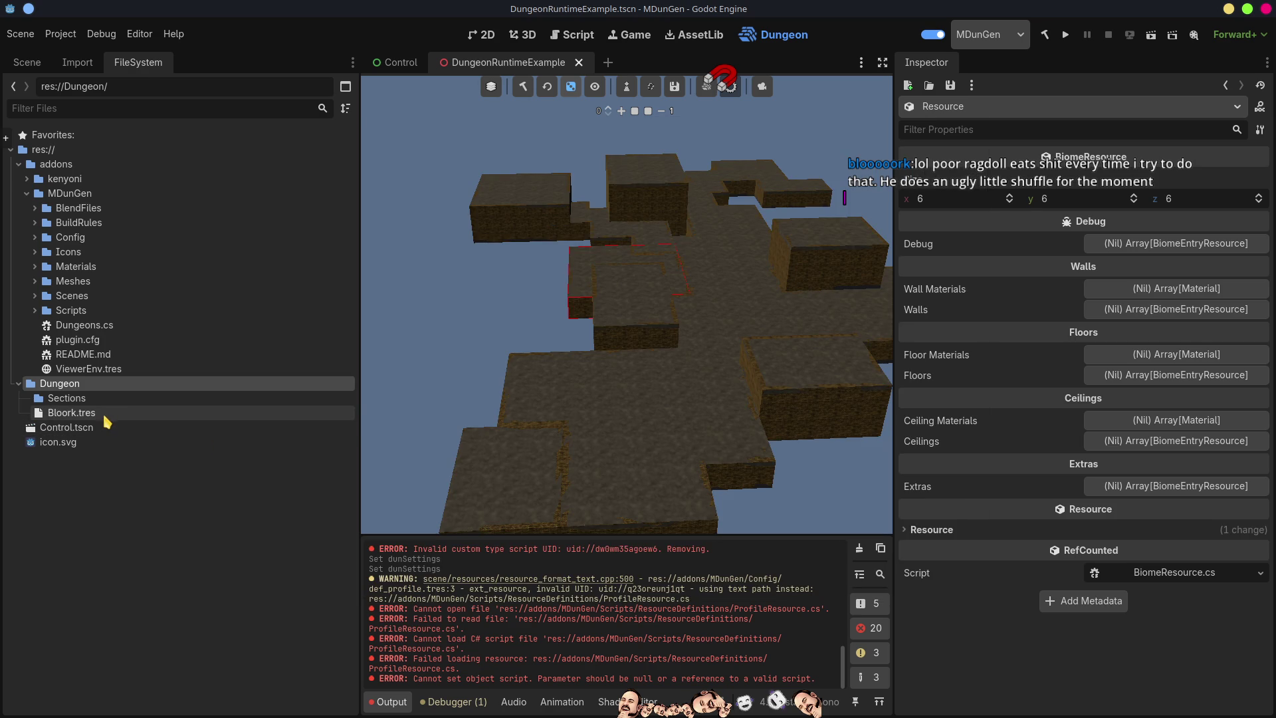
{"action": "left_click", "coordinate": [108, 415]}
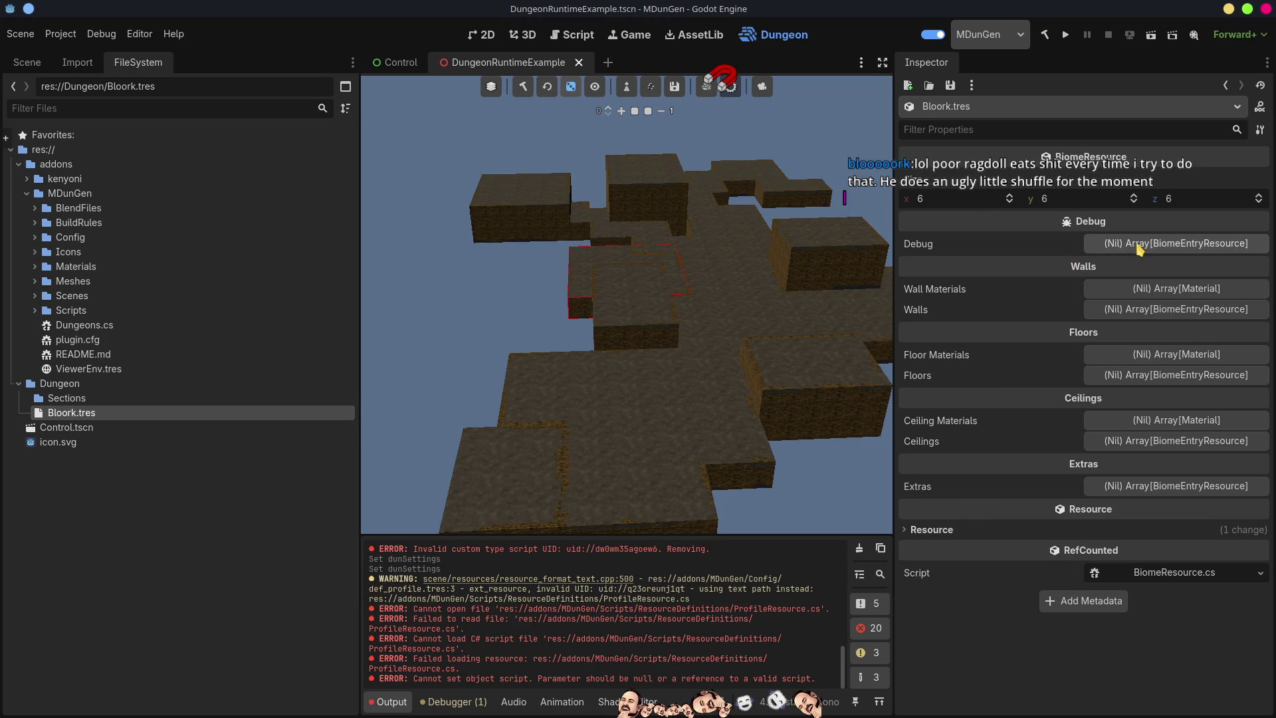
Create the Bloork biome's Debug array and add one empty element to it
{"action": "left_click", "coordinate": [1139, 246]}
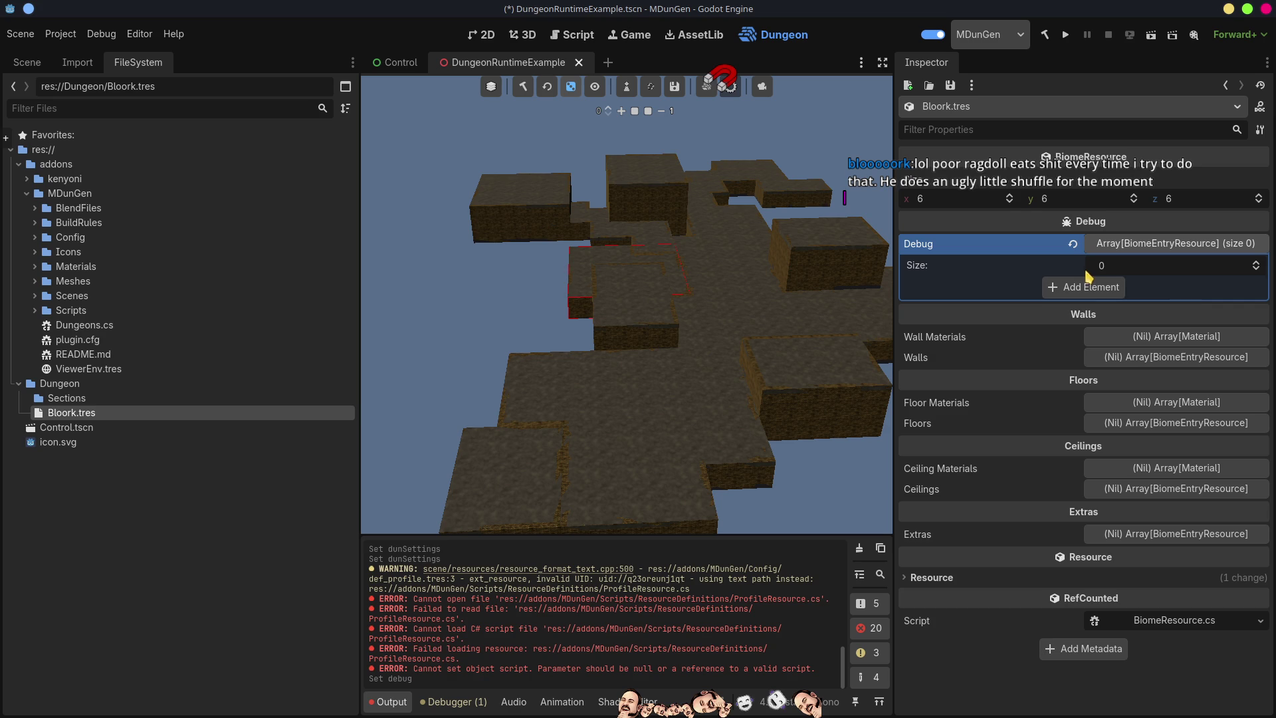
{"action": "left_click", "coordinate": [1073, 246]}
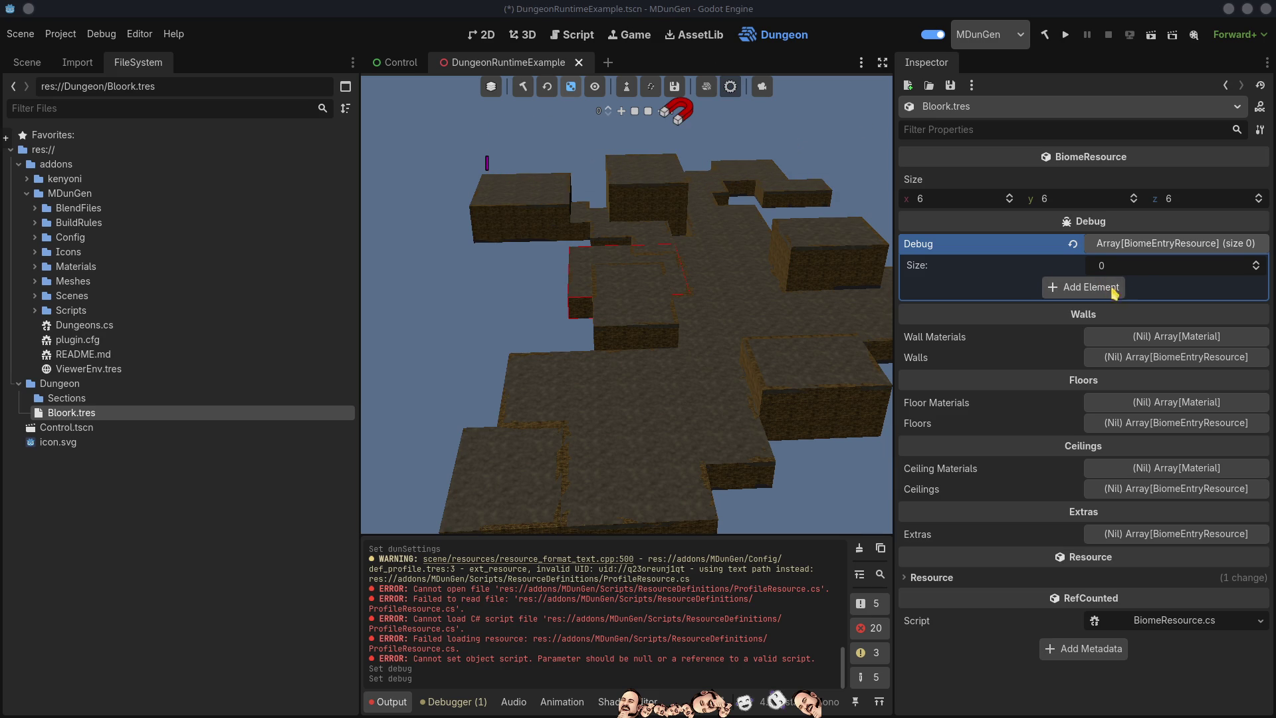
{"action": "left_click", "coordinate": [1255, 265]}
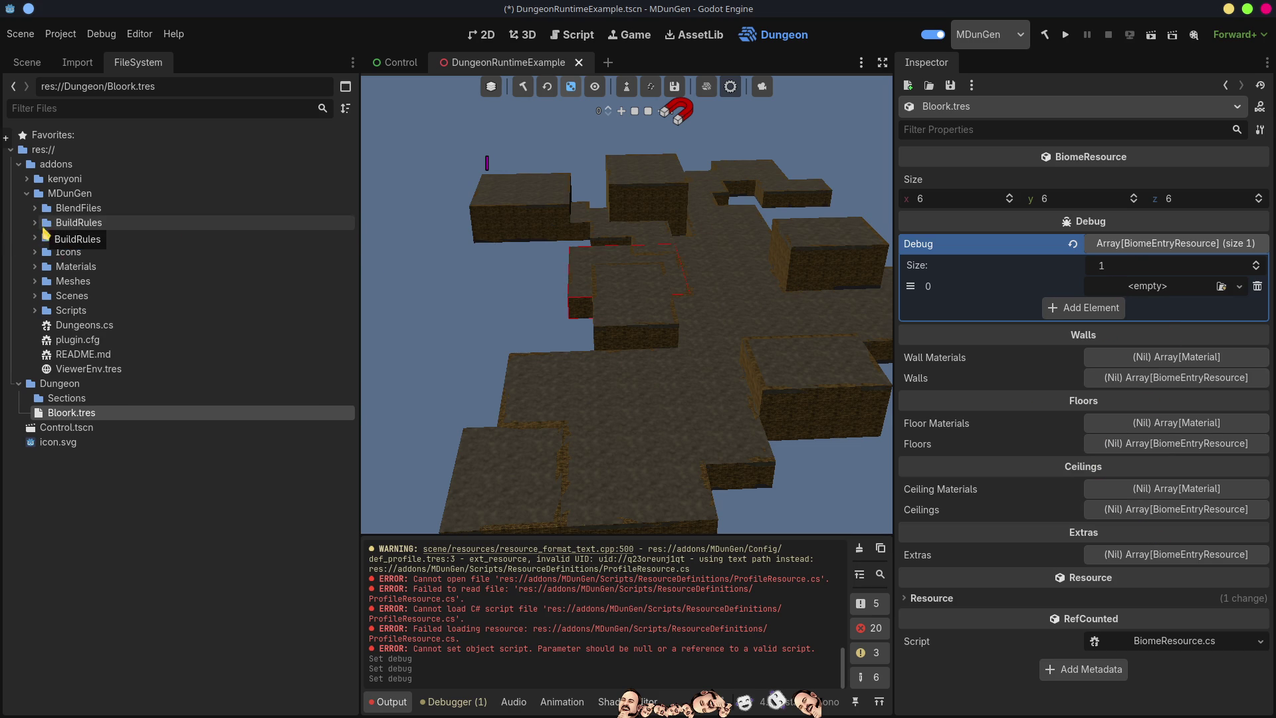
{"action": "left_click", "coordinate": [35, 237]}
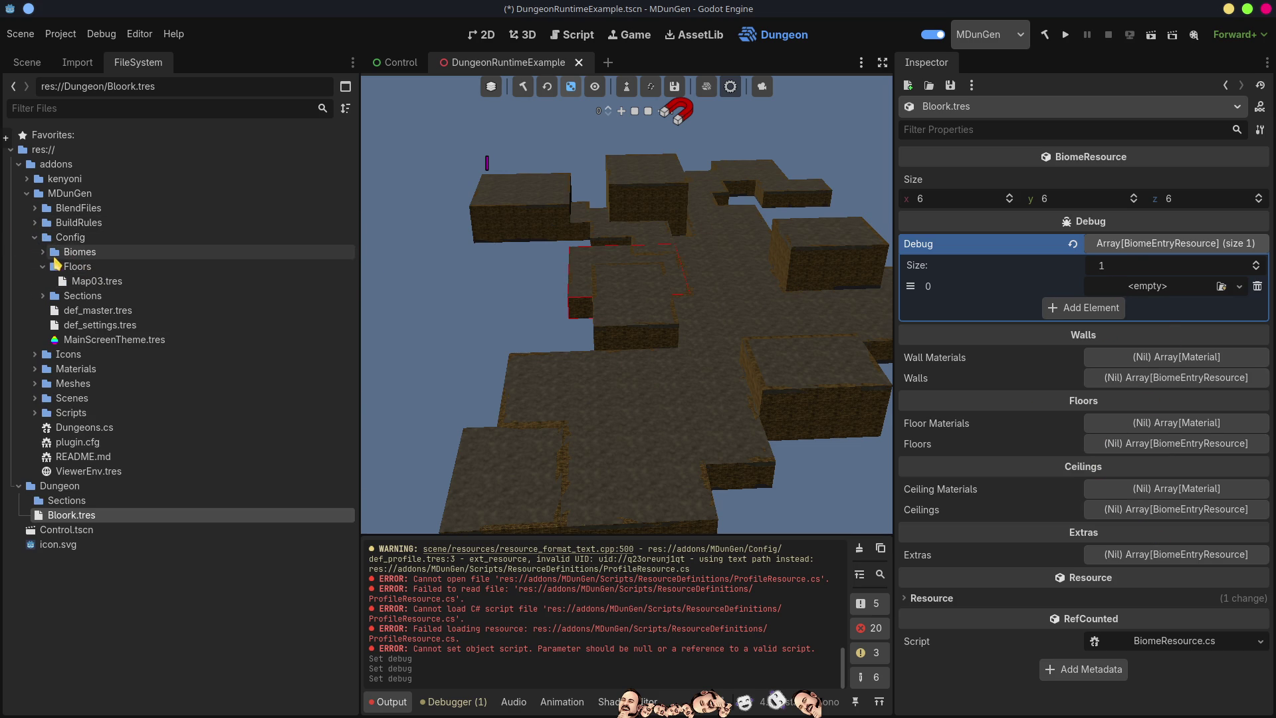
Locate def_biome.tres in Config/Biomes, then open def_wall01.tscn from Scenes/Standard
{"action": "left_click", "coordinate": [43, 251]}
{"action": "left_click", "coordinate": [102, 265]}
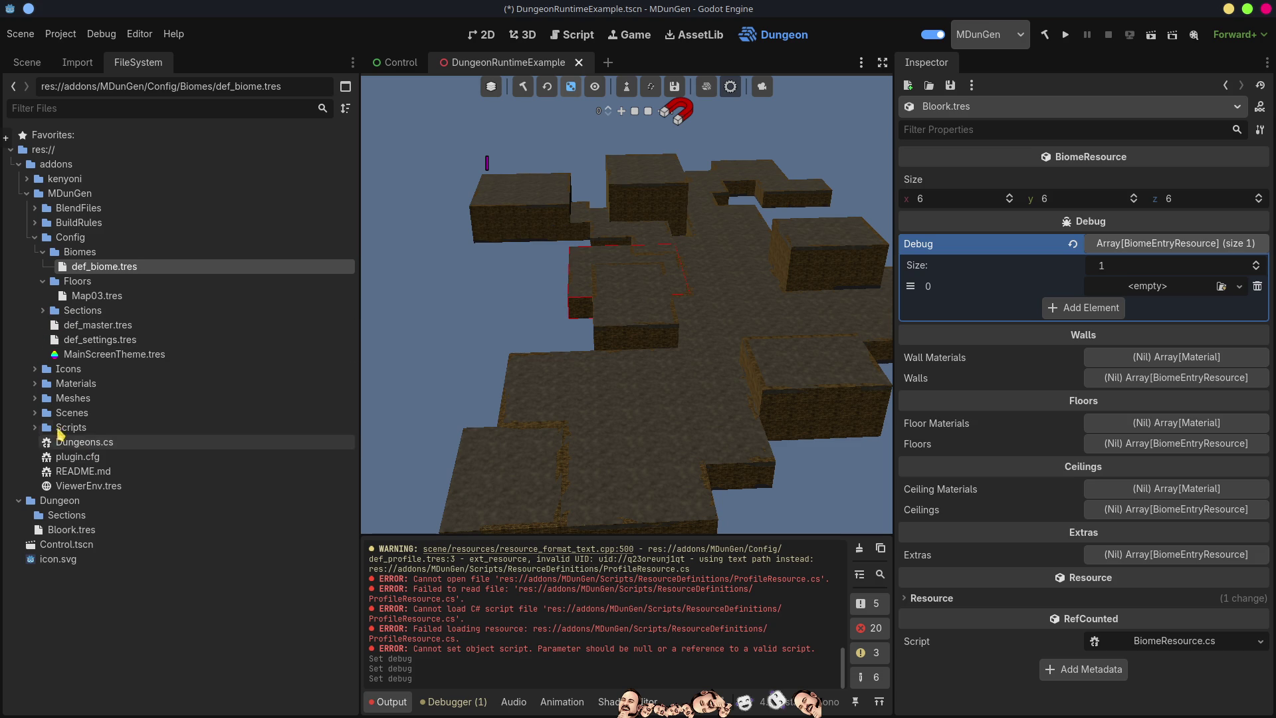
{"action": "left_click", "coordinate": [34, 412]}
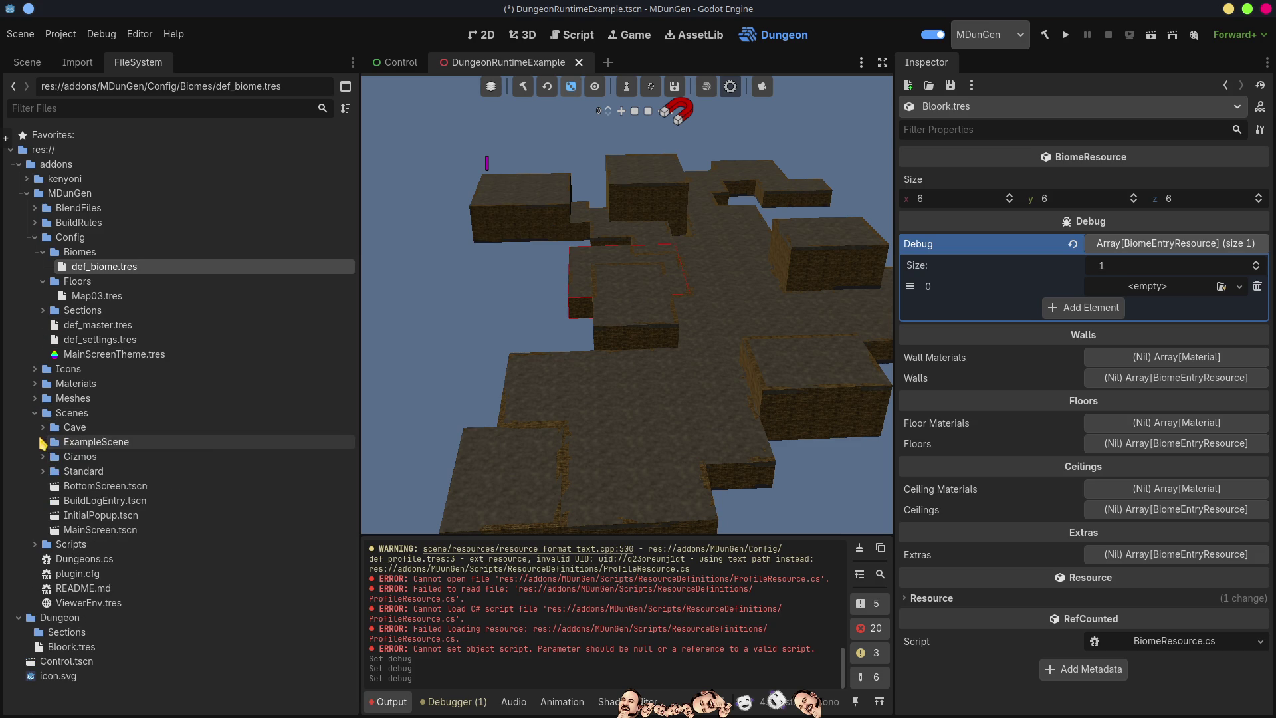
{"action": "left_click", "coordinate": [43, 471]}
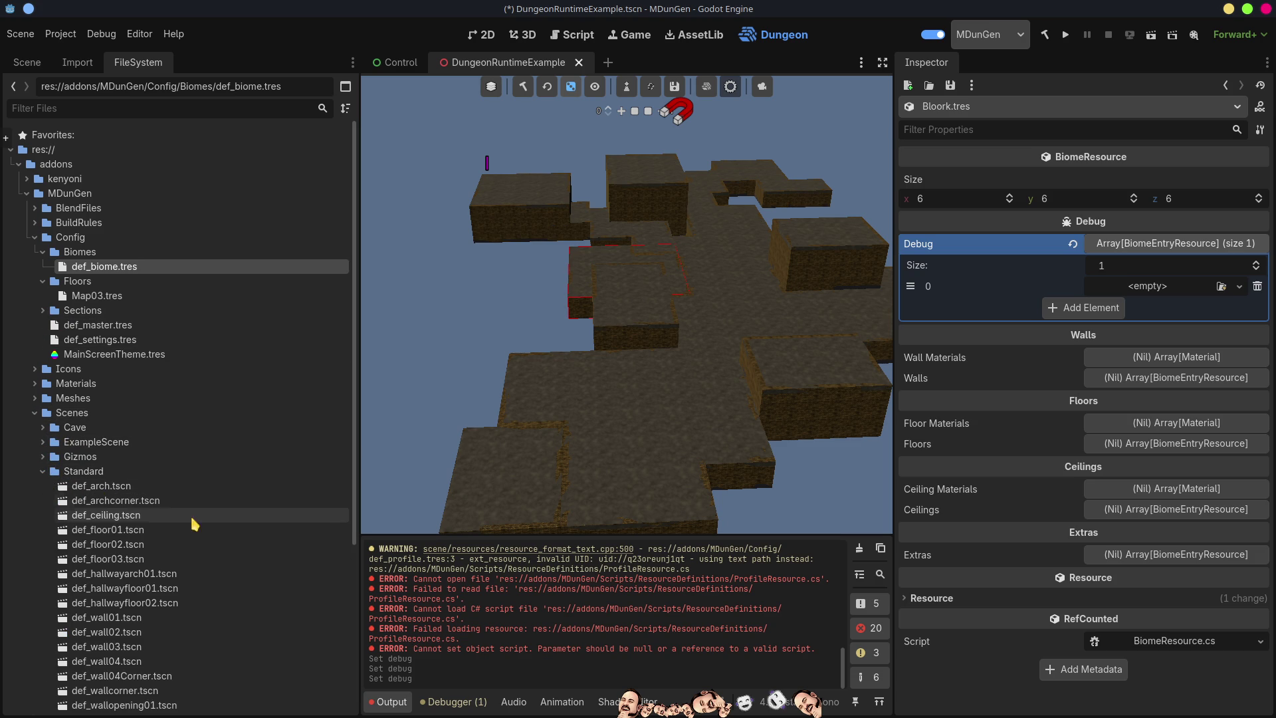
{"action": "scroll", "coordinate": [202, 595], "scroll_direction": "down", "scroll_amount": 2}
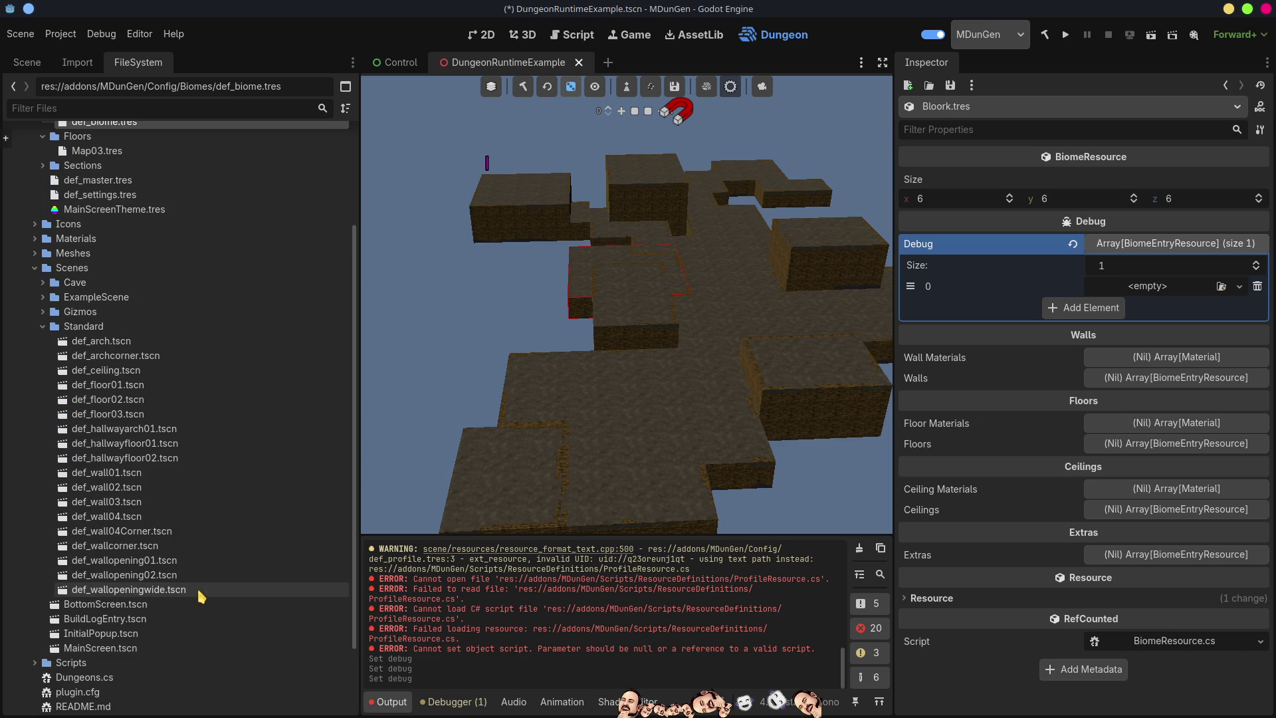
{"action": "double_click", "coordinate": [105, 476]}
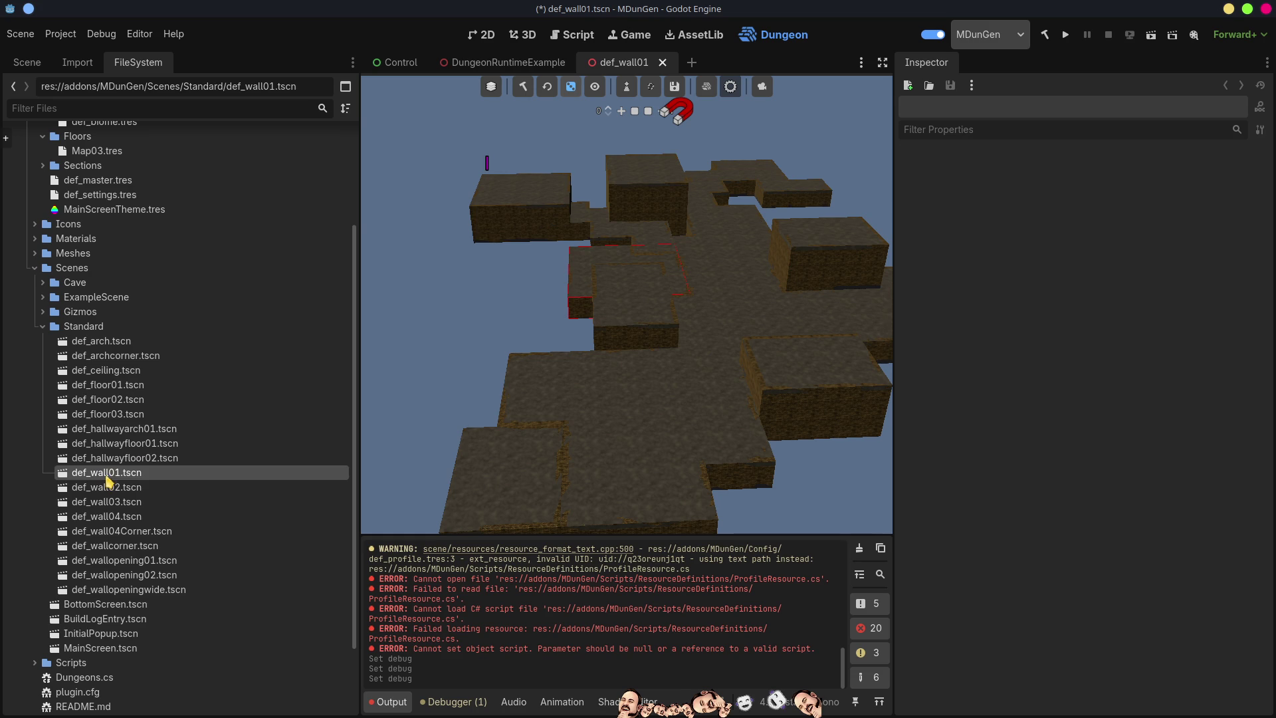
Show the Wall01 node tree and orbit the 3D view to face the wall mesh
{"action": "left_click", "coordinate": [34, 67]}
{"action": "left_click", "coordinate": [523, 35]}
{"action": "mouse_move", "coordinate": [712, 374]}
{"action": "left_mouse_down"}
{"action": "mouse_move", "coordinate": [624, 366]}
{"action": "mouse_move", "coordinate": [740, 412]}
{"action": "mouse_move", "coordinate": [691, 415]}
{"action": "left_mouse_up"}
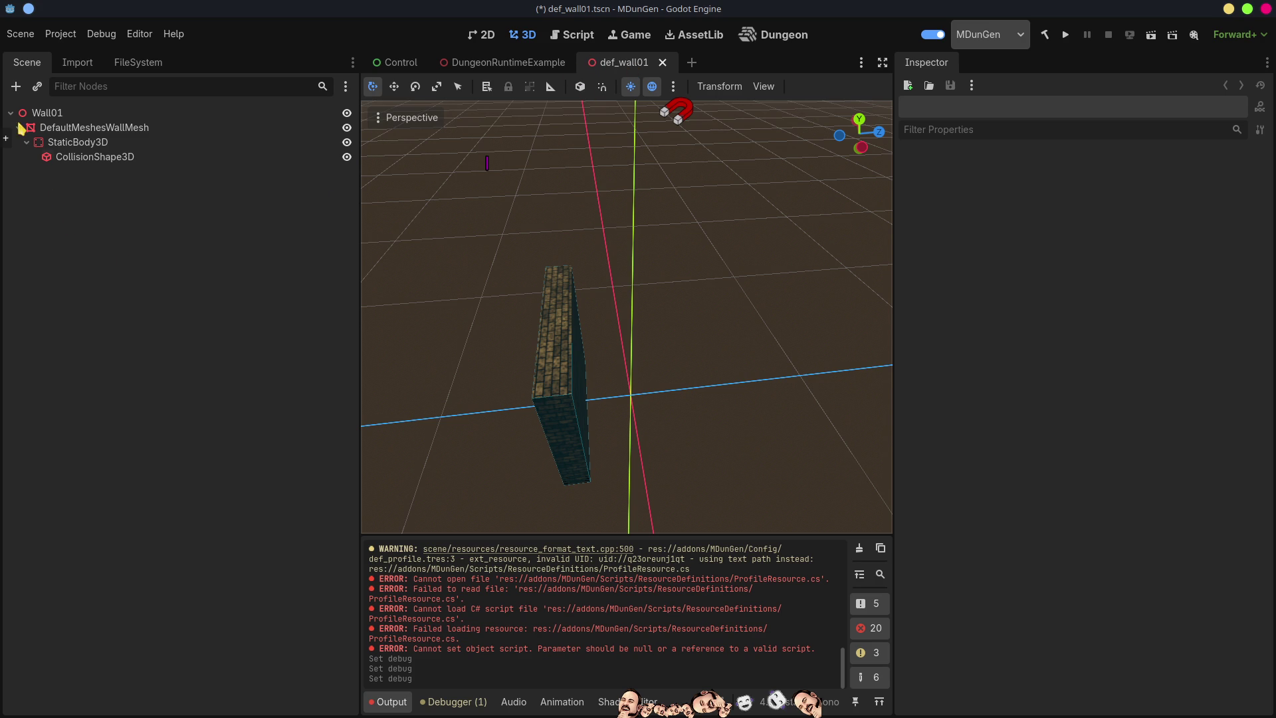
{"action": "left_click", "coordinate": [20, 34]}
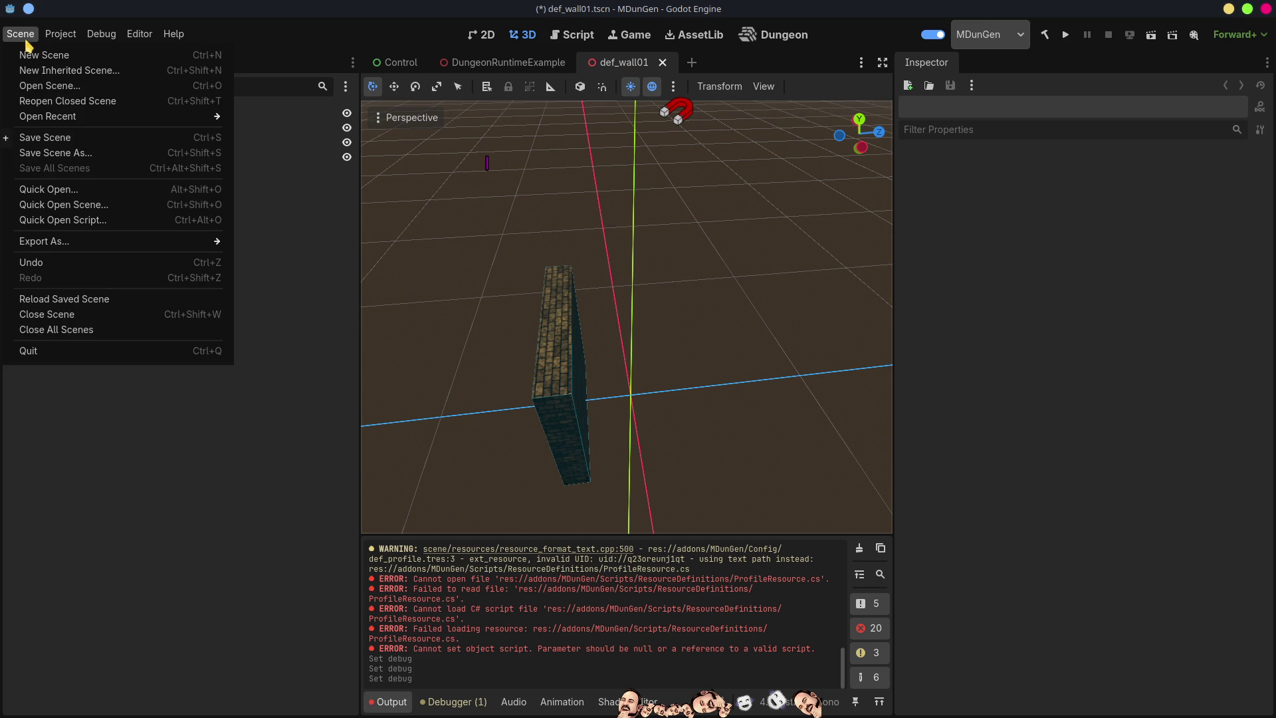
Save the wall scene into the Dungeon folder as BlookWall01.tscn by prefixing its name with 'Blook'
{"action": "left_click", "coordinate": [70, 155]}
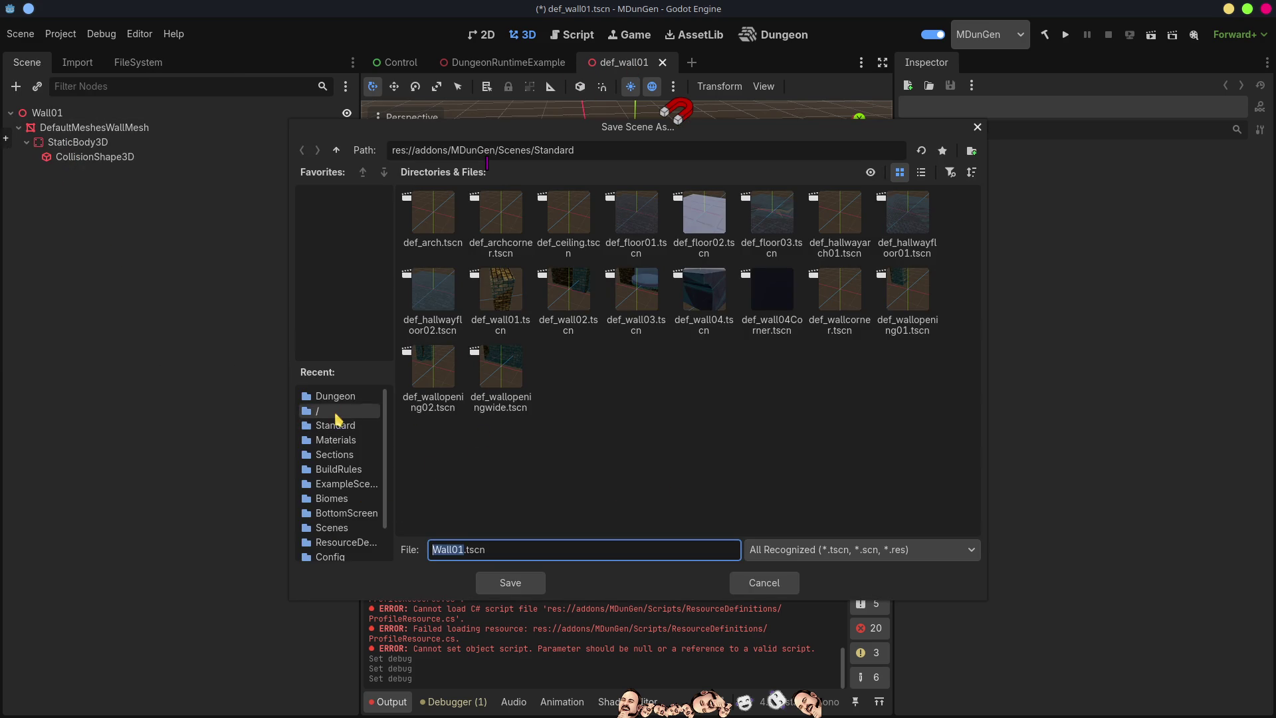
{"action": "left_click", "coordinate": [337, 397]}
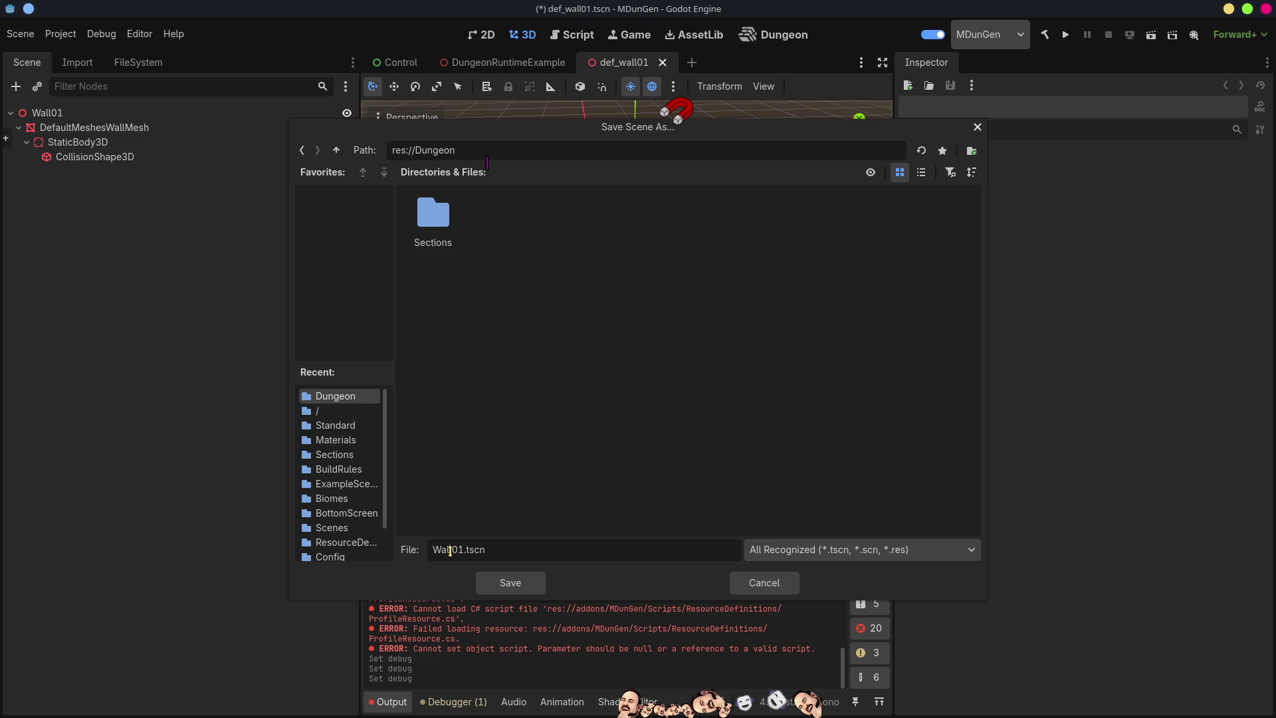
{"action": "type", "text": "Blook"}
{"action": "key", "text": "Return"}
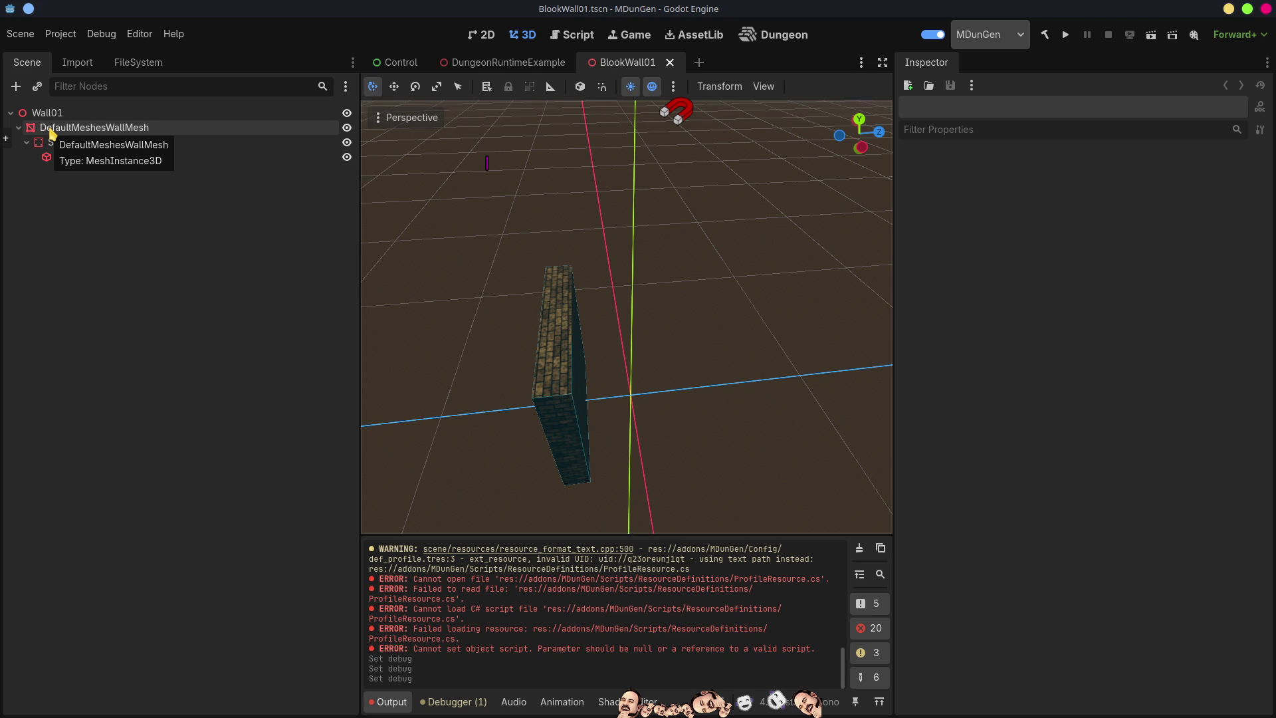
{"action": "left_click", "coordinate": [138, 127]}
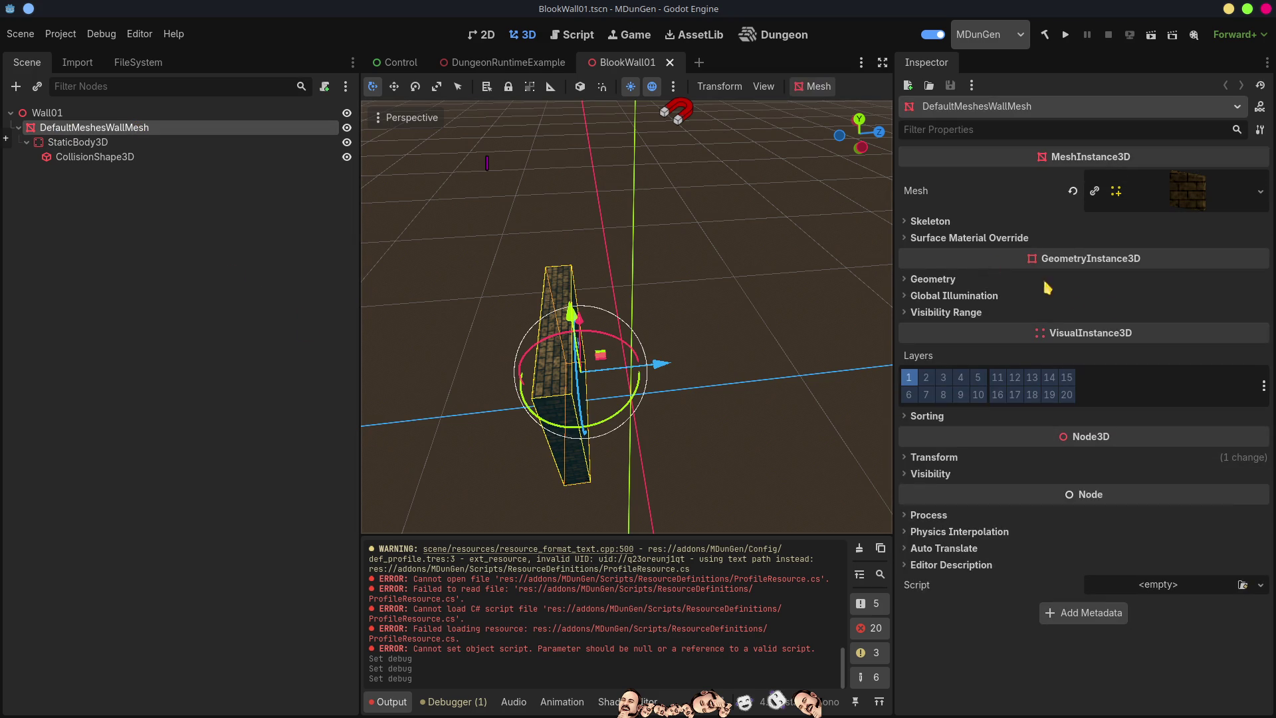
Load defWater.tres as the wall mesh's Material Override and save BlookWall01.tscn
{"action": "left_click", "coordinate": [930, 280]}
{"action": "left_click", "coordinate": [1164, 297]}
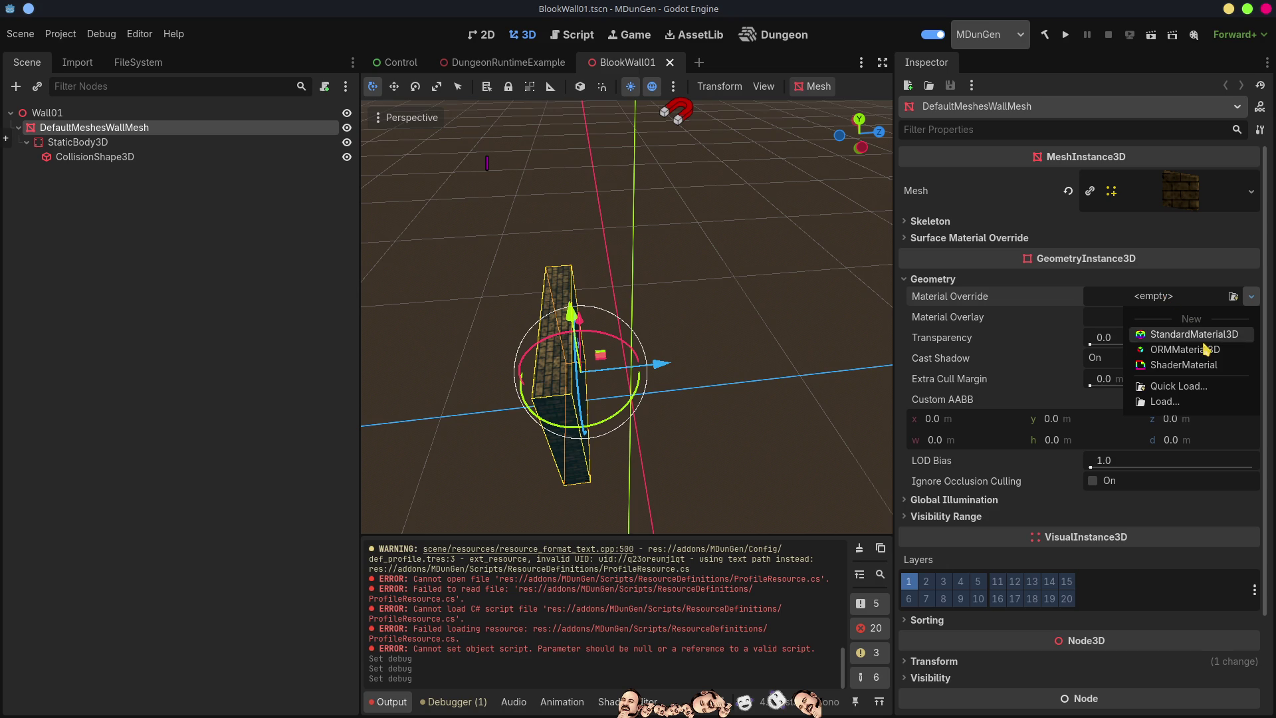
{"action": "left_click", "coordinate": [1176, 387]}
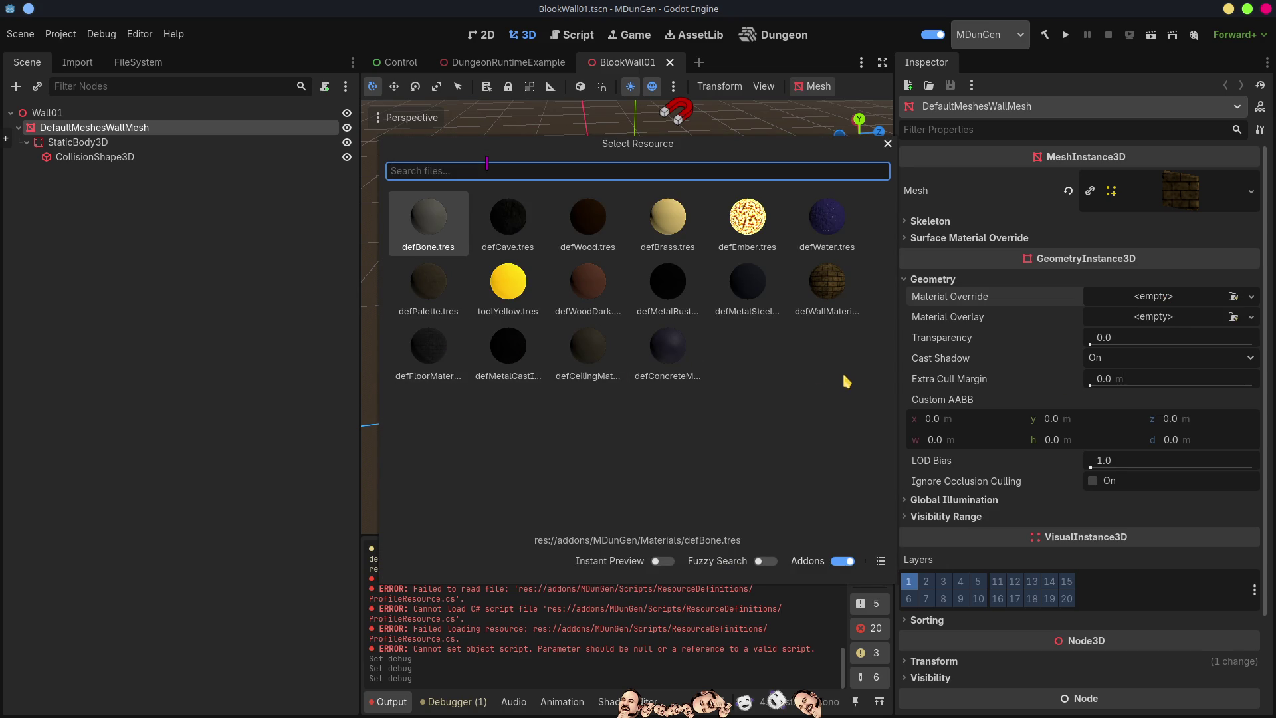
{"action": "left_click", "coordinate": [829, 229]}
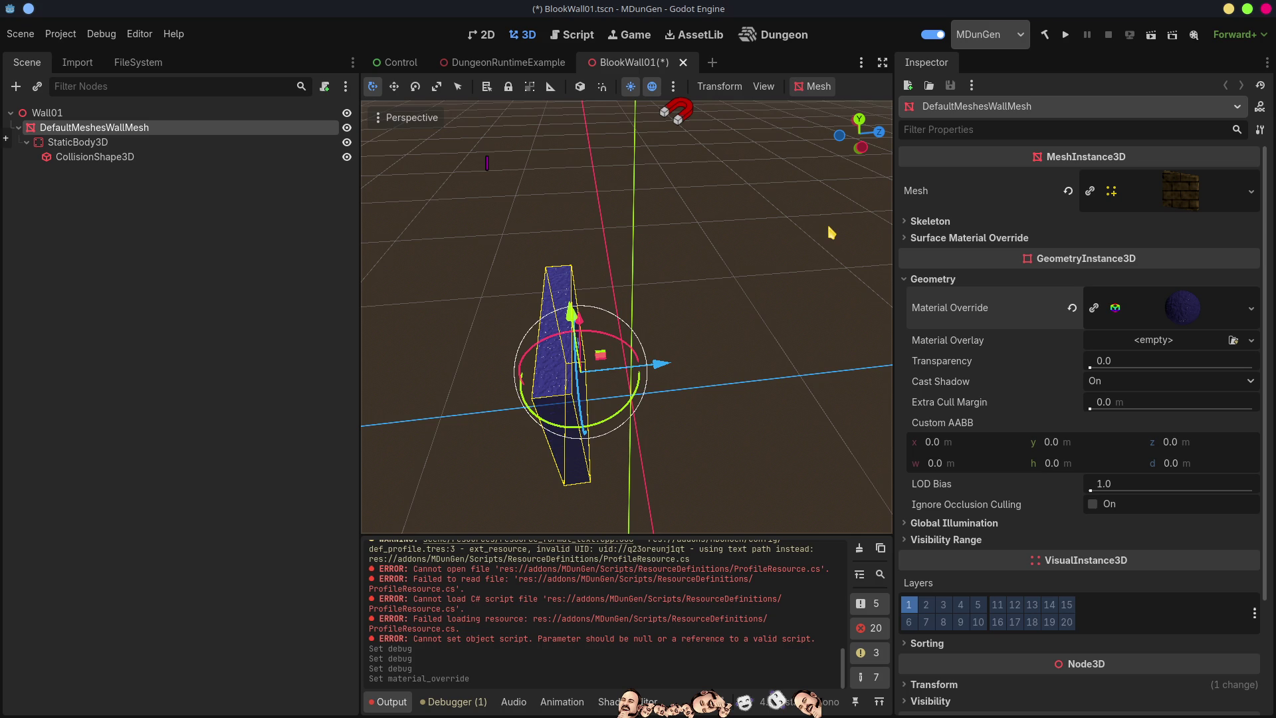
{"action": "scroll", "coordinate": [780, 395], "scroll_direction": "up", "scroll_amount": 5}
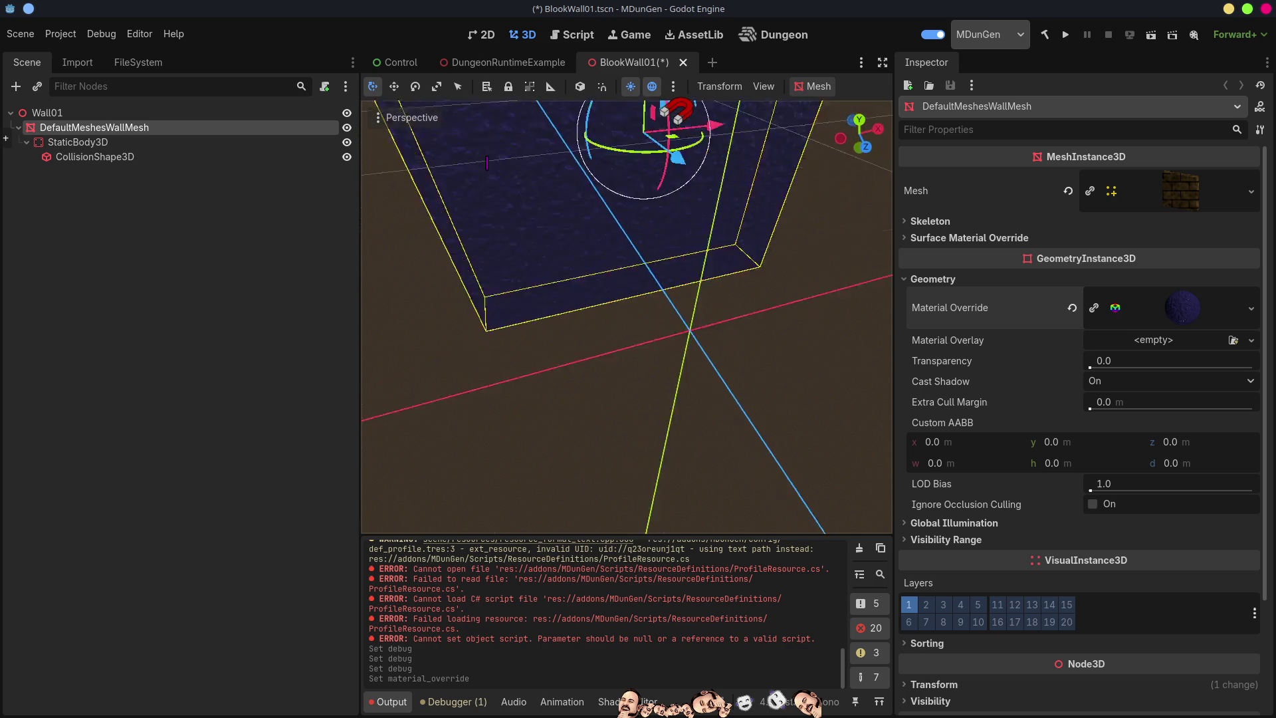
{"action": "scroll", "coordinate": [790, 413], "scroll_direction": "down", "scroll_amount": 5}
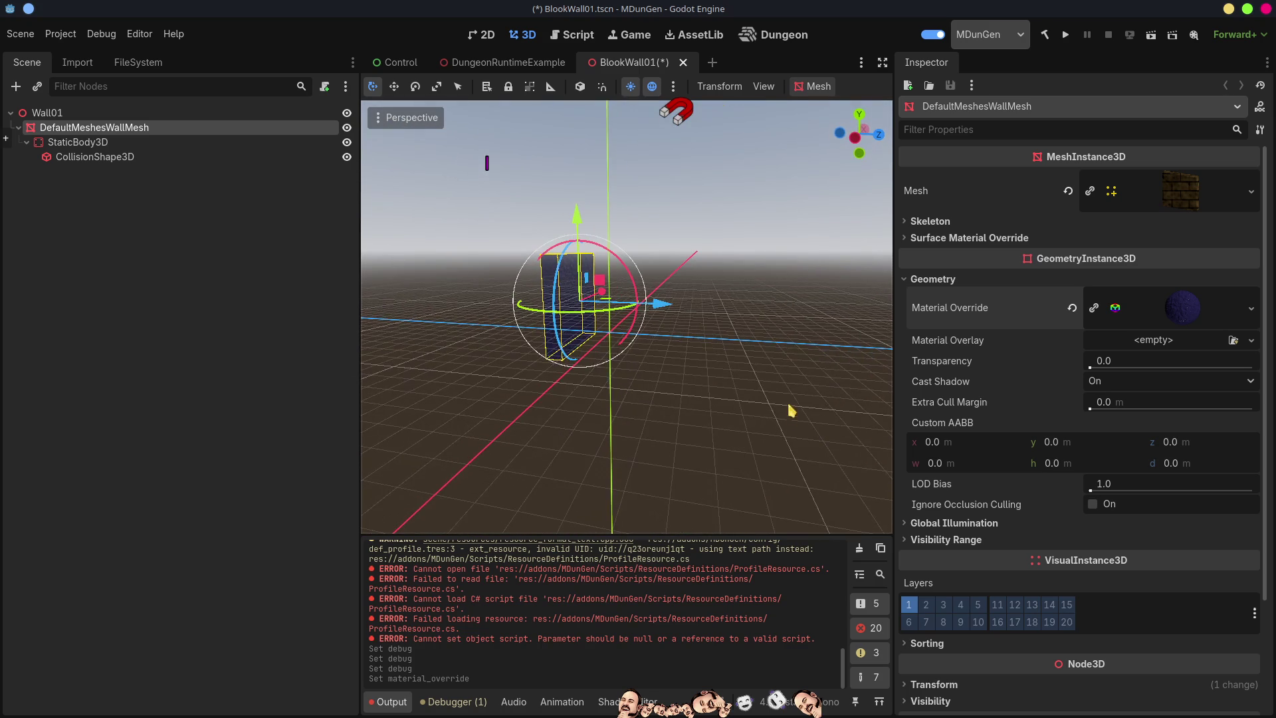
{"action": "key", "text": "ctrl+s"}
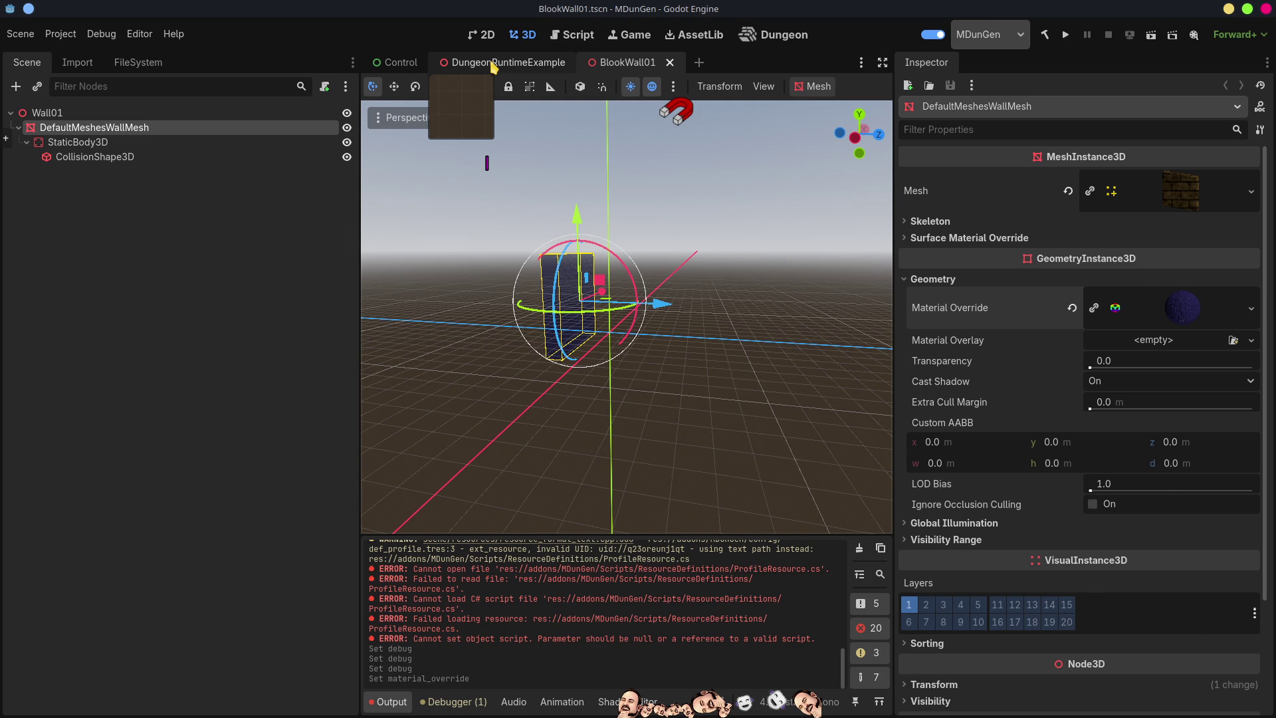
Duplicate def_biome.tres under the new name bloooork.tres
{"action": "left_click", "coordinate": [493, 66]}
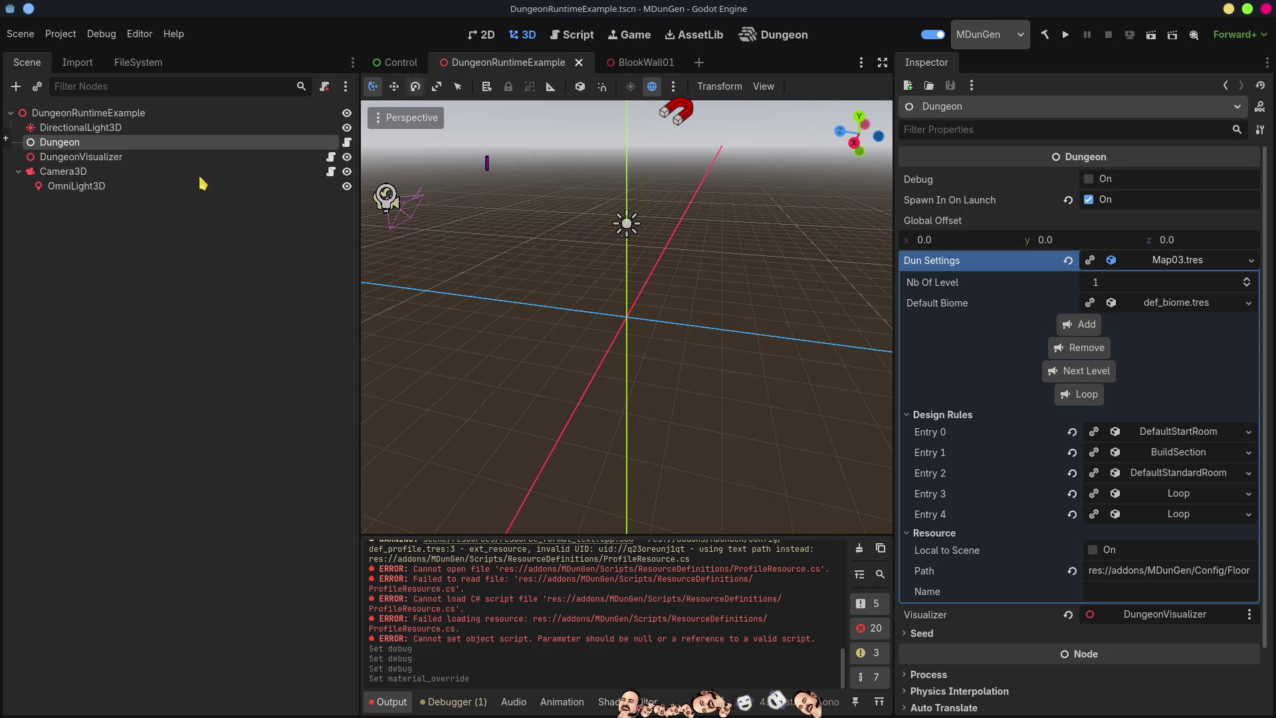
{"action": "left_click", "coordinate": [123, 65]}
{"action": "left_click", "coordinate": [44, 337]}
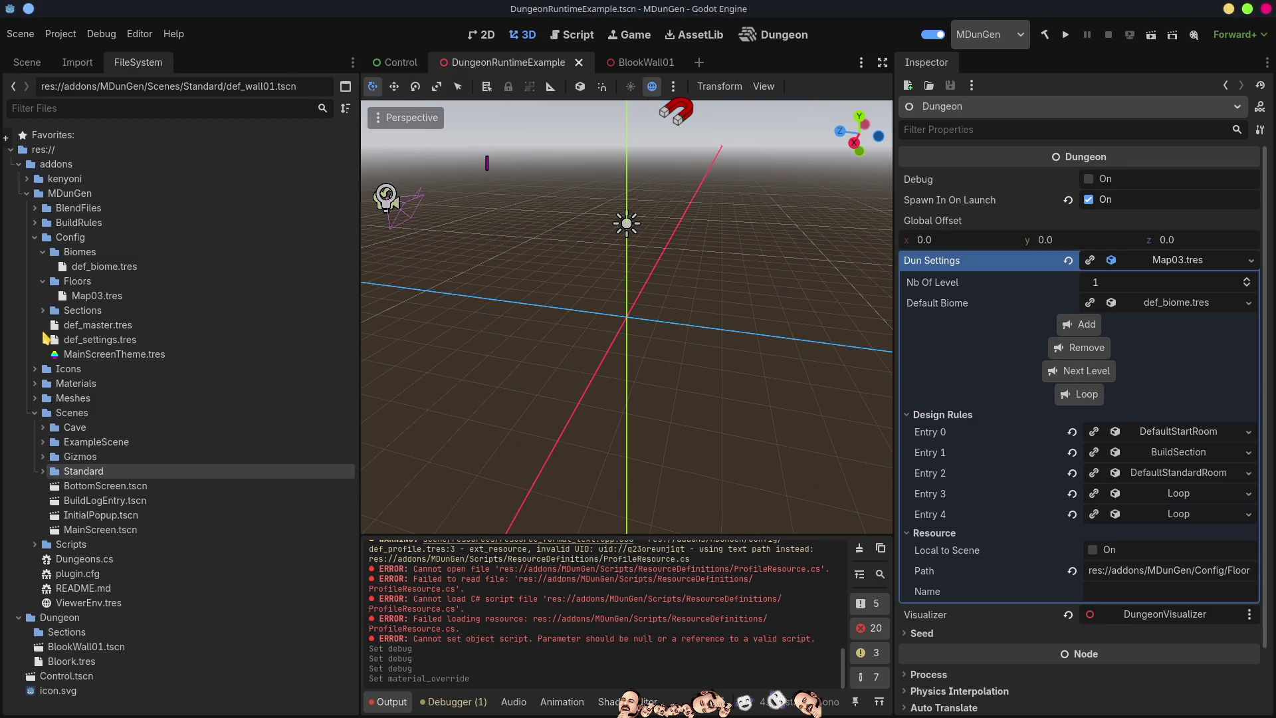
{"action": "left_click", "coordinate": [100, 268]}
{"action": "right_click", "coordinate": [100, 271]}
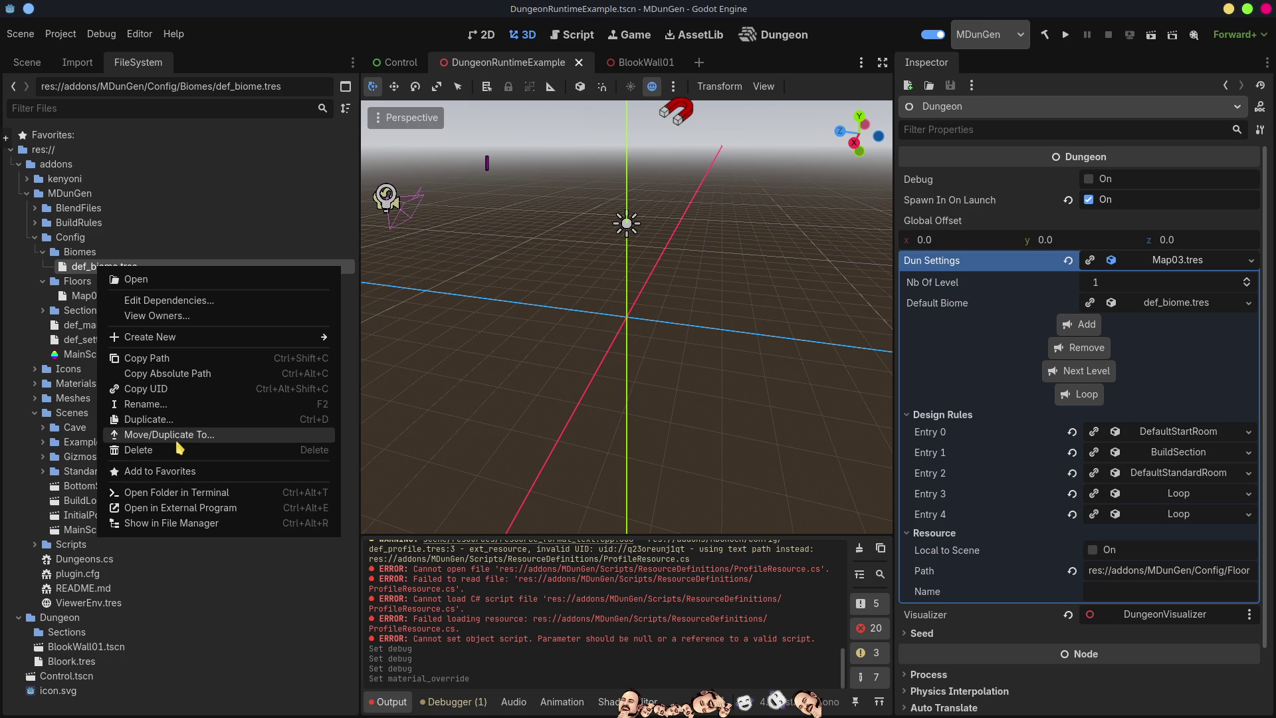
{"action": "left_click", "coordinate": [158, 422]}
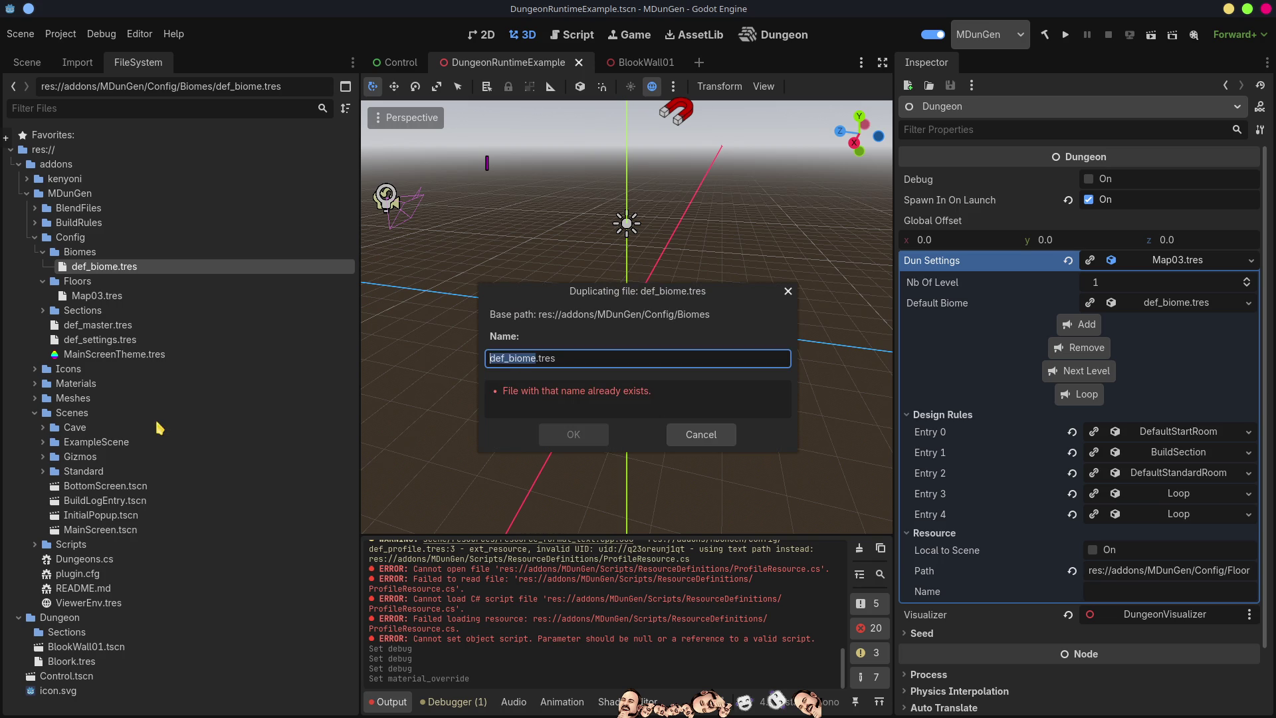
{"action": "type", "text": "b"}
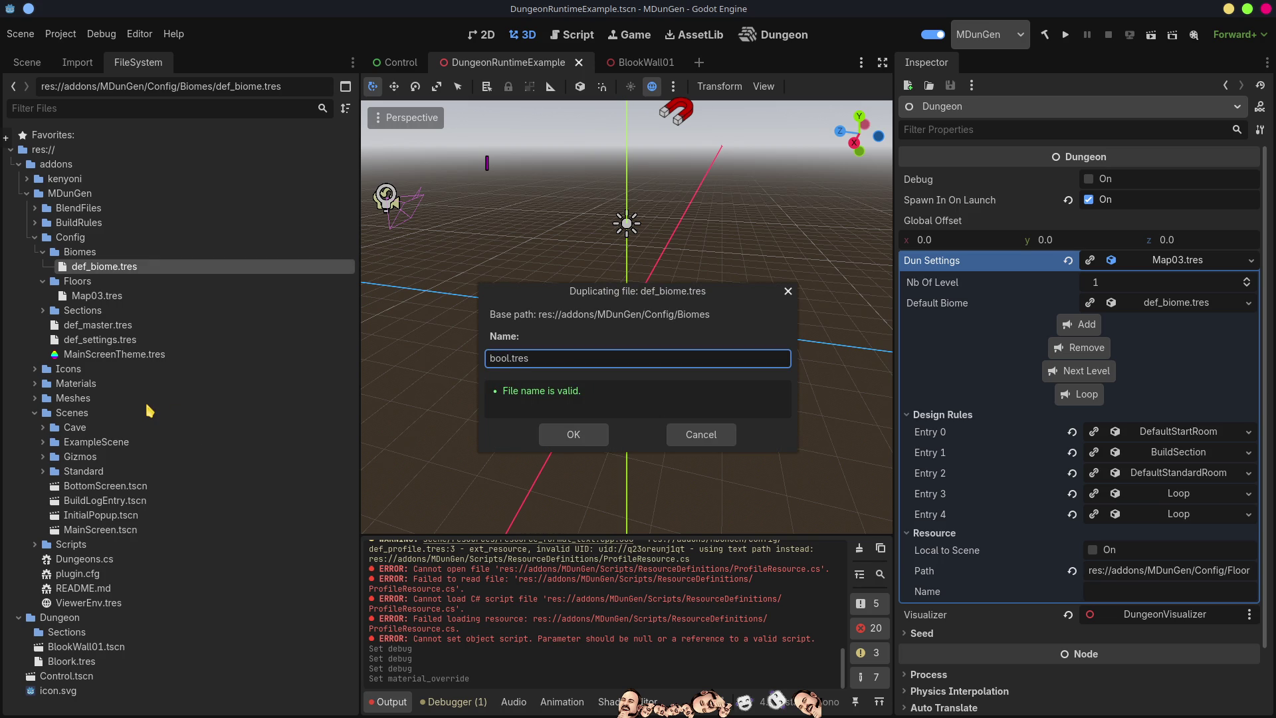
{"action": "key", "text": "BackSpace"}
{"action": "key", "text": "BackSpace"}
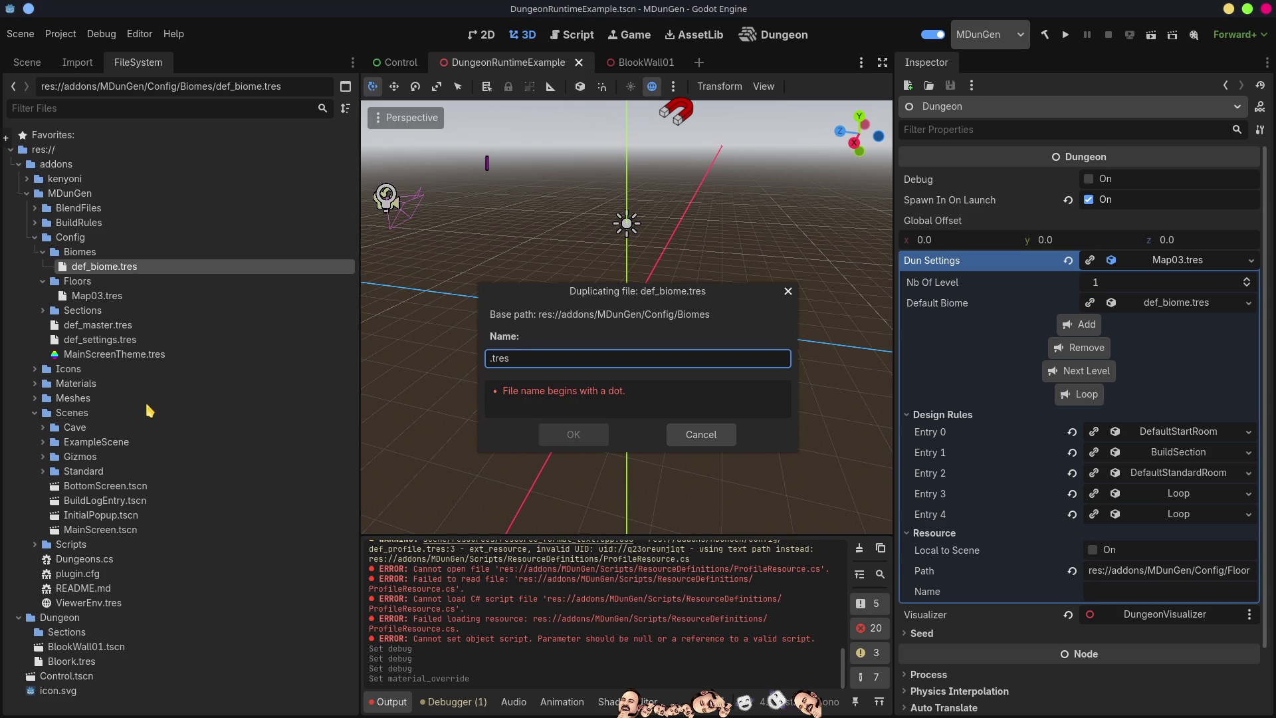
{"action": "type", "text": "bl"}
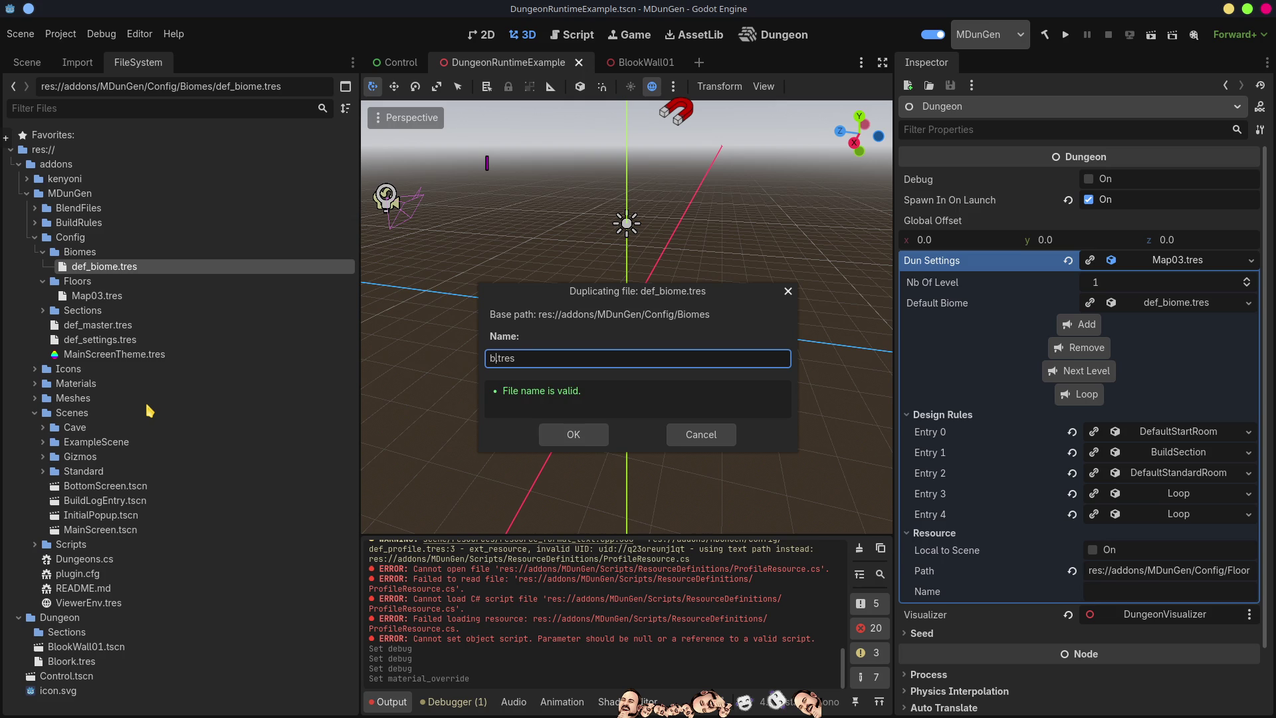
{"action": "type", "text": "oooork"}
{"action": "key", "text": "Return"}
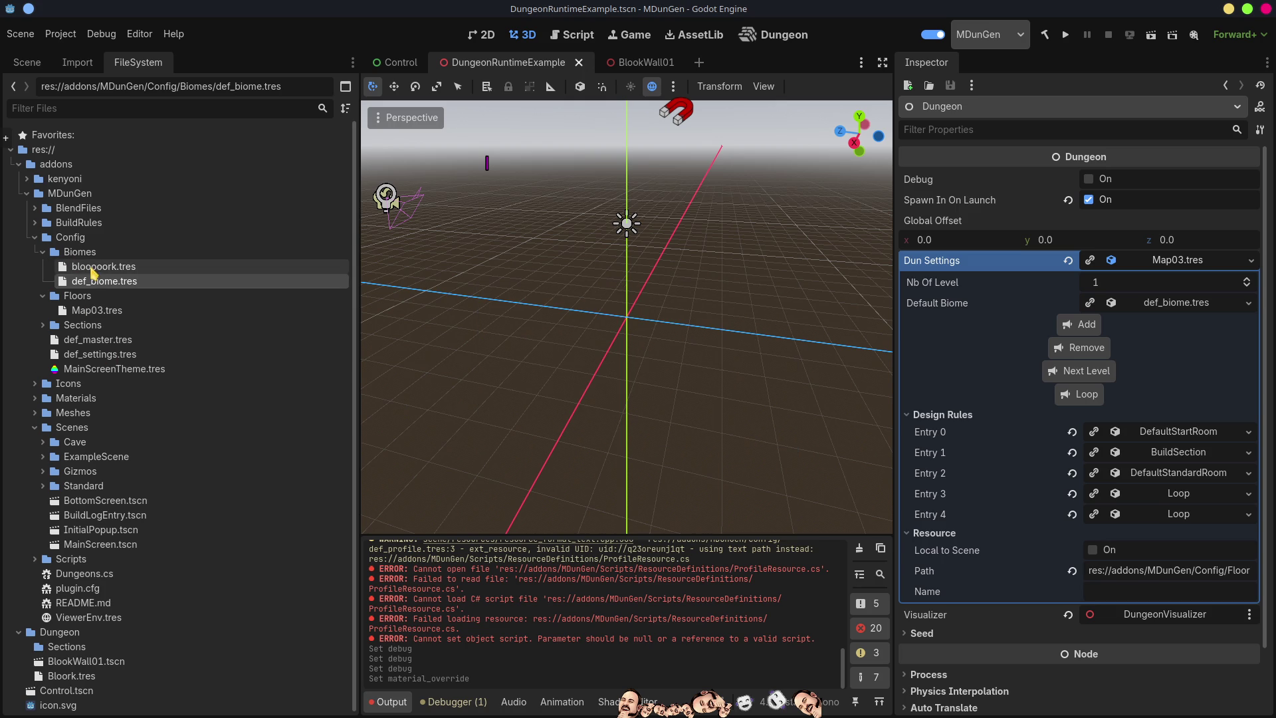
Move bloooork.tres into the Dungeon folder and delete the old Bloork.tres
{"action": "left_click", "coordinate": [98, 269]}
{"action": "mouse_move", "coordinate": [103, 269]}
{"action": "left_mouse_down"}
{"action": "mouse_move", "coordinate": [67, 648]}
{"action": "mouse_move", "coordinate": [69, 637]}
{"action": "left_mouse_up"}
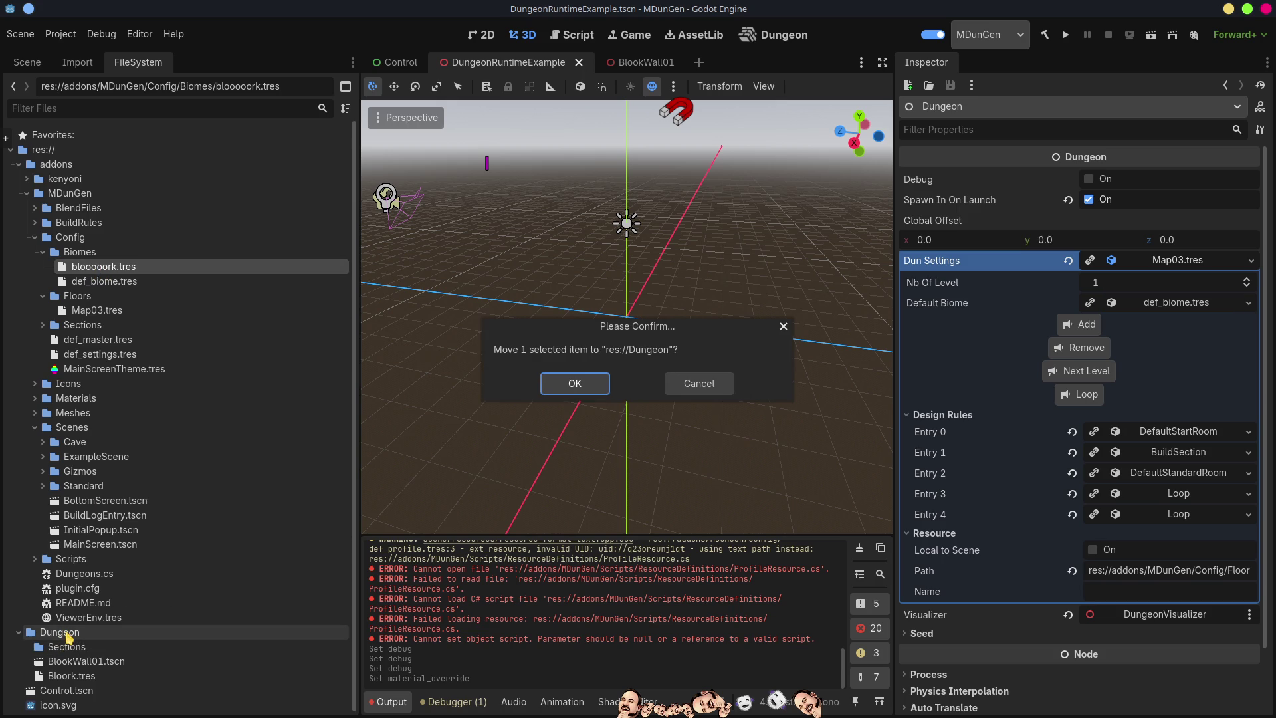
{"action": "left_click", "coordinate": [588, 386]}
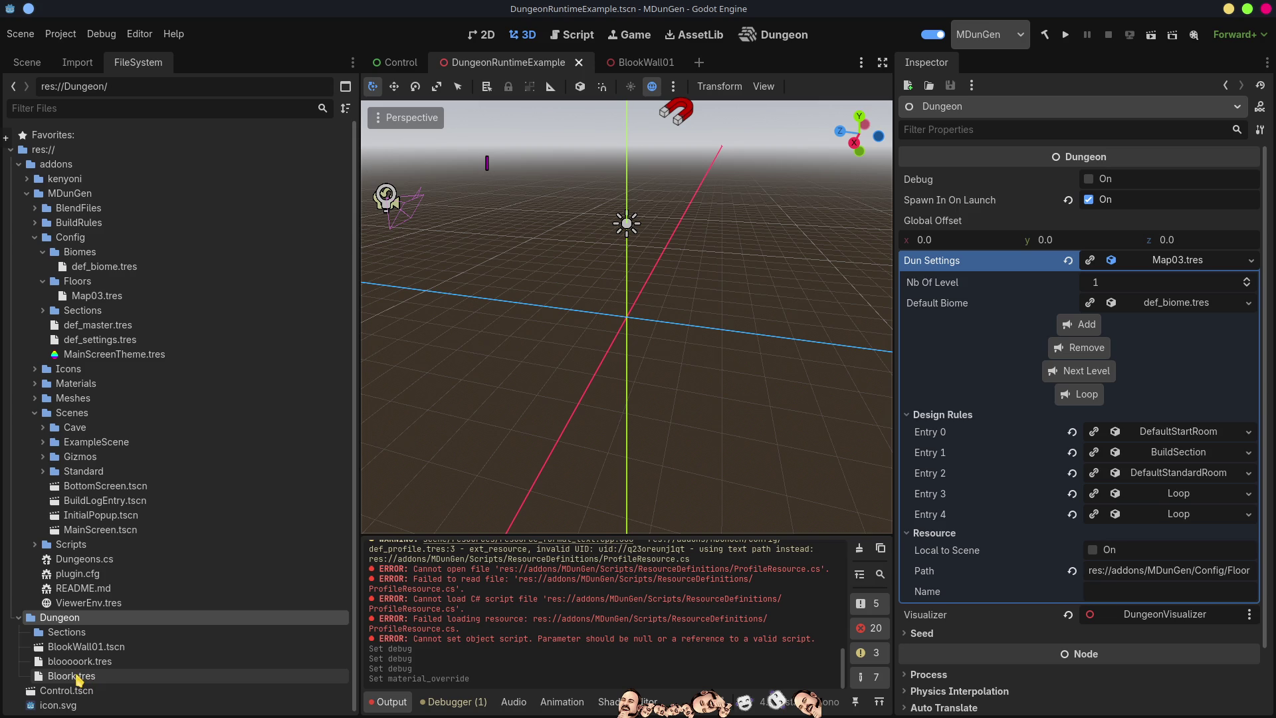
{"action": "left_click", "coordinate": [78, 677]}
{"action": "key", "text": "Delete"}
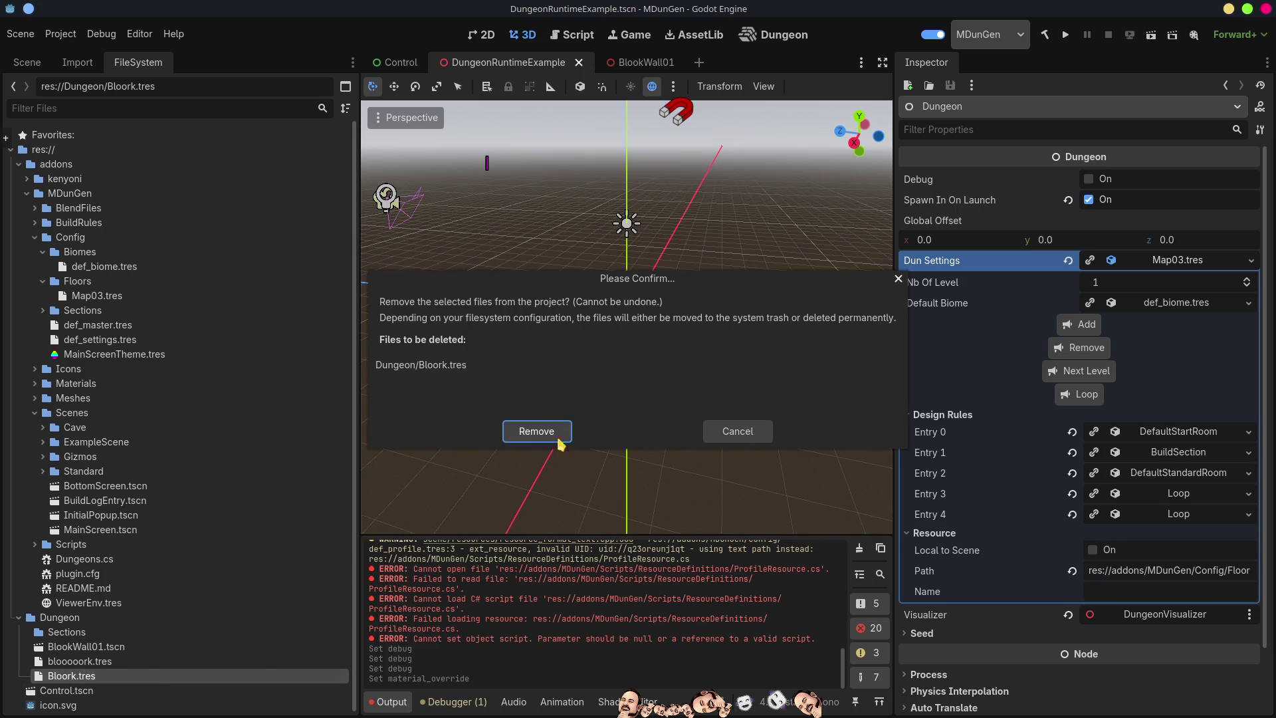
{"action": "left_click", "coordinate": [536, 430]}
{"action": "left_click", "coordinate": [72, 664]}
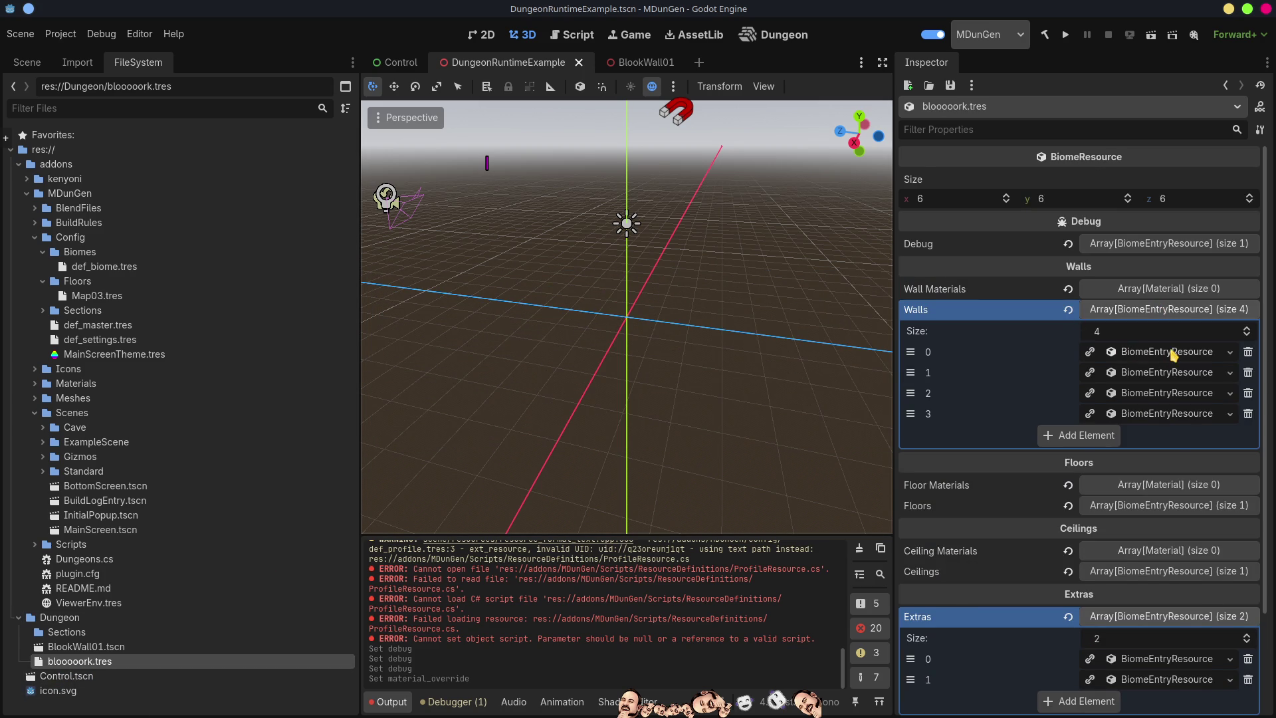
Quick-load BlookWall01.tscn into resource slot 0 of bloooork's wall entry W, then save
{"action": "left_click", "coordinate": [1174, 357]}
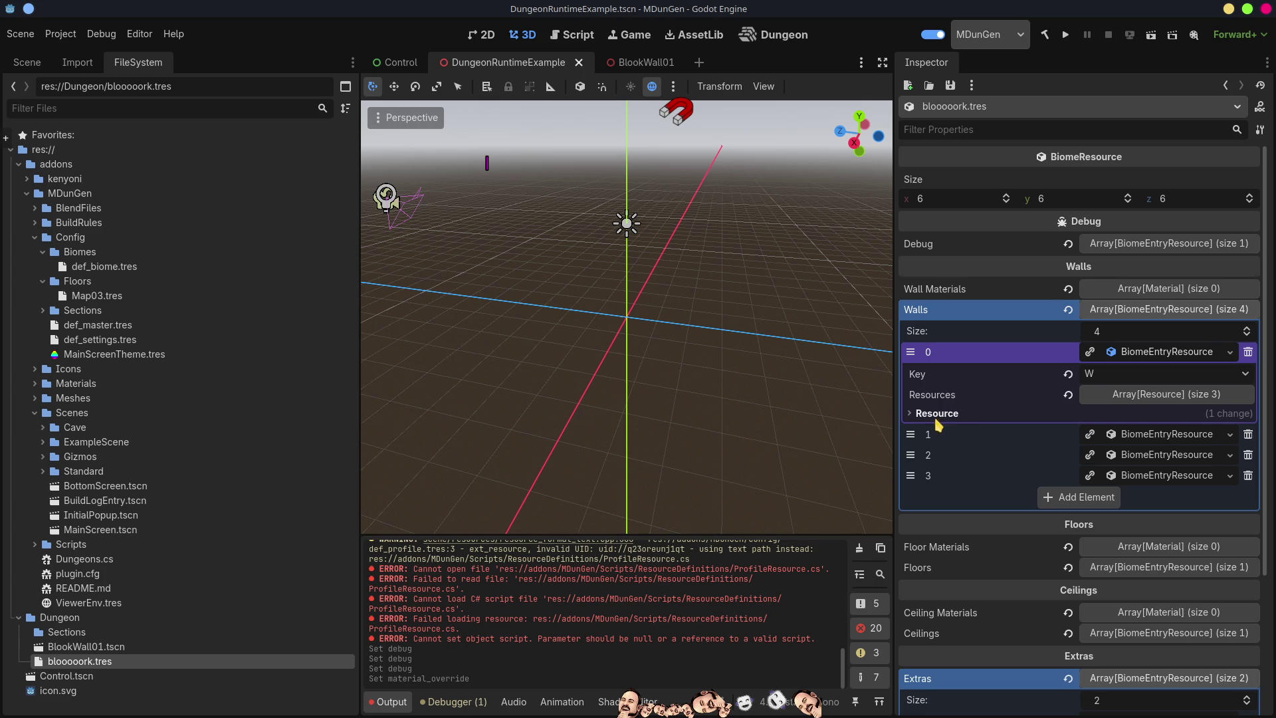
{"action": "left_click", "coordinate": [1167, 396]}
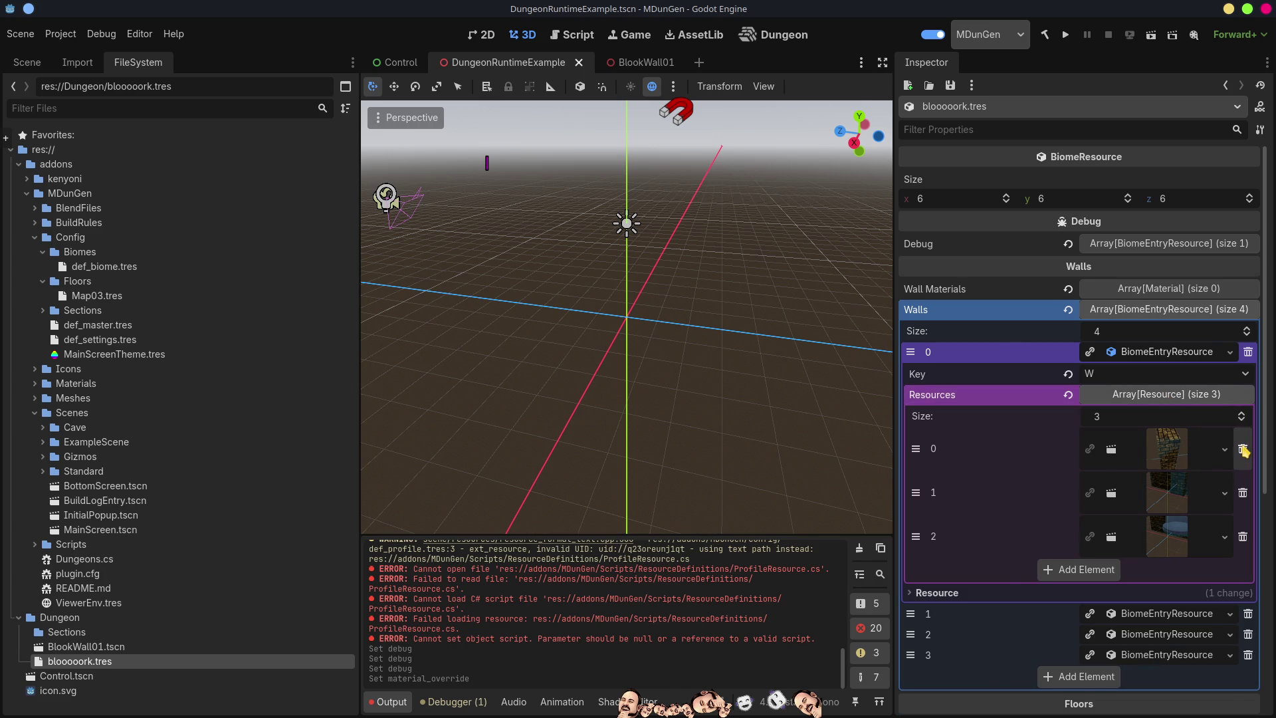
{"action": "left_click", "coordinate": [1225, 449]}
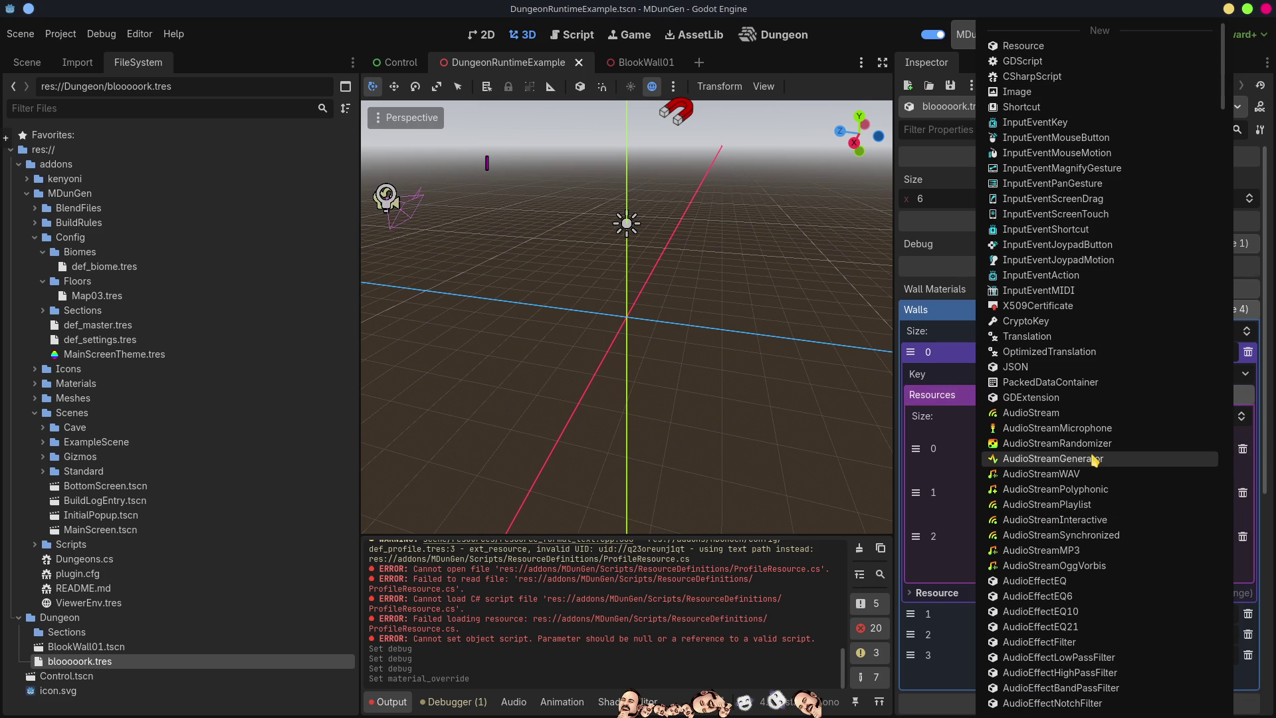
{"action": "scroll", "coordinate": [1095, 460], "scroll_direction": "down", "scroll_amount": 10}
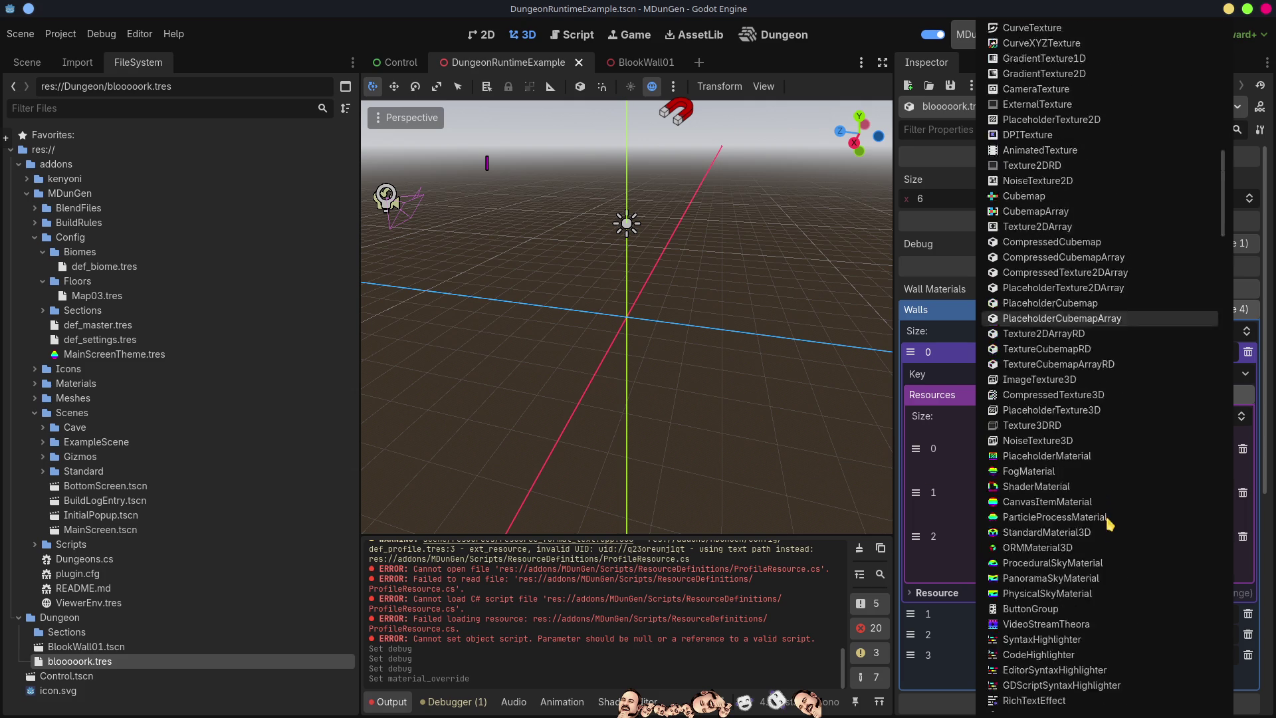
{"action": "scroll", "coordinate": [1114, 527], "scroll_direction": "down", "scroll_amount": 20}
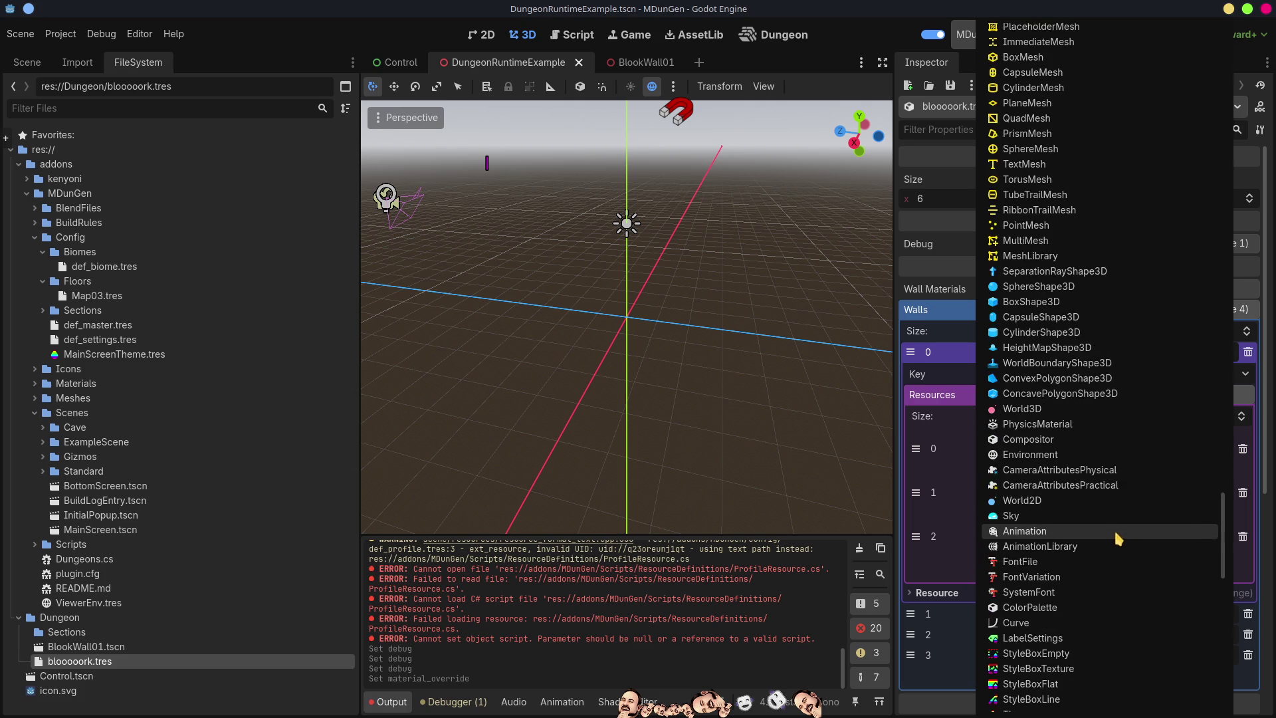
{"action": "scroll", "coordinate": [1111, 545], "scroll_direction": "down", "scroll_amount": 10}
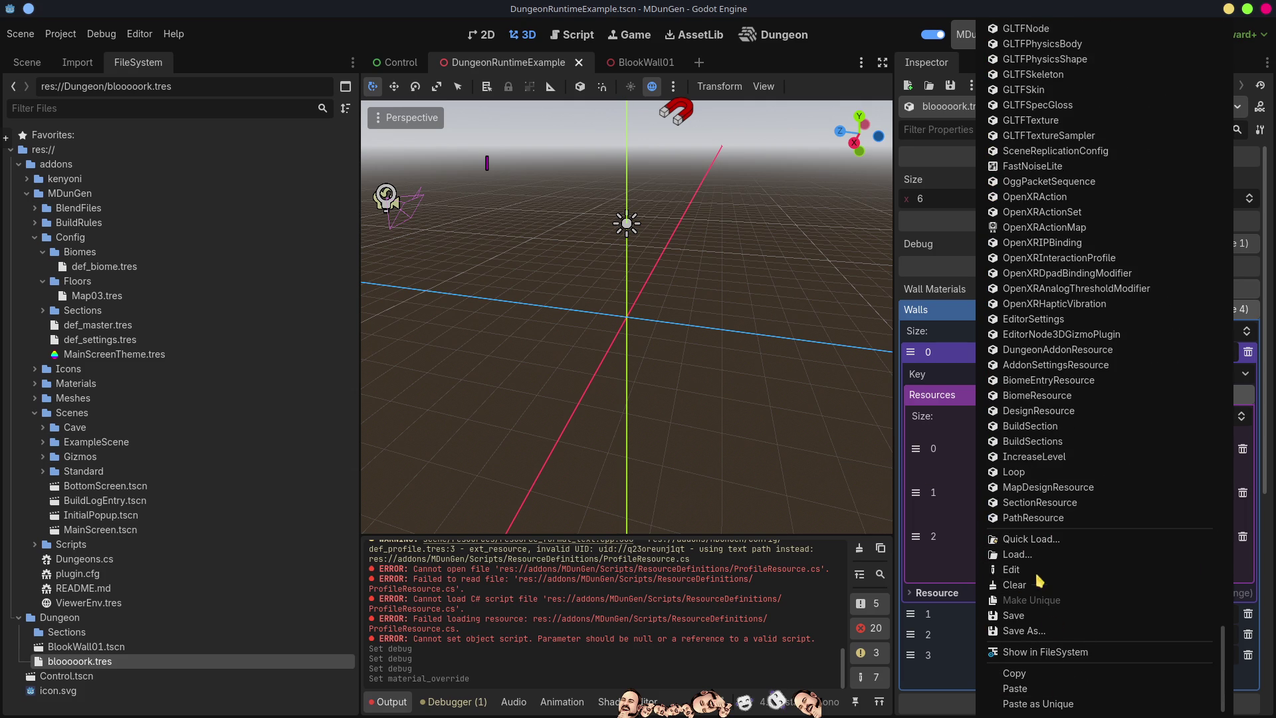
{"action": "left_click", "coordinate": [1031, 539]}
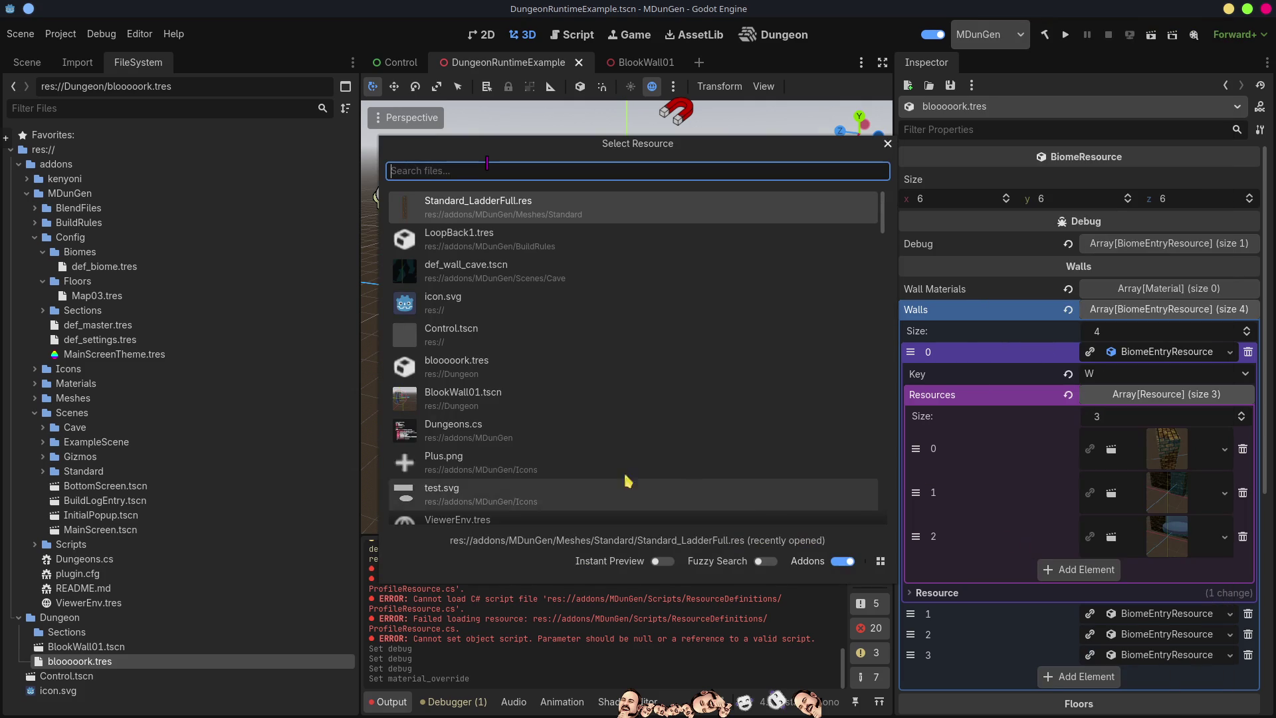
{"action": "type", "text": "blo"}
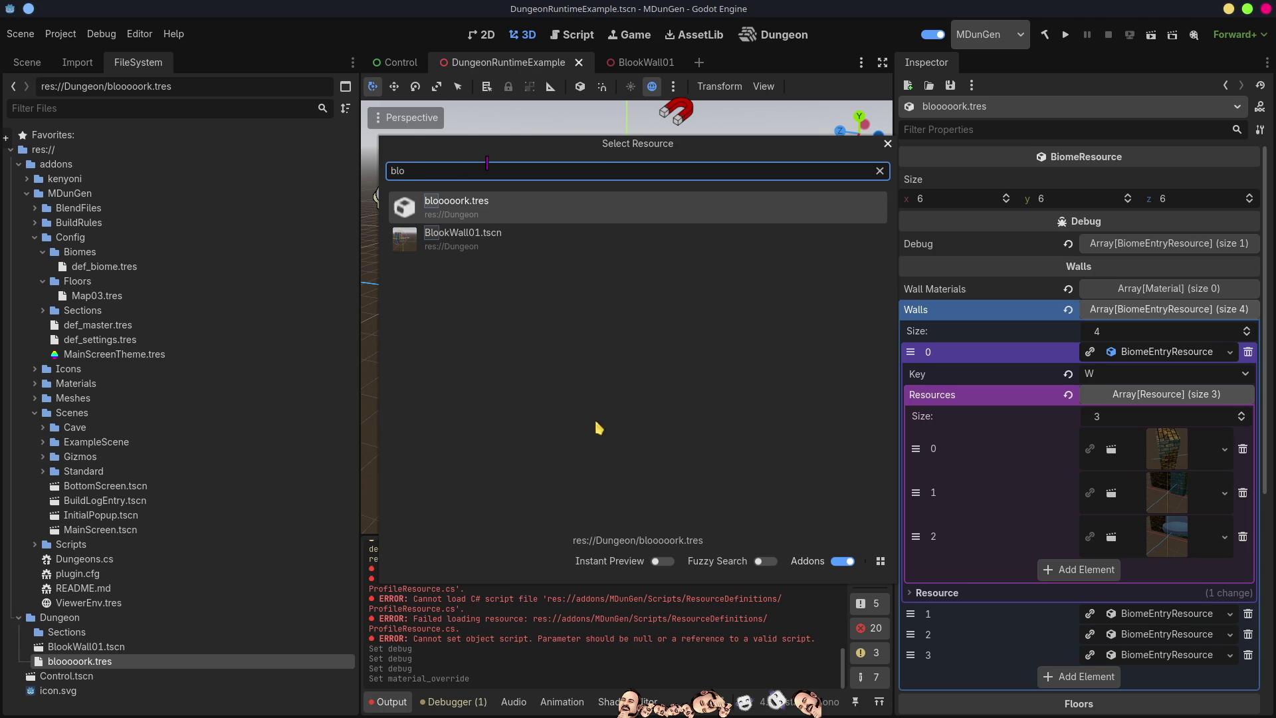
{"action": "double_click", "coordinate": [464, 242]}
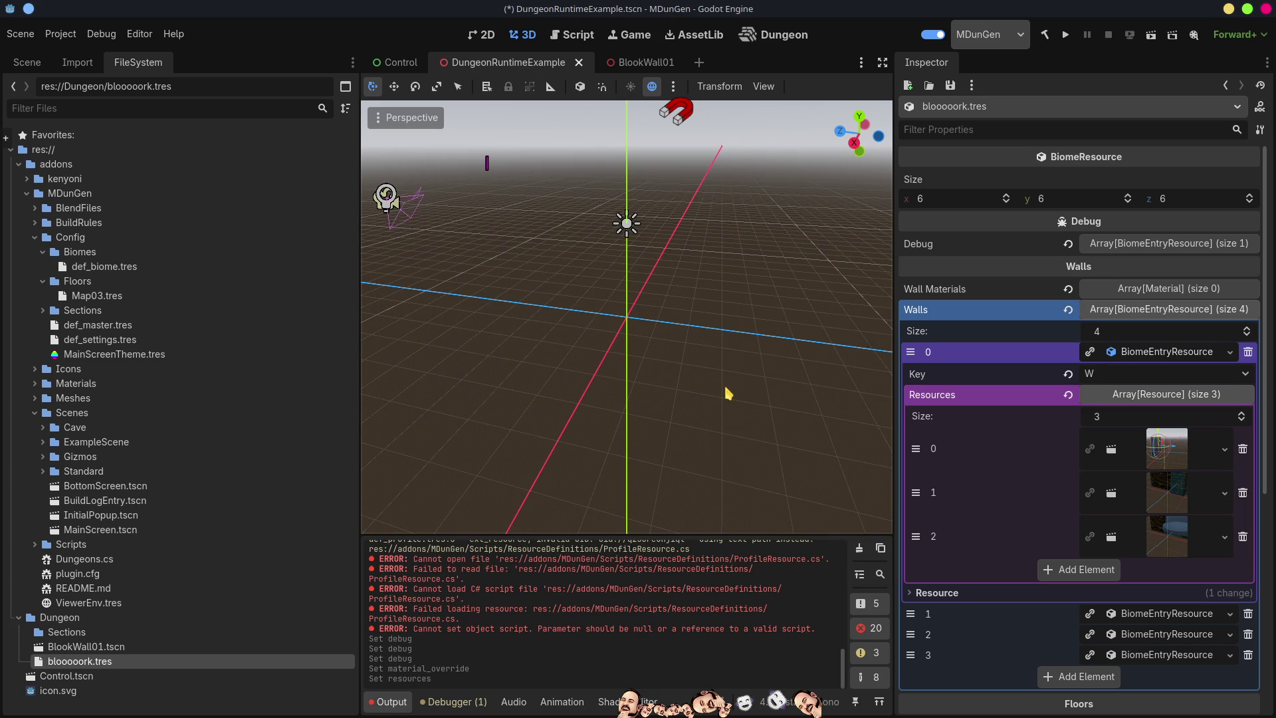
{"action": "key", "text": "ctrl+s"}
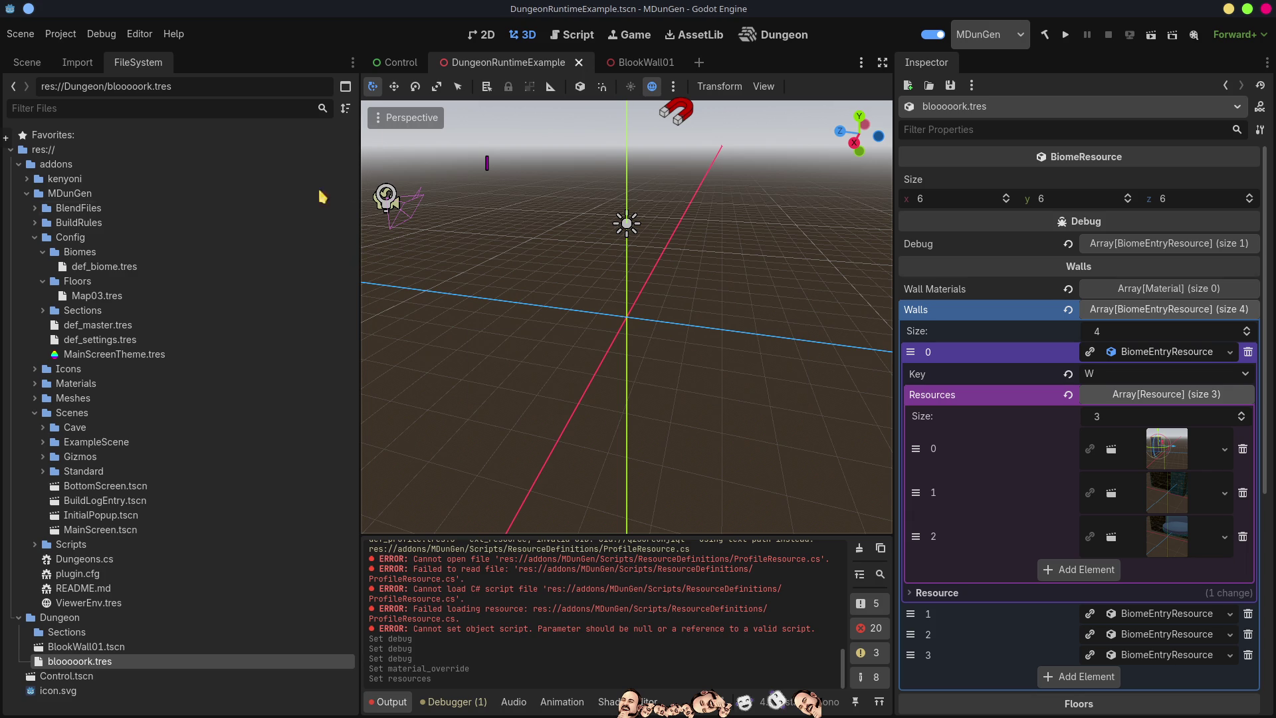
Set Map03.tres's Default Biome to bloooork.tres and generate a seeded dungeon
{"action": "left_click", "coordinate": [776, 36]}
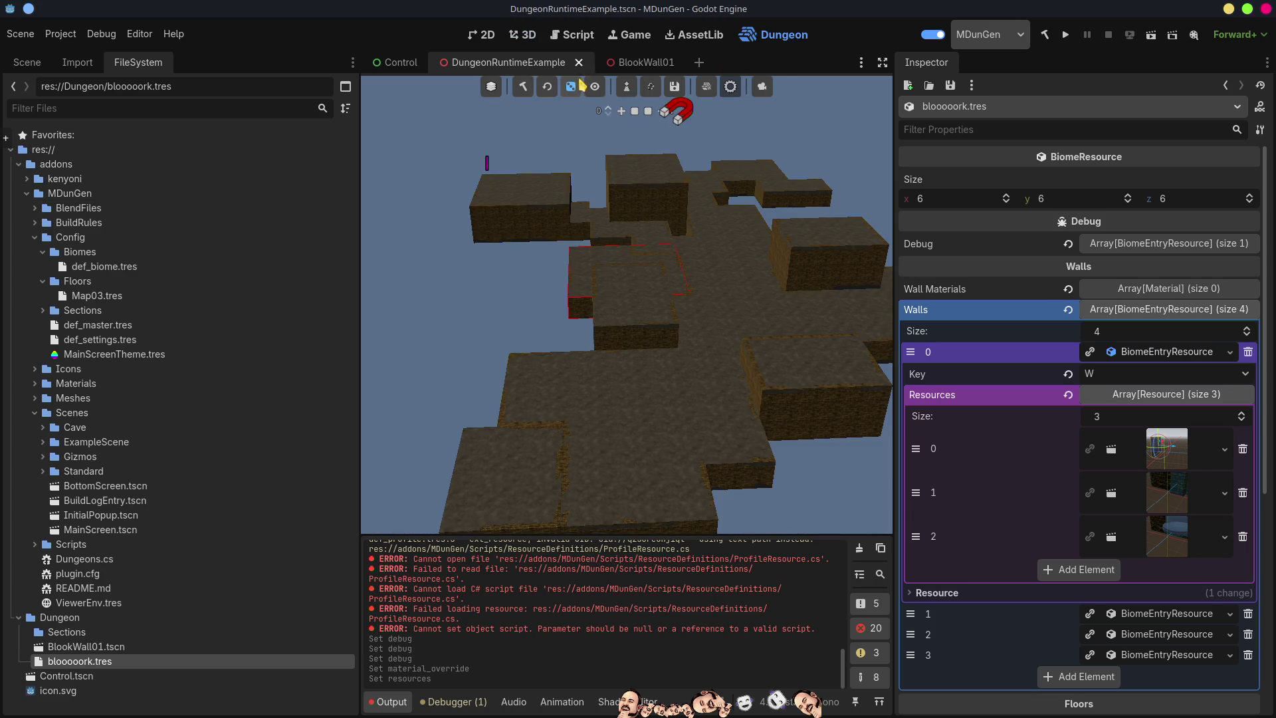
{"action": "left_click", "coordinate": [626, 87]}
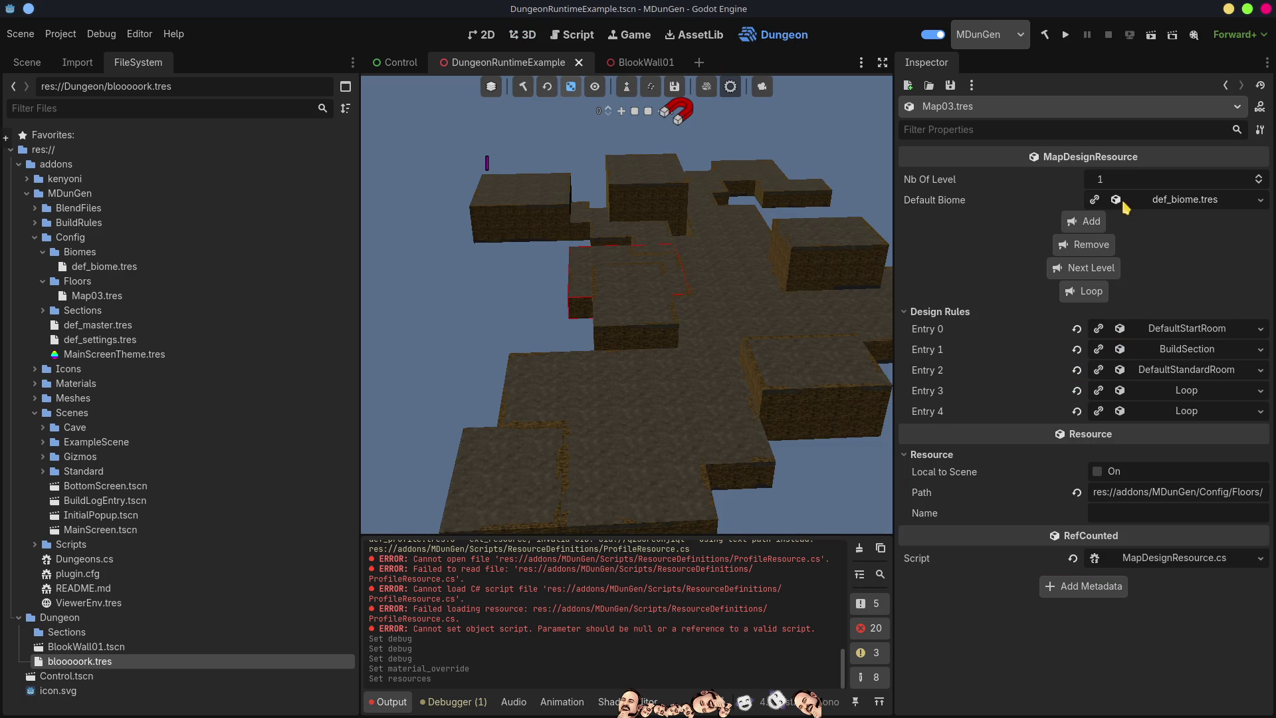
{"action": "left_click", "coordinate": [1260, 199]}
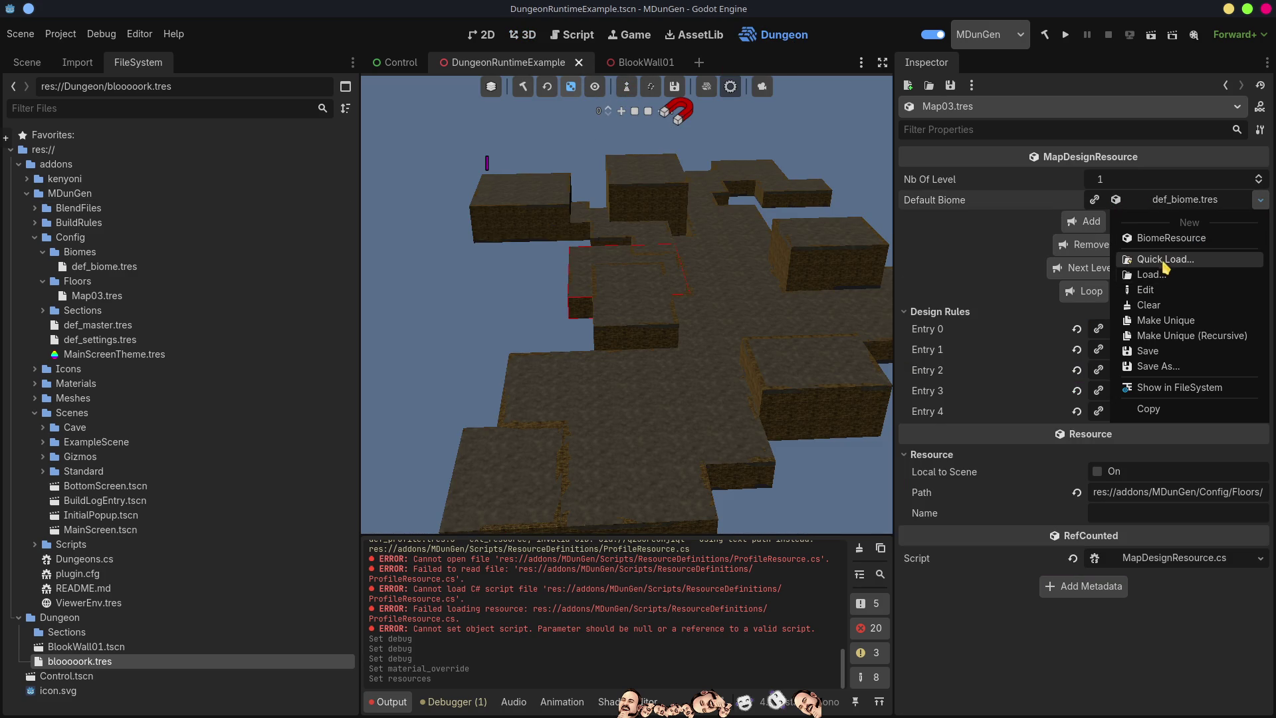
{"action": "left_click", "coordinate": [1162, 266]}
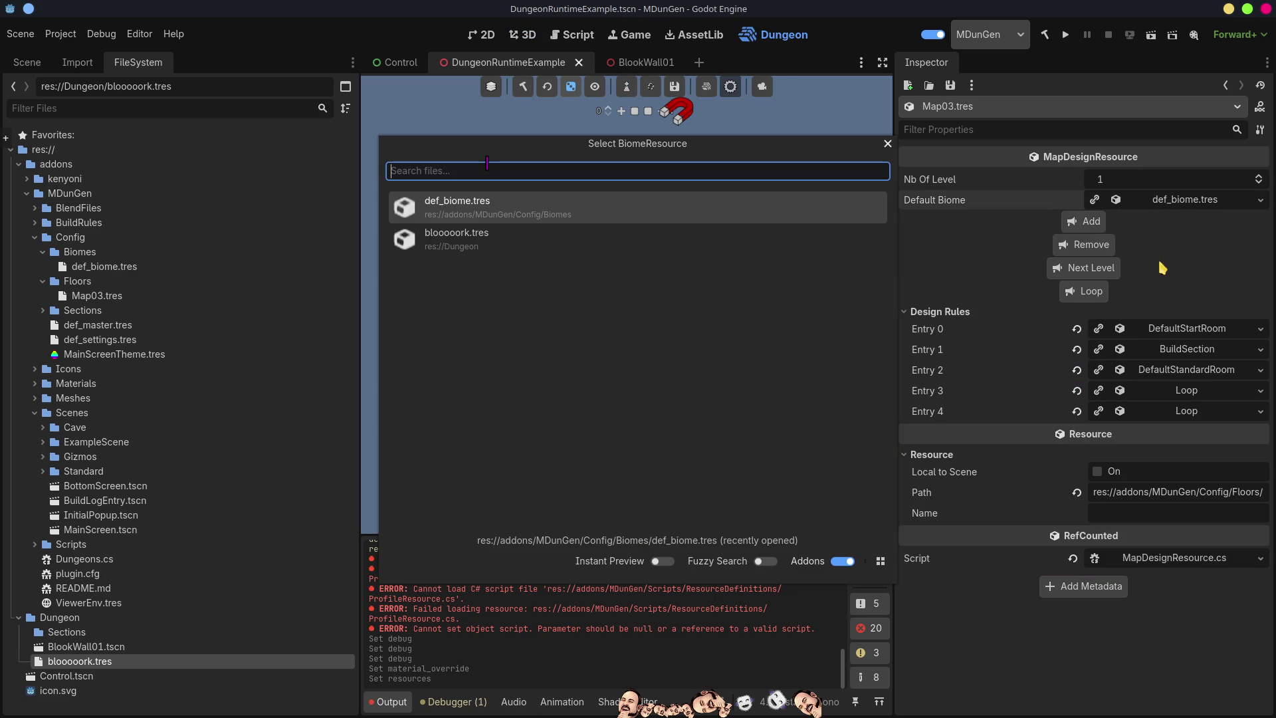
{"action": "left_click", "coordinate": [459, 245]}
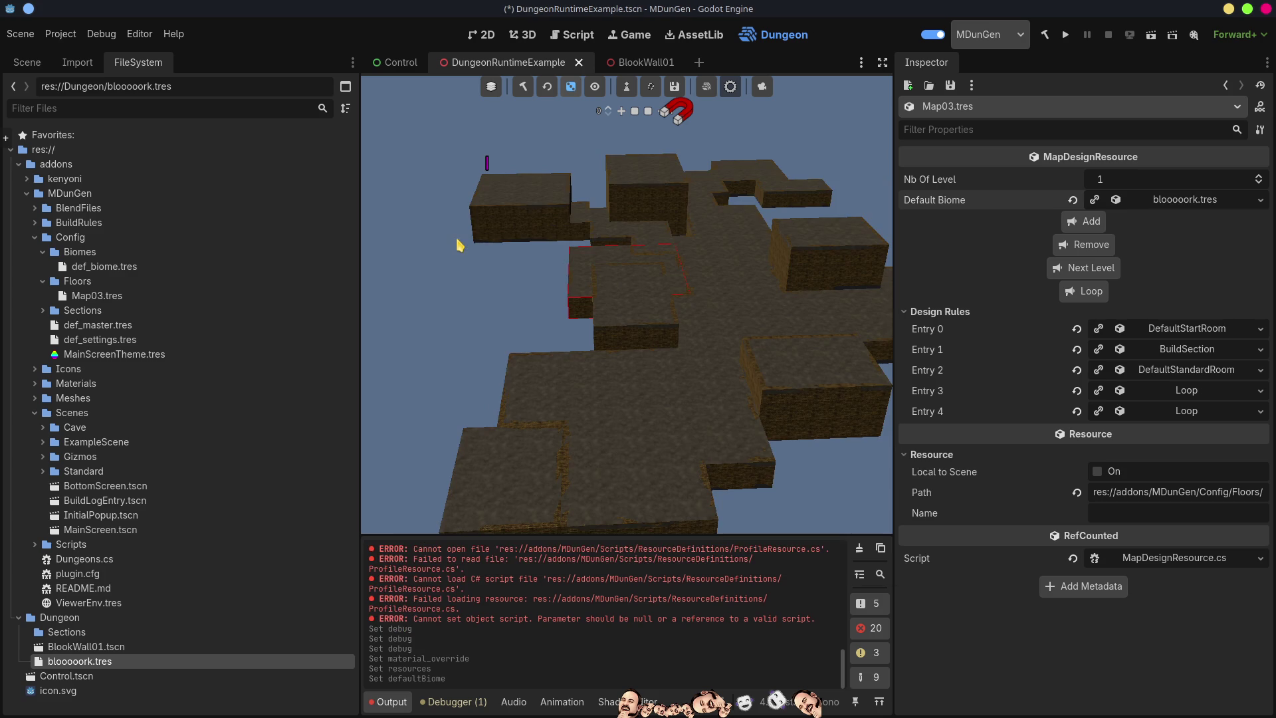
{"action": "left_click", "coordinate": [571, 86]}
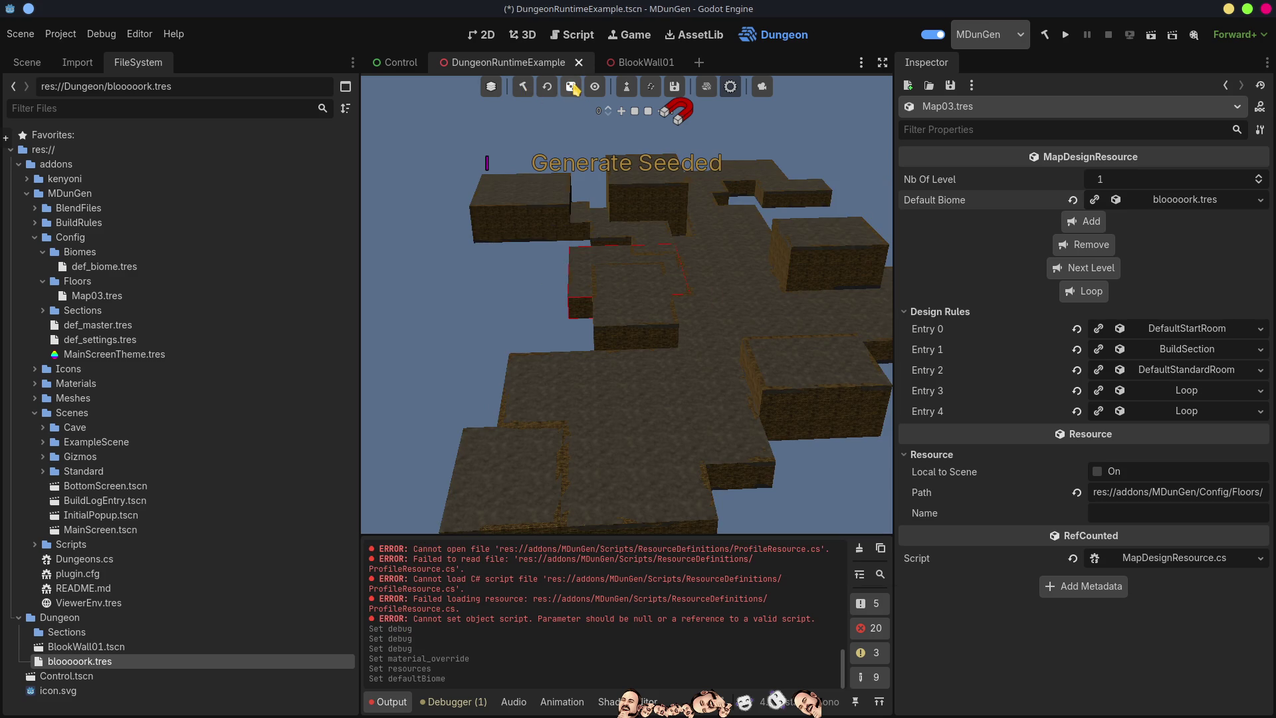
Rebuild the dungeon with blue bloooork walls and expand the Default Biome's Walls array
{"action": "left_click", "coordinate": [523, 86]}
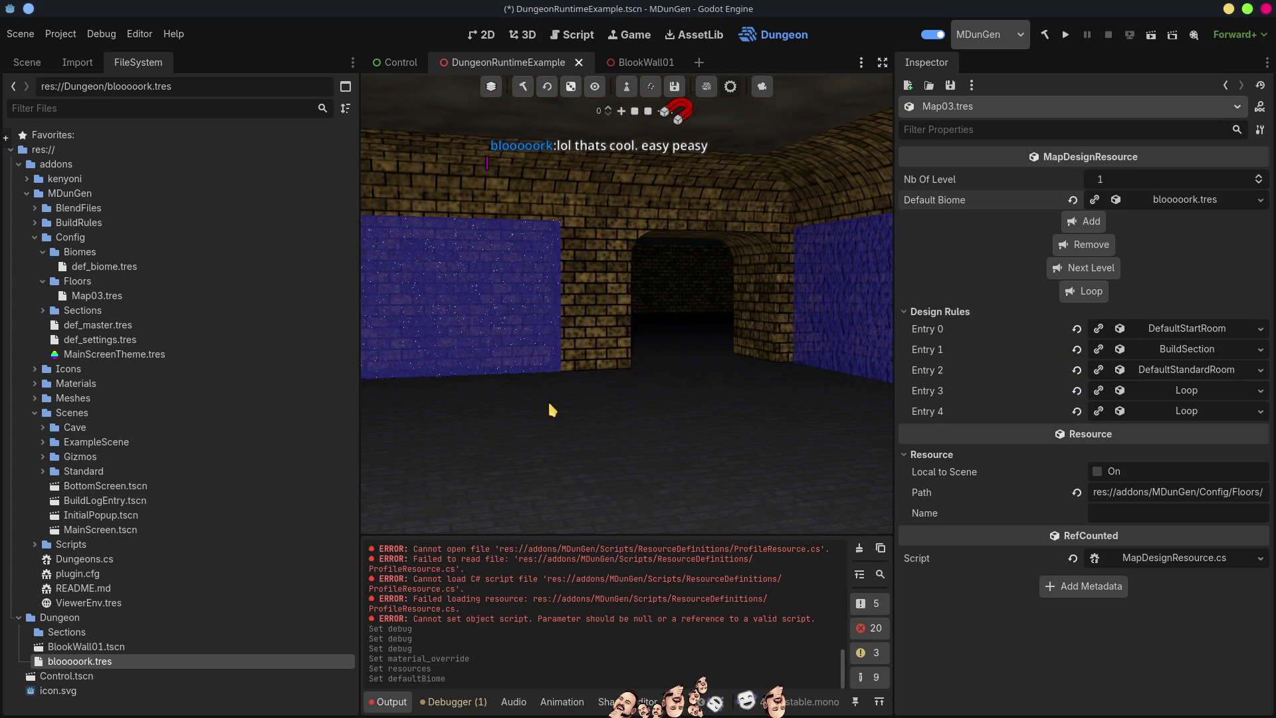
{"action": "left_click", "coordinate": [1183, 203]}
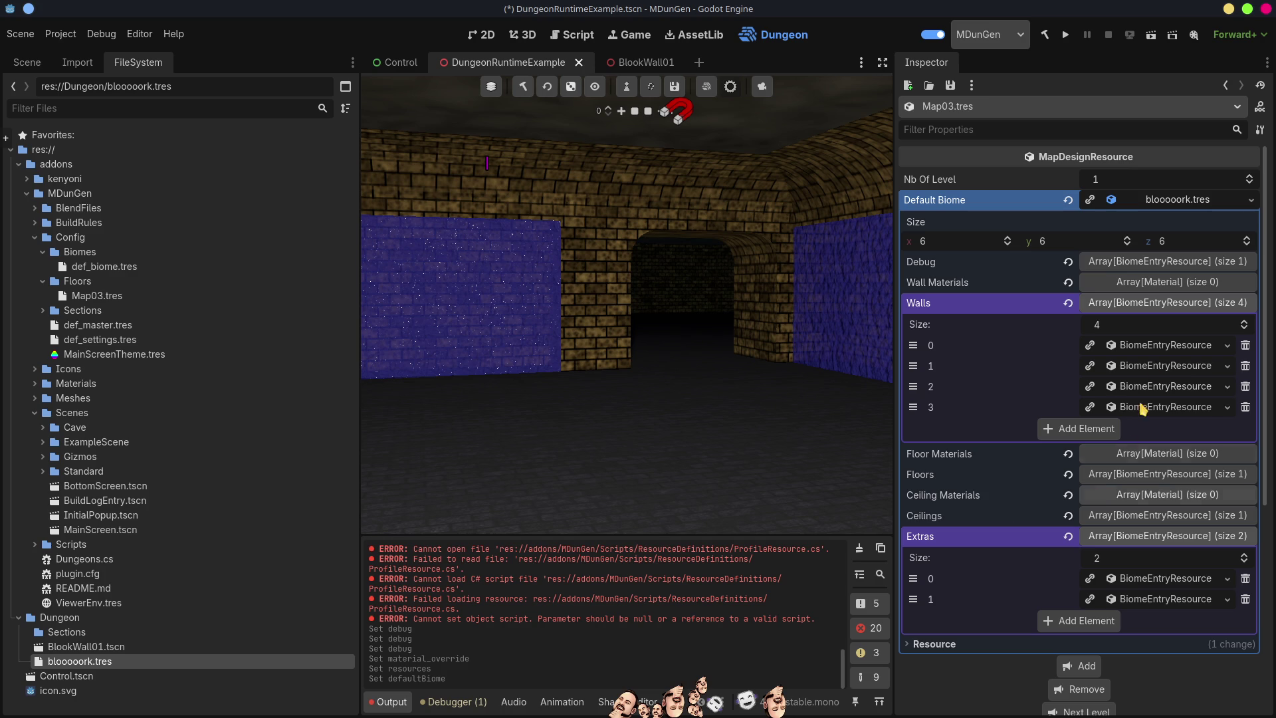
{"action": "left_click", "coordinate": [1168, 303]}
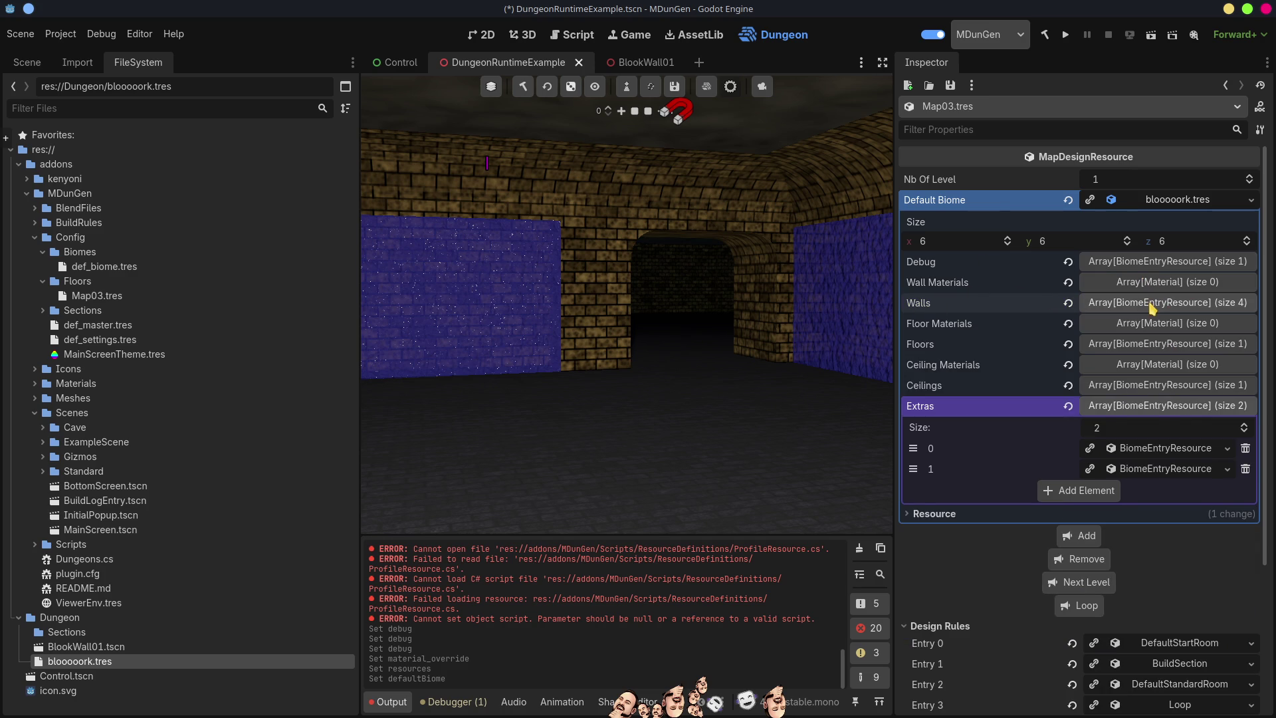
{"action": "left_click", "coordinate": [1151, 303]}
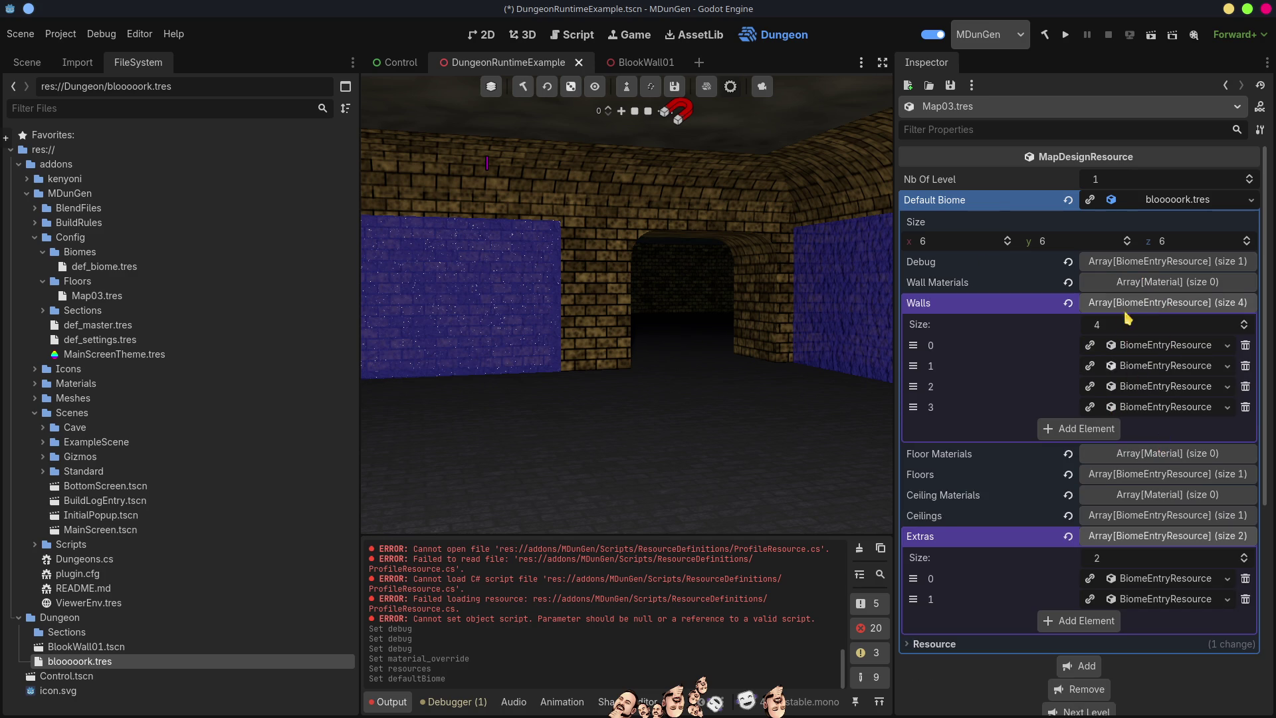
{"action": "left_click", "coordinate": [1152, 303]}
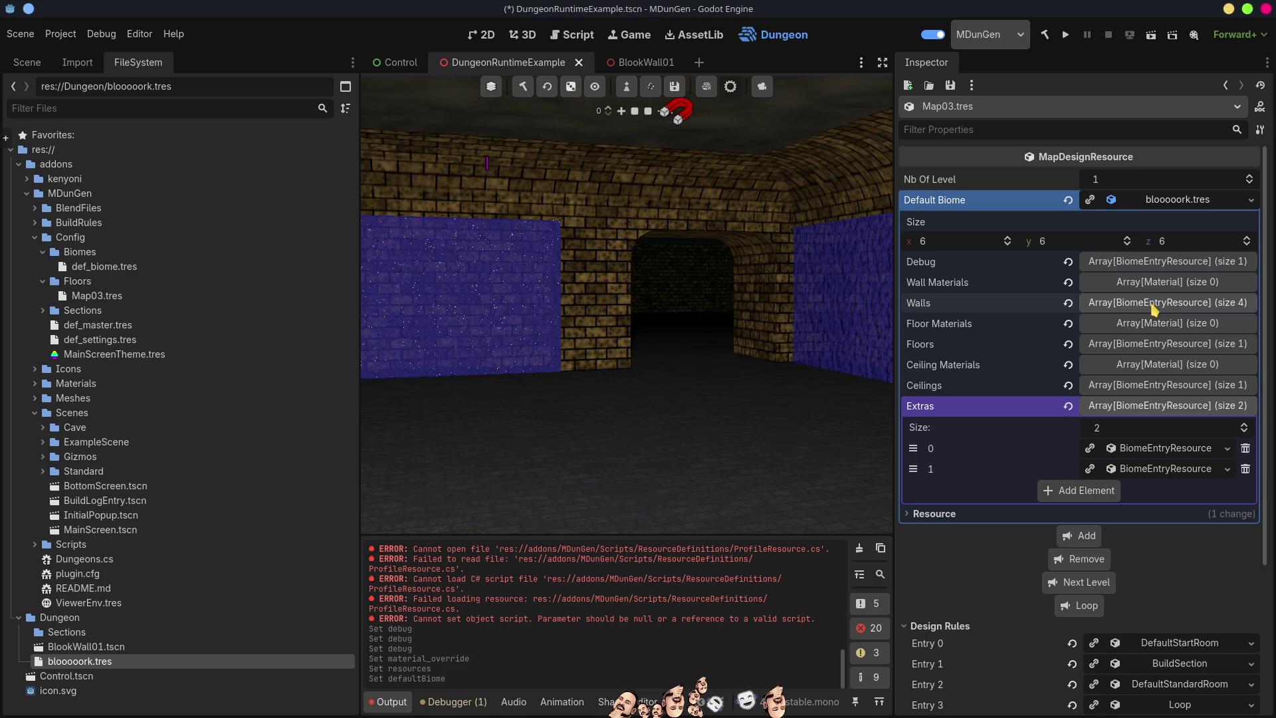
{"action": "left_click", "coordinate": [1149, 326]}
{"action": "left_click", "coordinate": [1148, 324]}
{"action": "left_click", "coordinate": [1152, 303]}
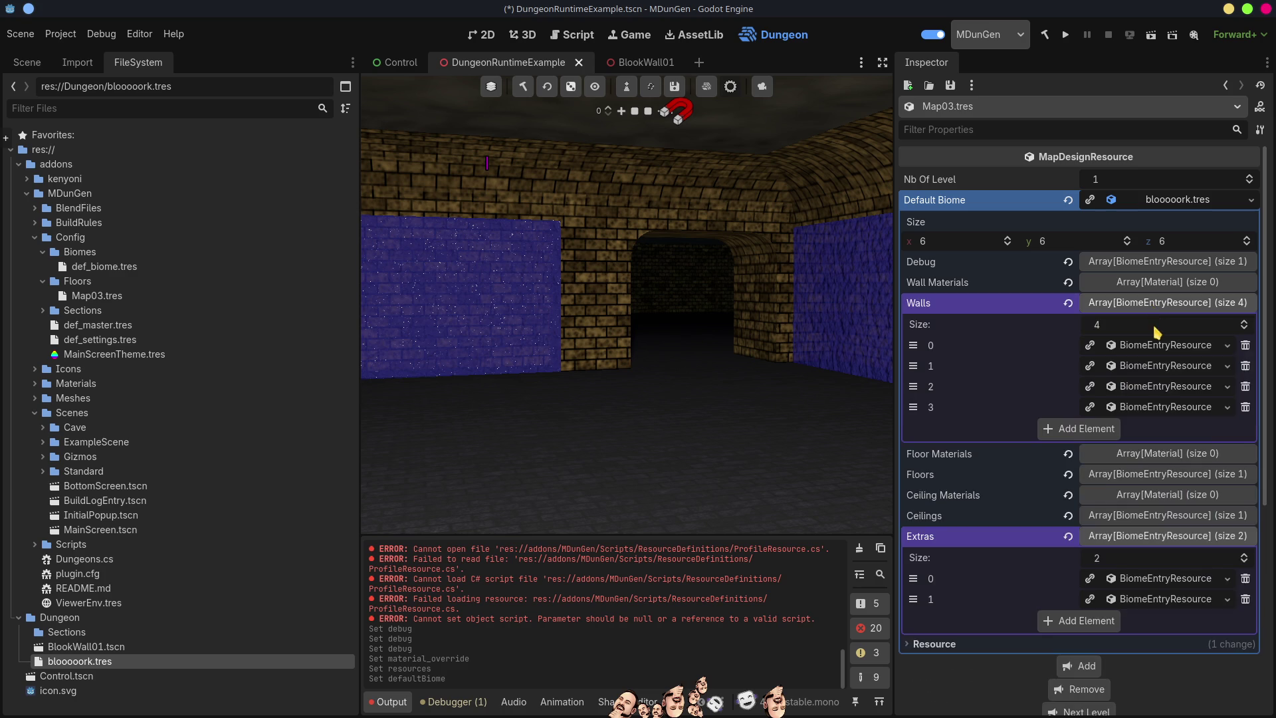
Inspect the WD wall entry's two scenes and open def_wallopening02.tscn
{"action": "left_click", "coordinate": [1158, 344]}
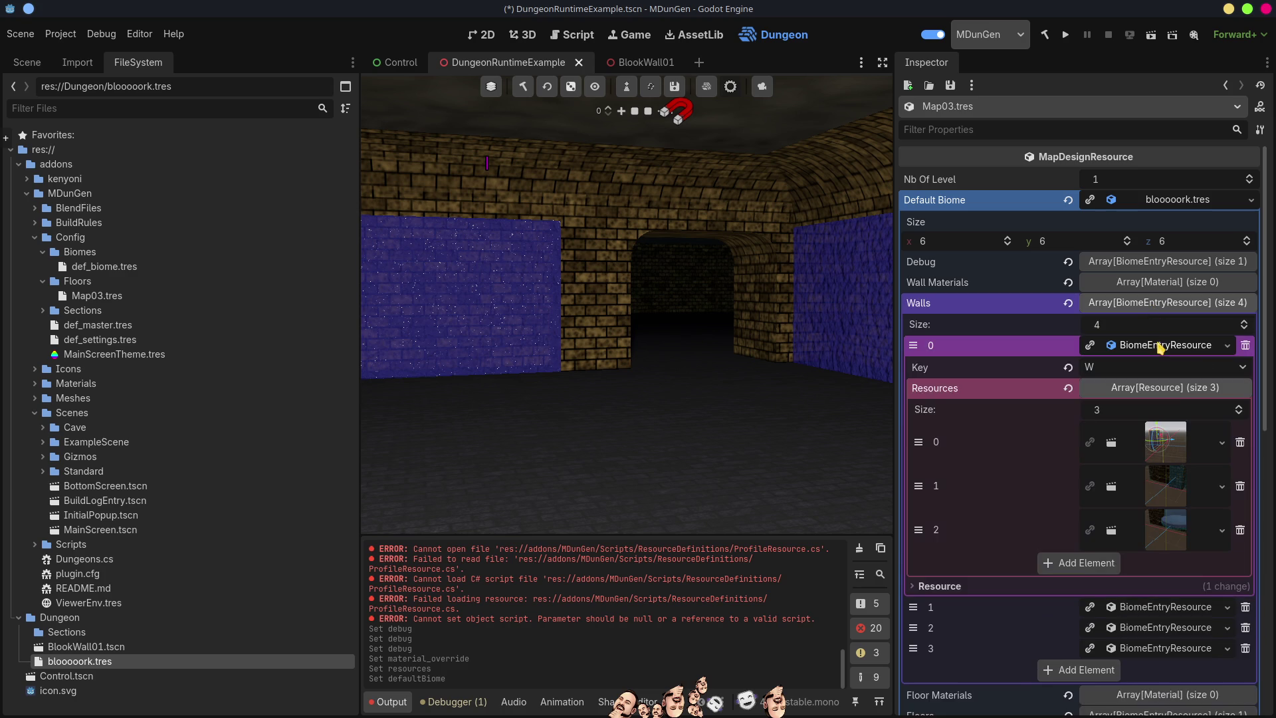
{"action": "left_click", "coordinate": [1157, 344]}
{"action": "left_click", "coordinate": [1160, 364]}
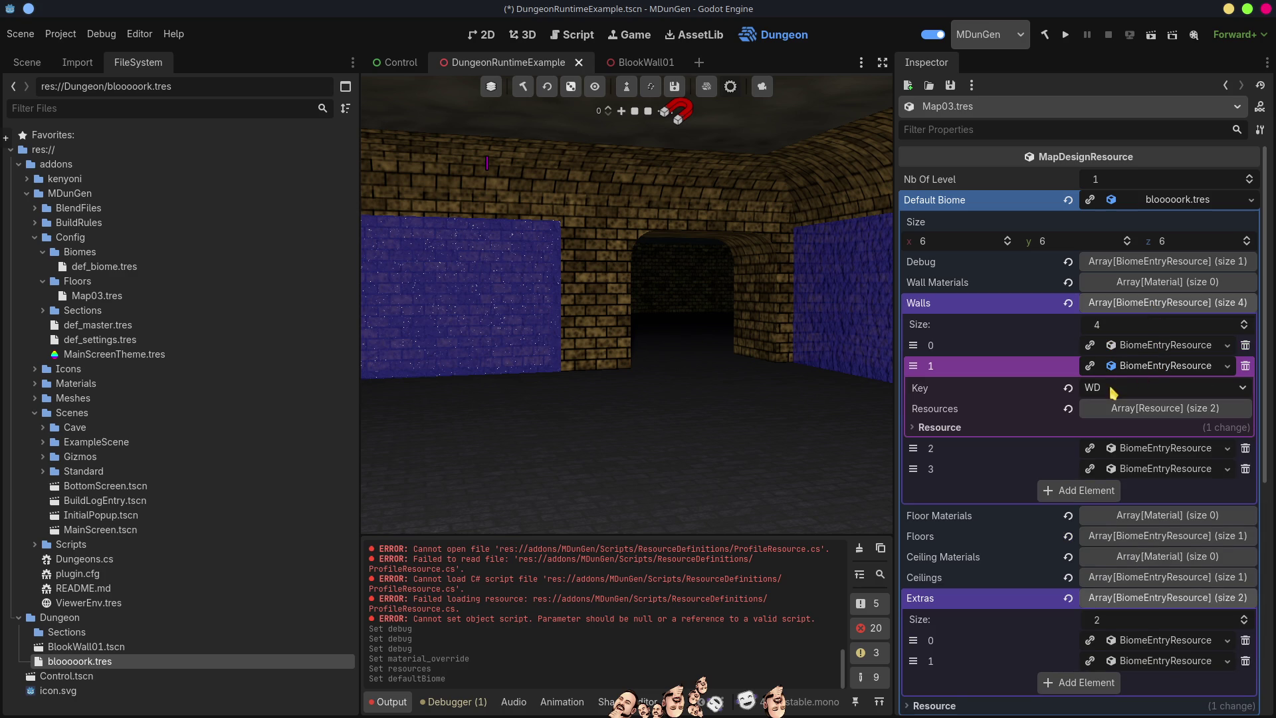
{"action": "left_click", "coordinate": [1144, 409]}
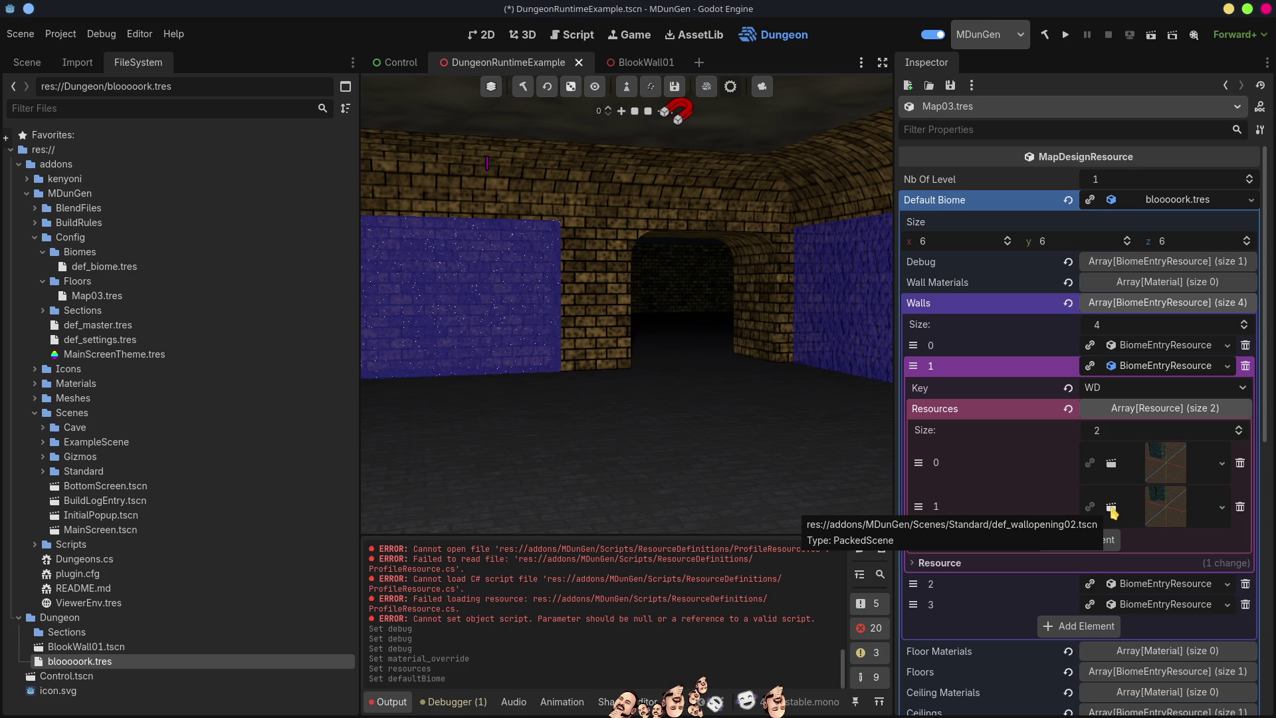
{"action": "left_click", "coordinate": [1111, 509]}
{"action": "left_click", "coordinate": [1095, 548]}
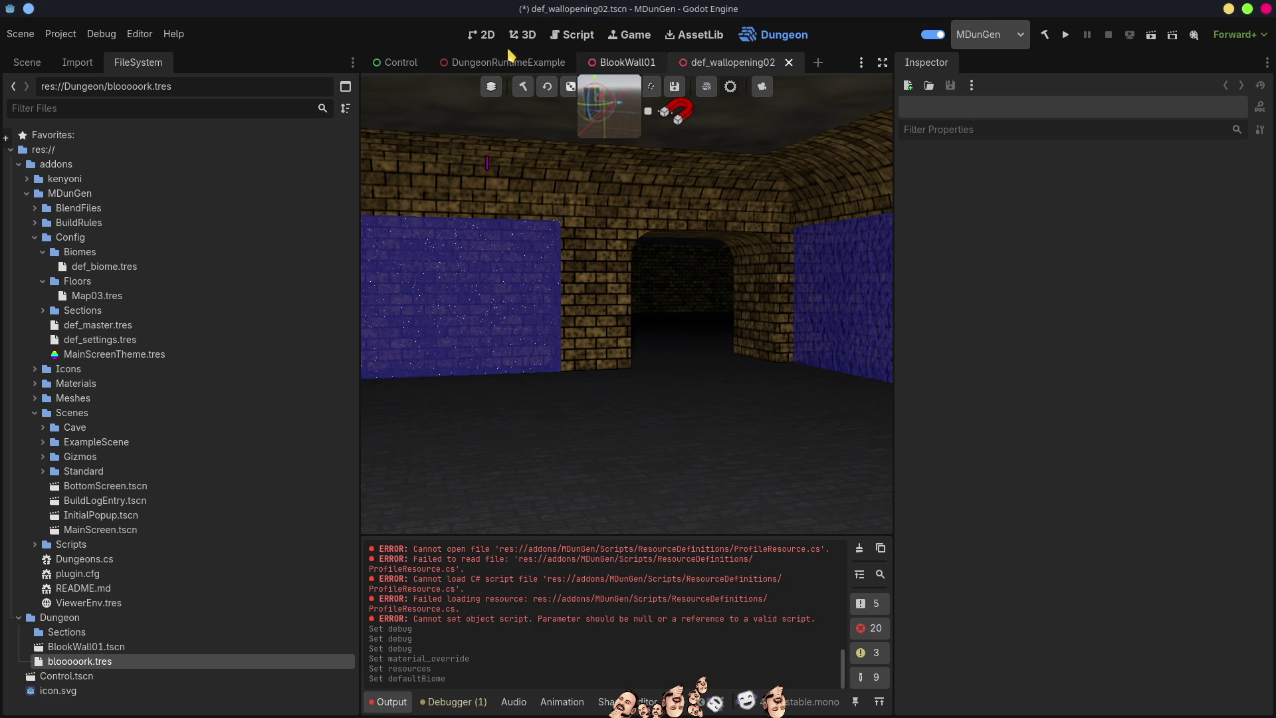
View the def_wallopening02 arch in the 3D workspace, then return to the Dungeon screen
{"action": "left_click", "coordinate": [522, 35]}
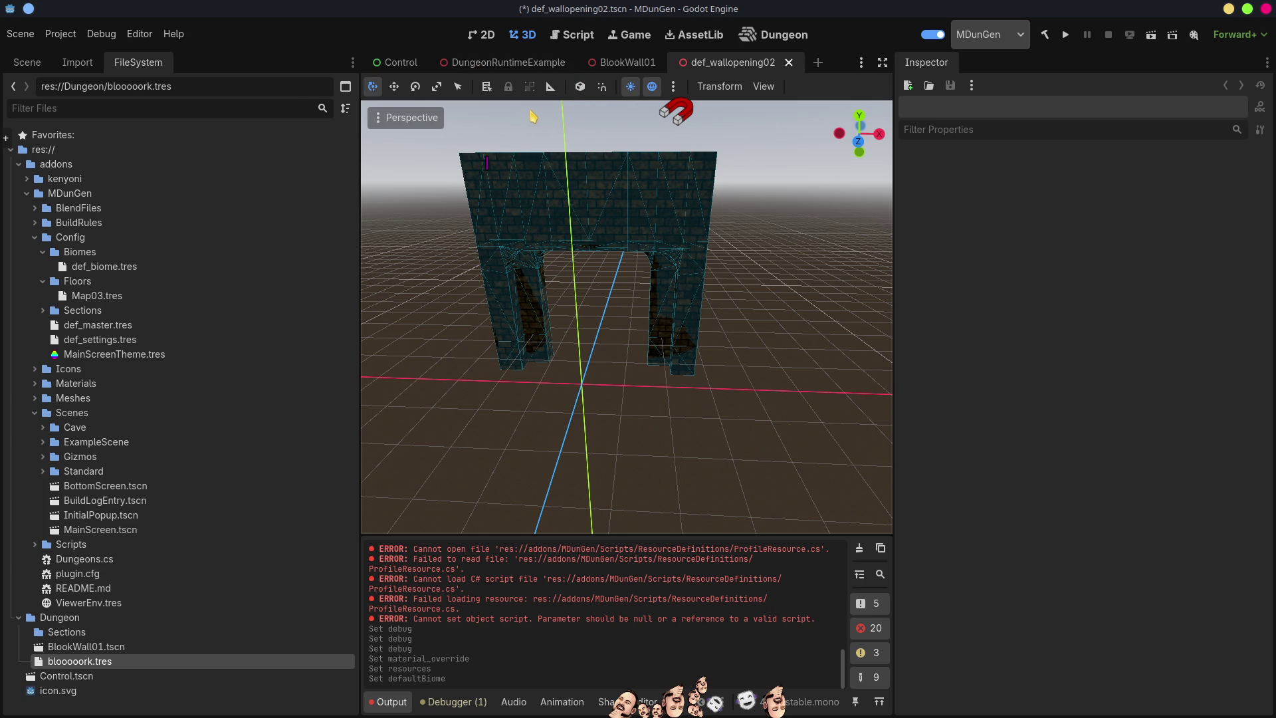
{"action": "mouse_move", "coordinate": [452, 65]}
{"action": "mouse_move", "coordinate": [628, 68]}
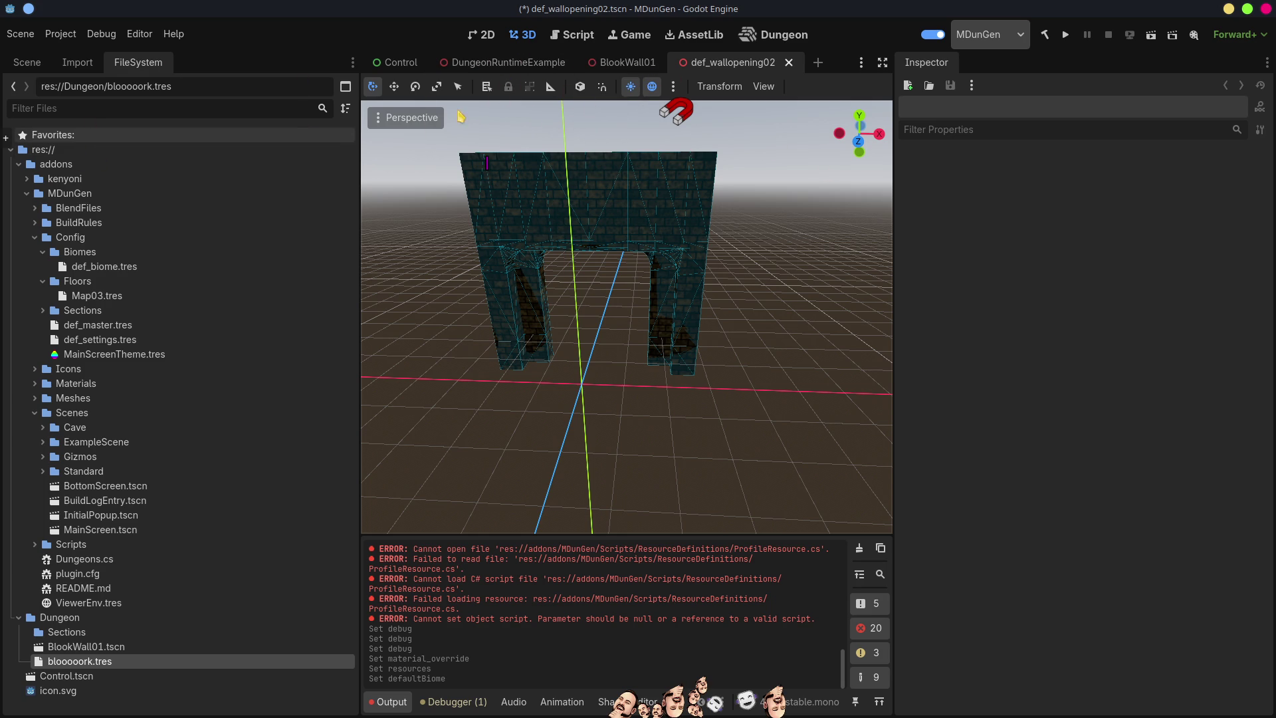
{"action": "left_click", "coordinate": [793, 36]}
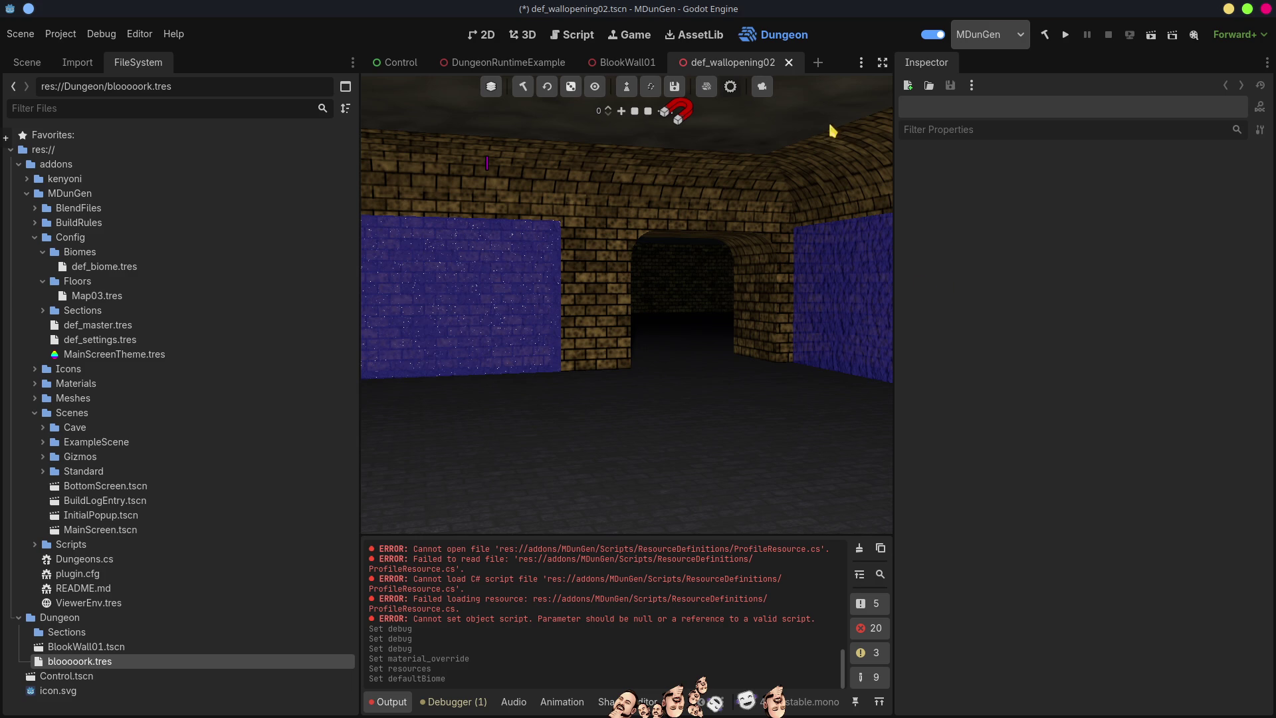
Review def_biome.tres in the Inspector, then bring Map03.tres back up
{"action": "left_click", "coordinate": [104, 269]}
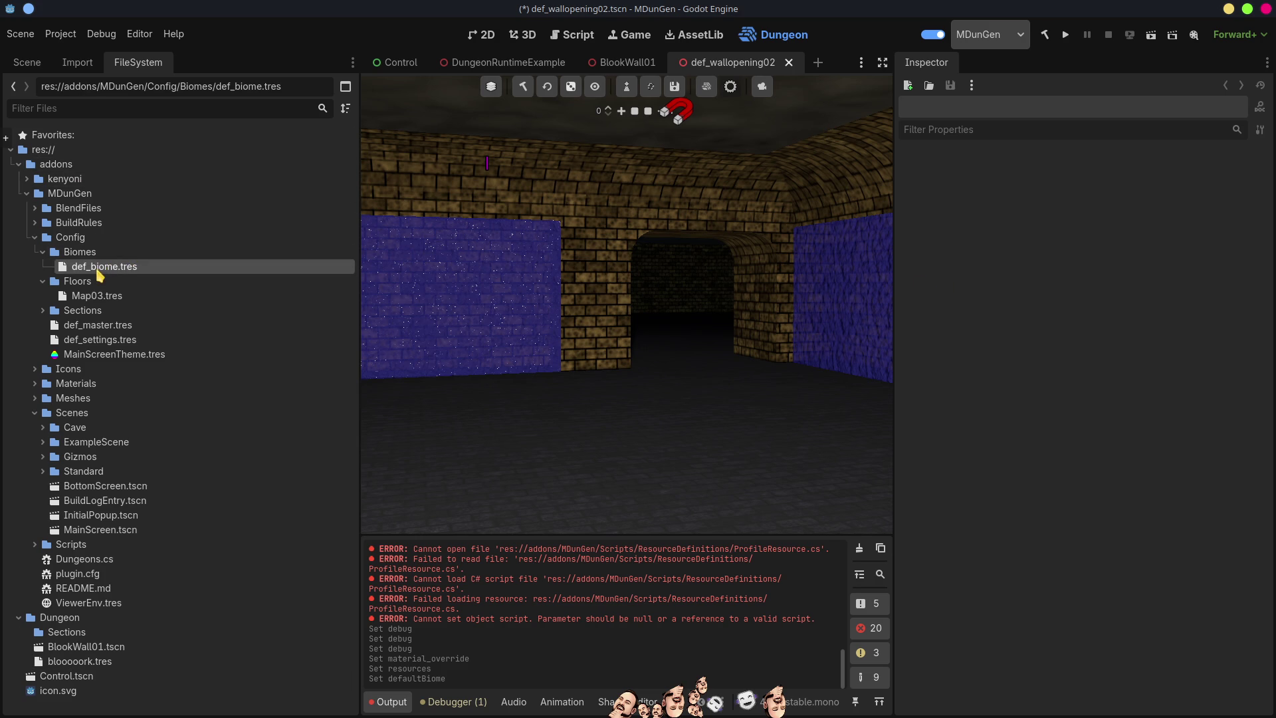
{"action": "double_click", "coordinate": [102, 271]}
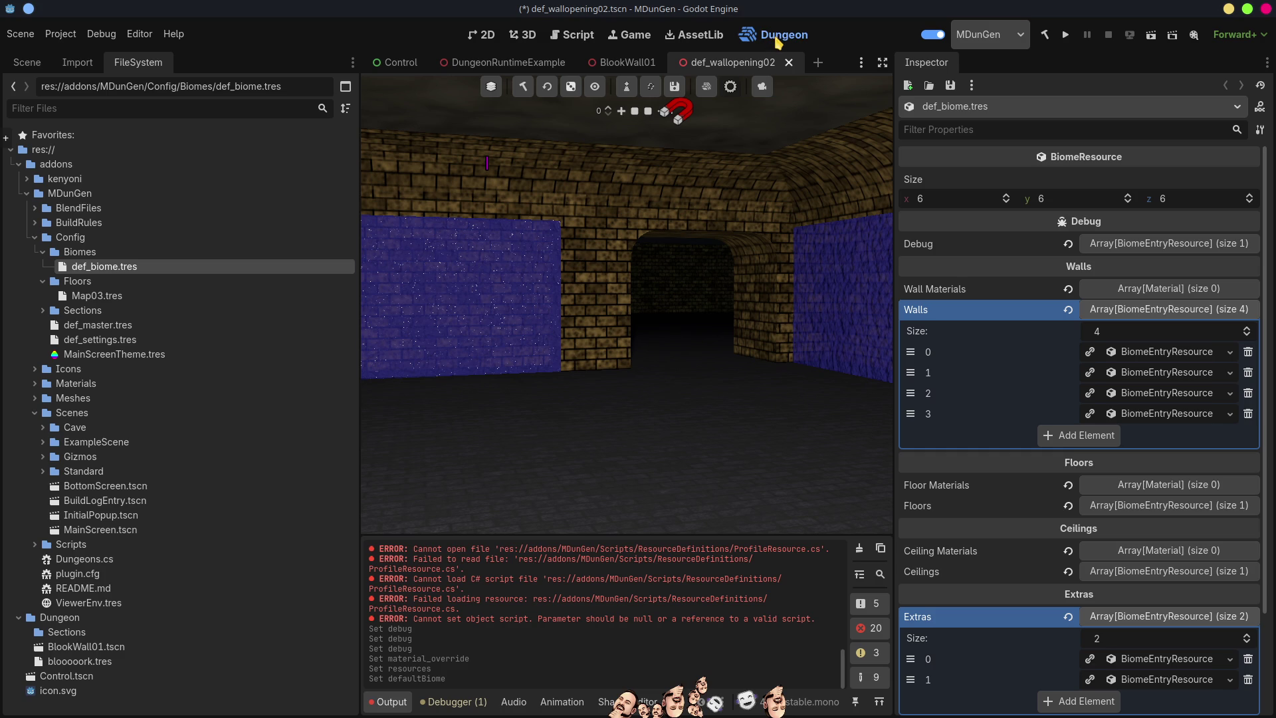
{"action": "left_click", "coordinate": [697, 35]}
{"action": "left_click", "coordinate": [790, 43]}
{"action": "left_click", "coordinate": [627, 86]}
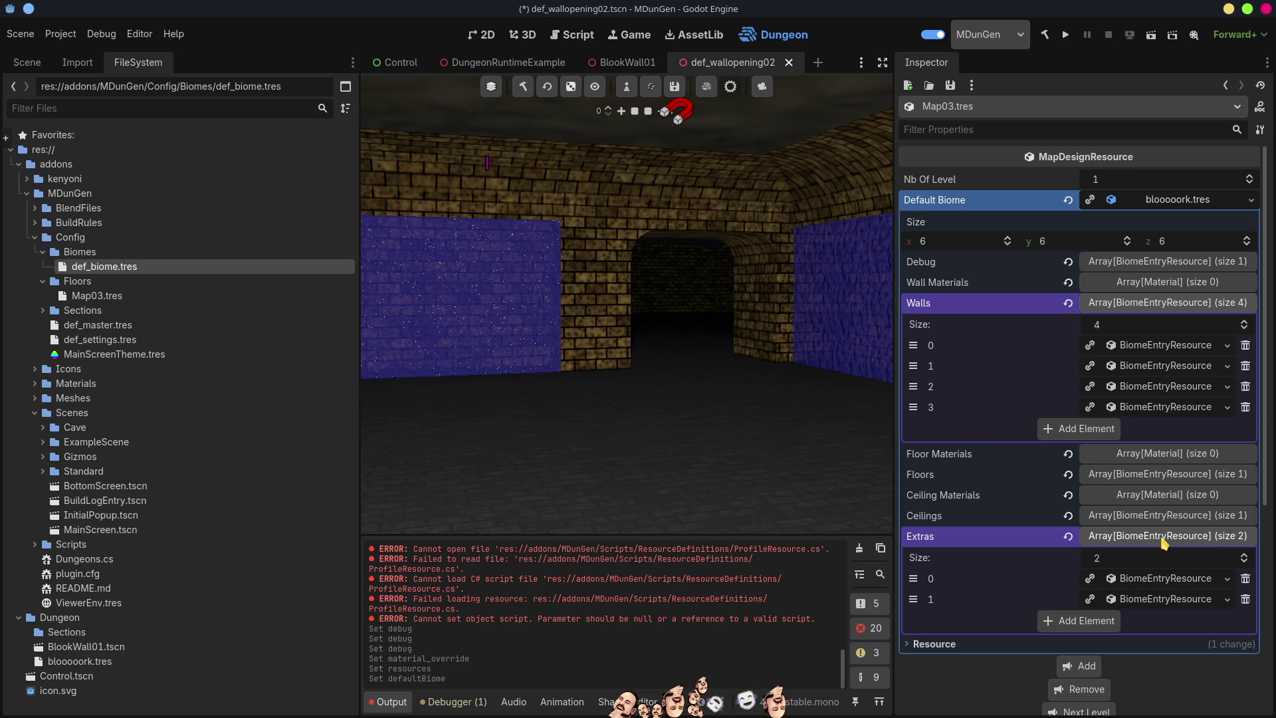
Expand the WD wall entry's resources and open def_wallopening01.tscn from slot 0
{"action": "left_click", "coordinate": [1164, 537]}
{"action": "left_click", "coordinate": [1153, 345]}
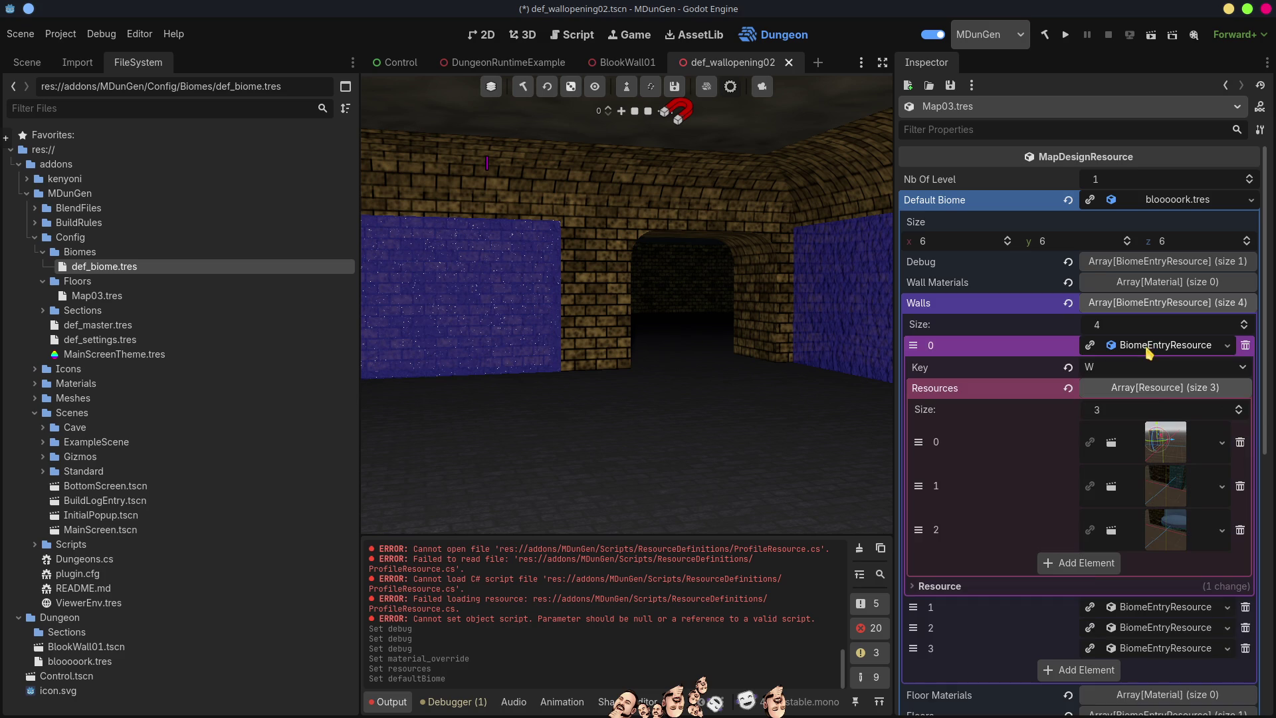
{"action": "left_click", "coordinate": [1153, 345]}
{"action": "left_click", "coordinate": [1159, 369]}
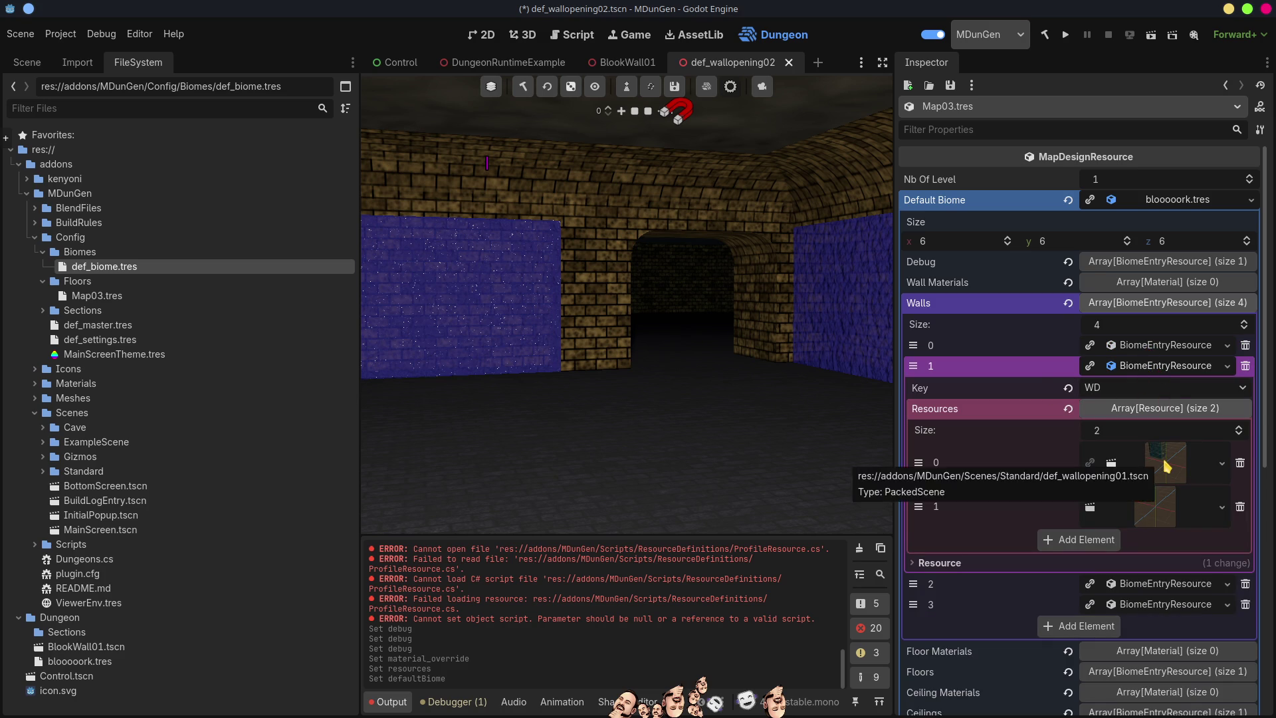
{"action": "left_click", "coordinate": [1167, 467]}
{"action": "left_click", "coordinate": [1103, 503]}
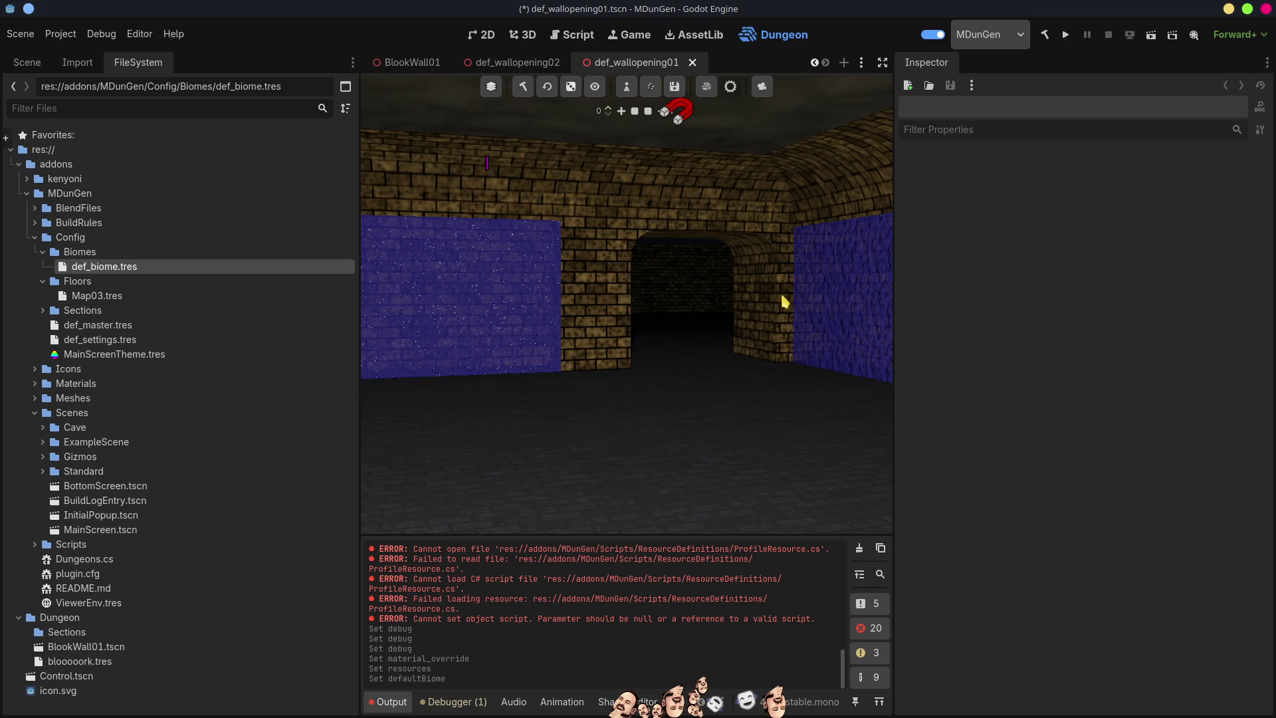
Compare the arches of def_wallopening01 and def_wallopening02 by switching between their tabs
{"action": "left_click", "coordinate": [532, 62]}
{"action": "left_click", "coordinate": [523, 36]}
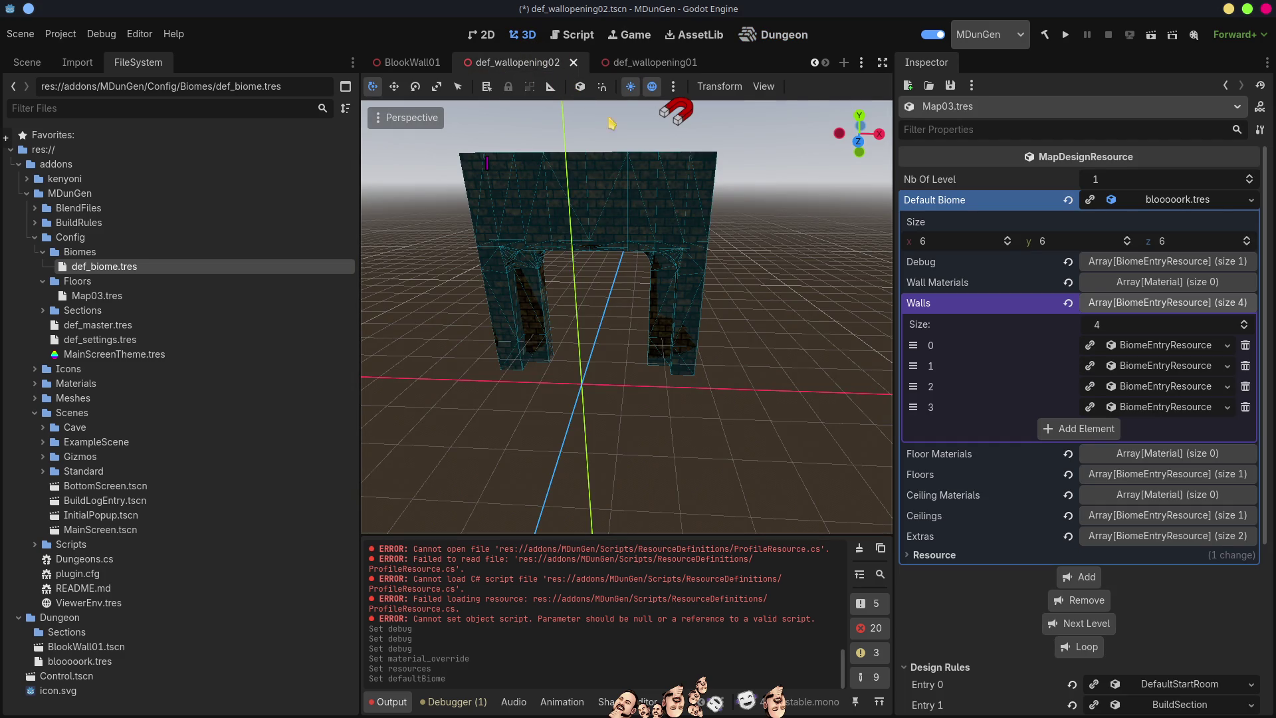
{"action": "left_click", "coordinate": [641, 60]}
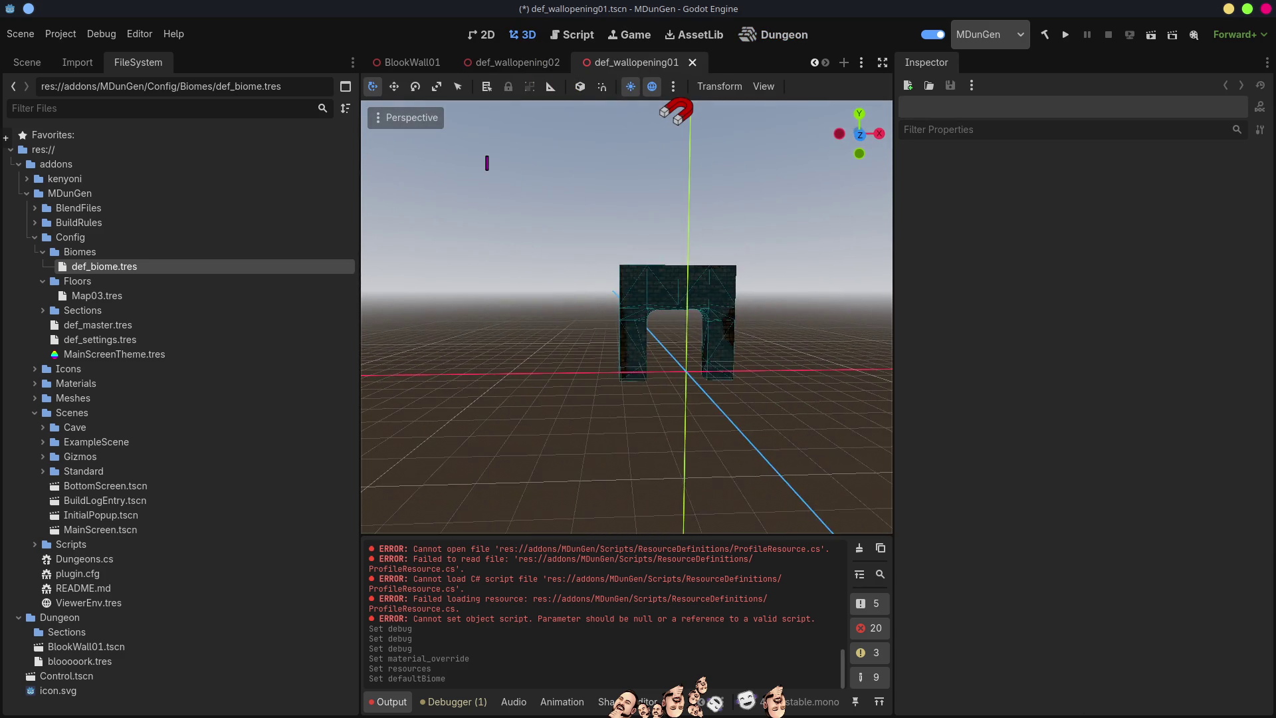
{"action": "left_click", "coordinate": [524, 65]}
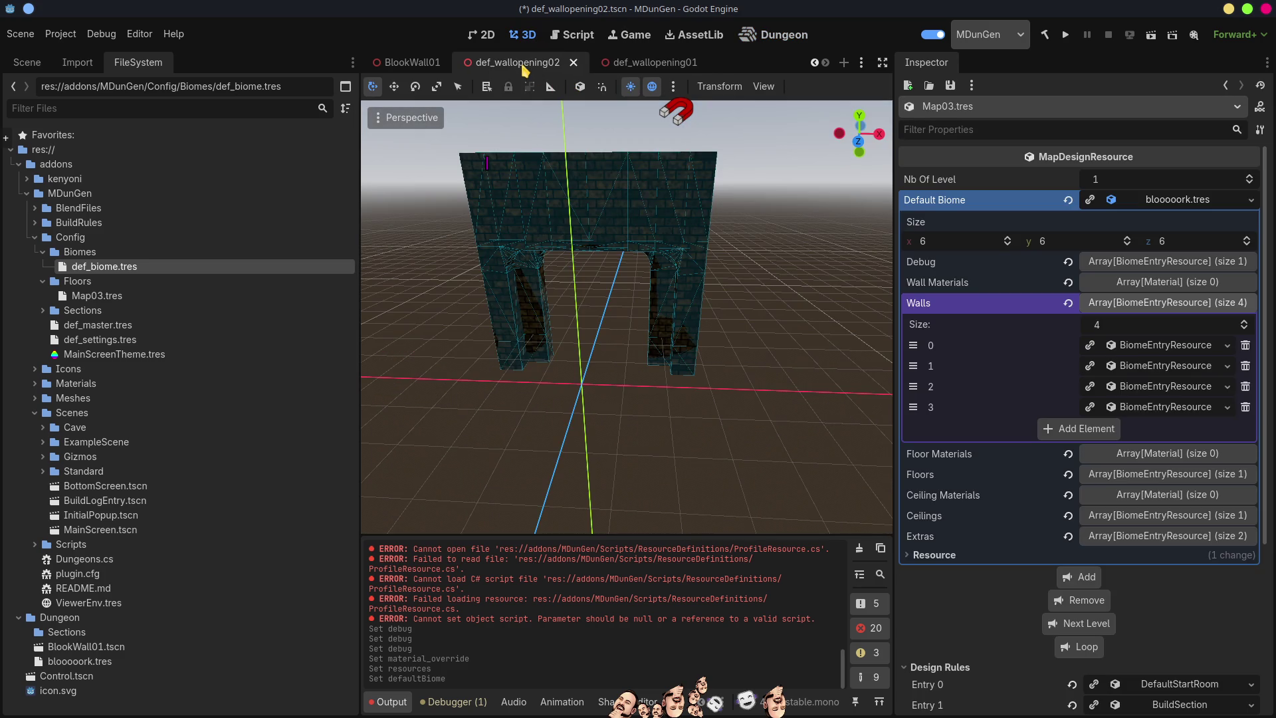
{"action": "left_click", "coordinate": [612, 67]}
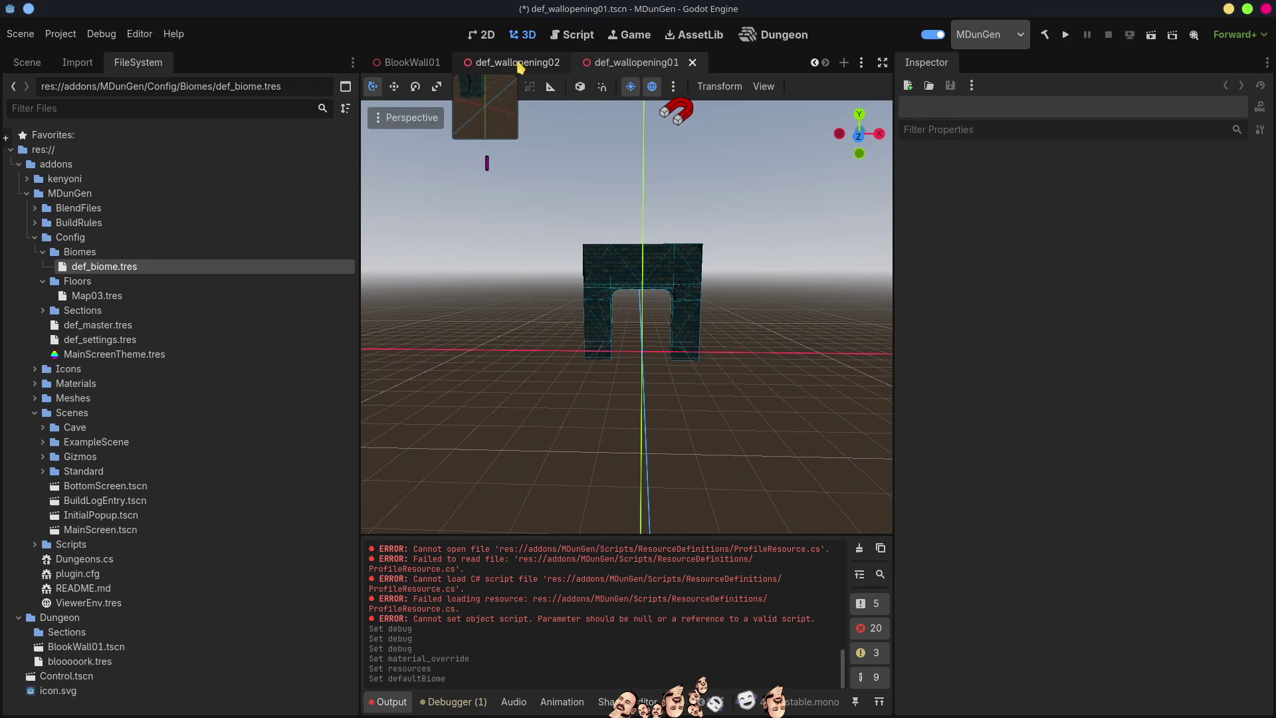
{"action": "left_click", "coordinate": [520, 67]}
{"action": "left_click", "coordinate": [641, 67]}
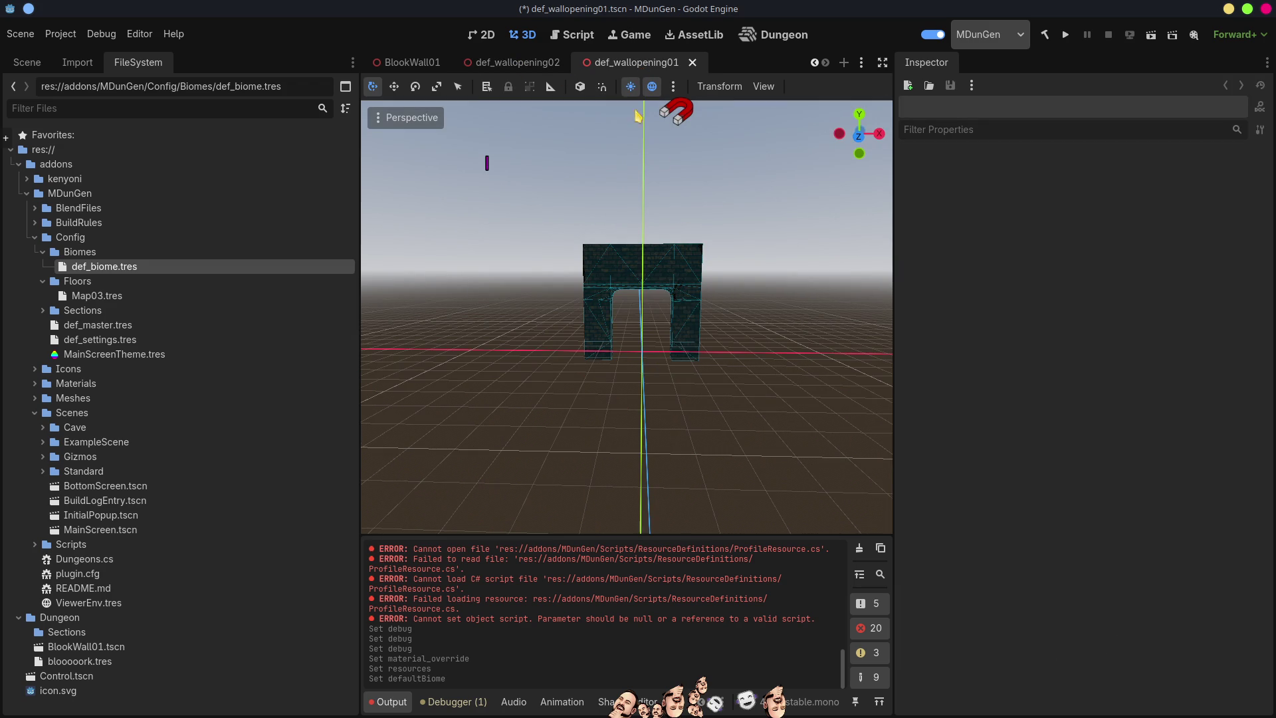
{"action": "left_click", "coordinate": [510, 63]}
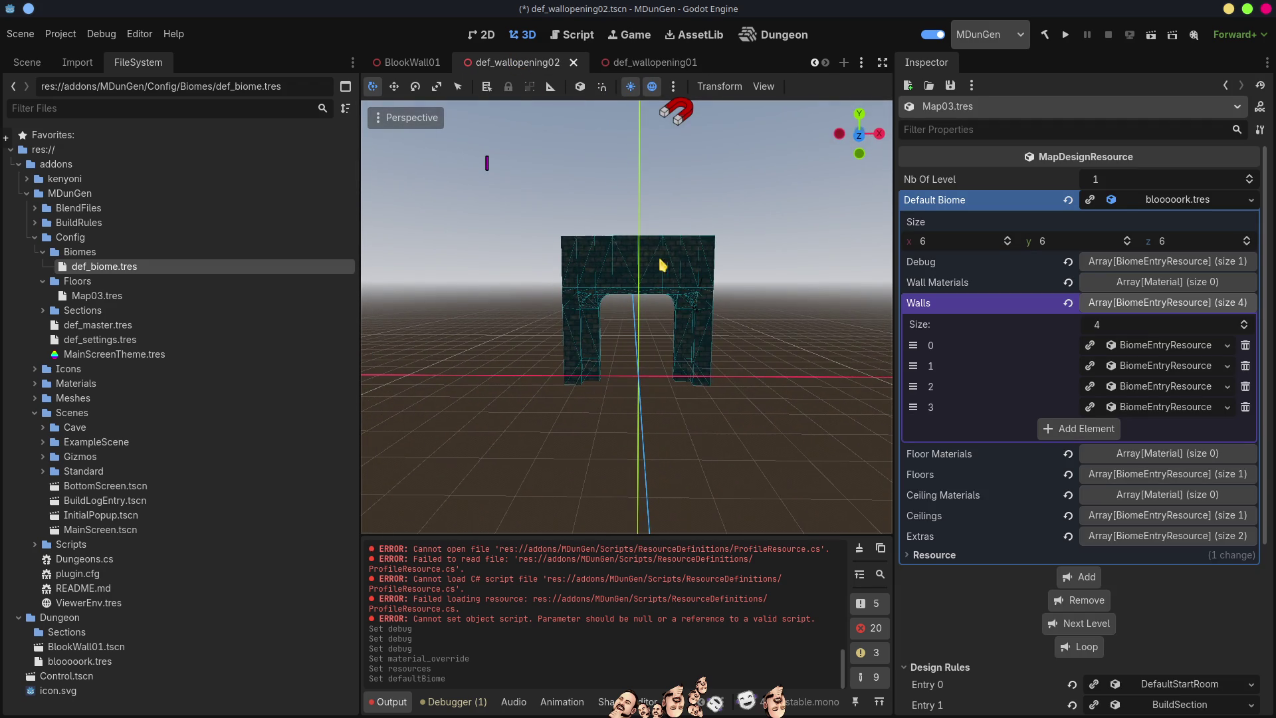
{"action": "left_click", "coordinate": [641, 65]}
{"action": "left_click", "coordinate": [511, 63]}
{"action": "left_click", "coordinate": [642, 63]}
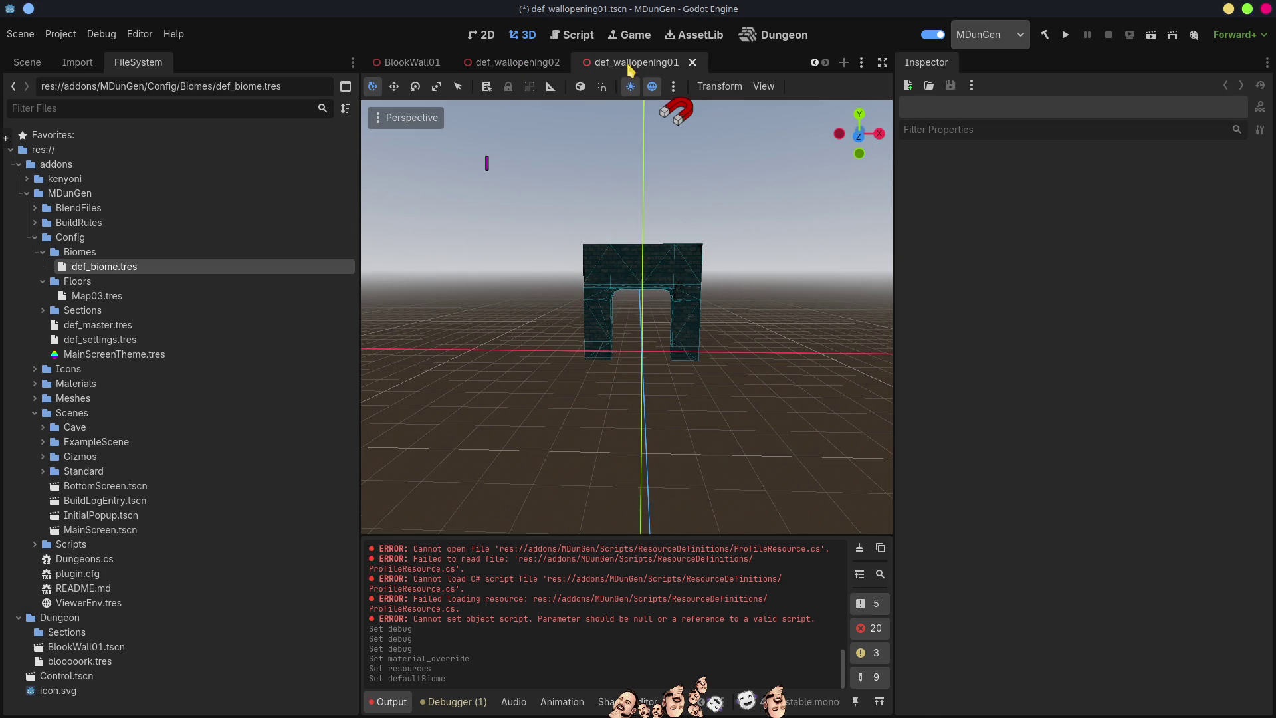
{"action": "left_click", "coordinate": [510, 63]}
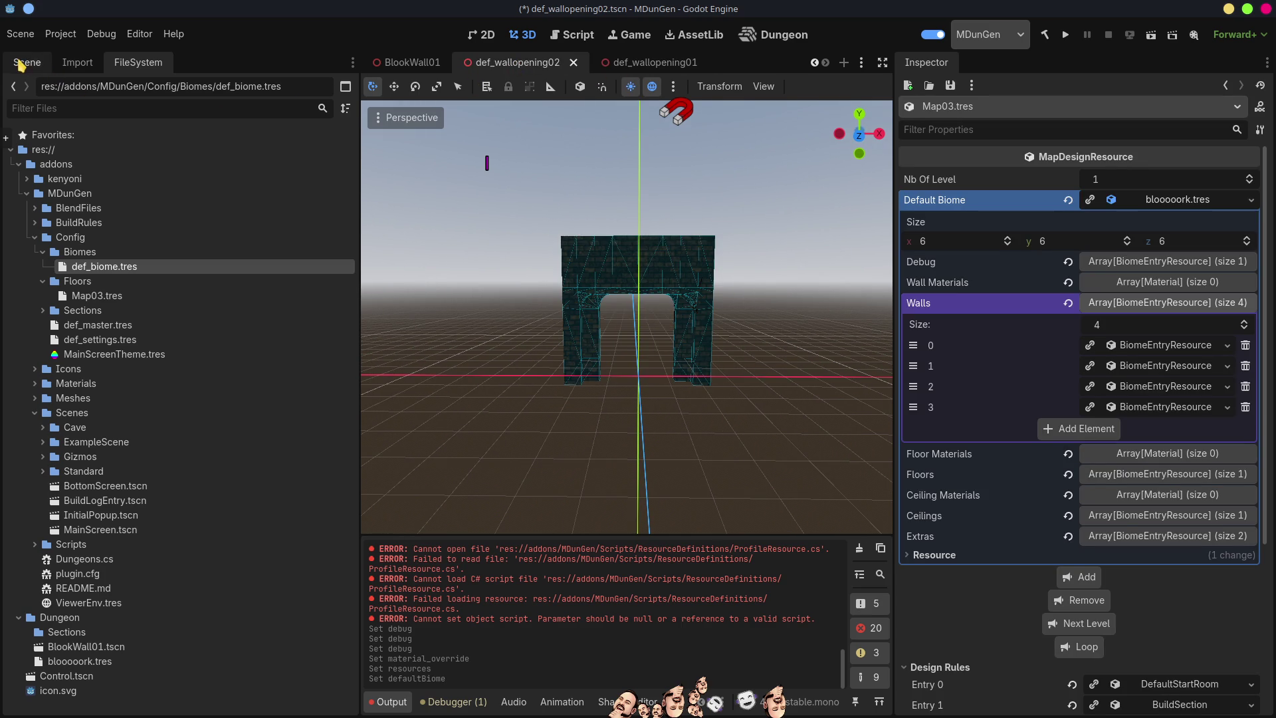
Check def_wallopening02's DefaultMeshesWallDoorOpening02mesh node, then close all scene tabs except Control
{"action": "left_click", "coordinate": [27, 63]}
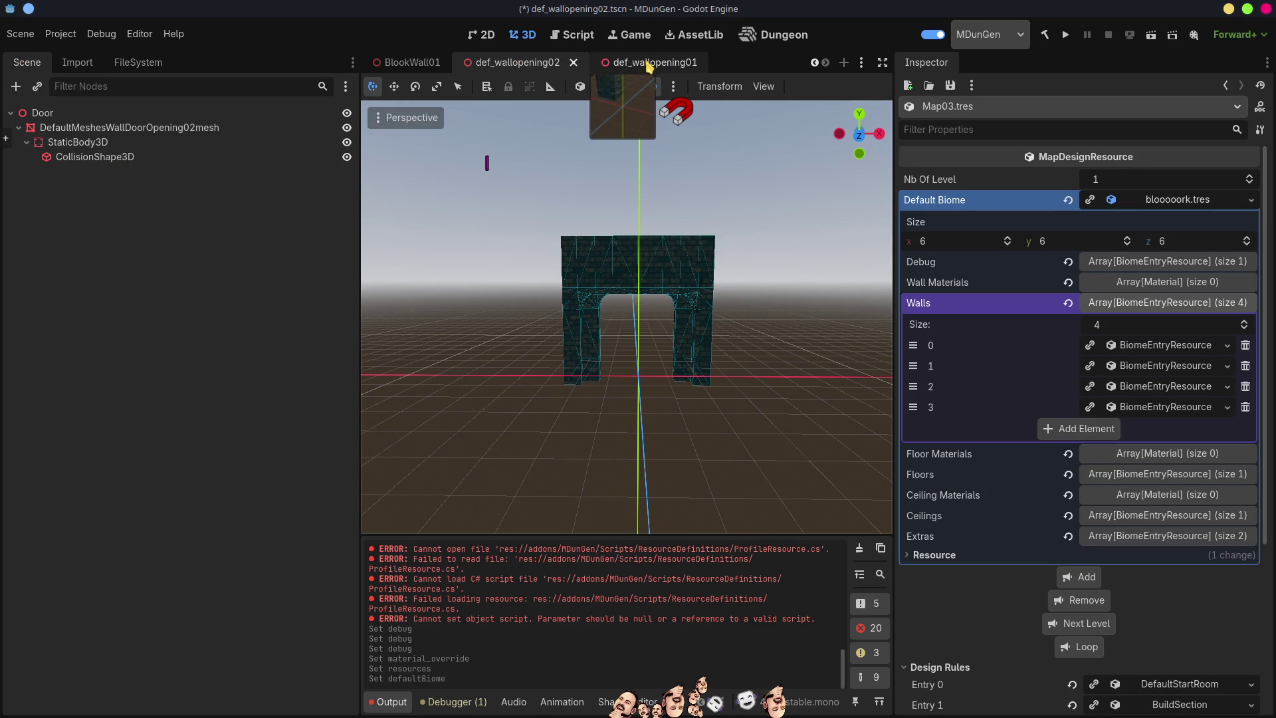
{"action": "left_click", "coordinate": [638, 65]}
{"action": "left_click", "coordinate": [520, 64]}
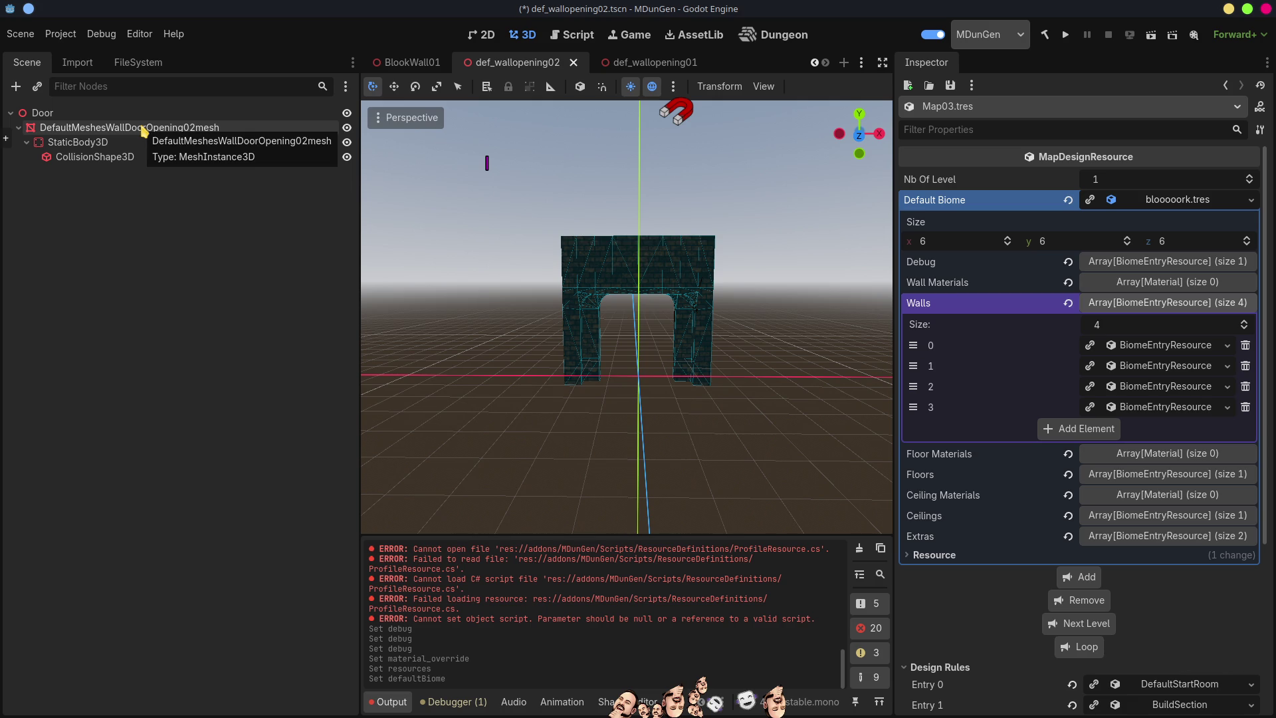
{"action": "left_click", "coordinate": [197, 129]}
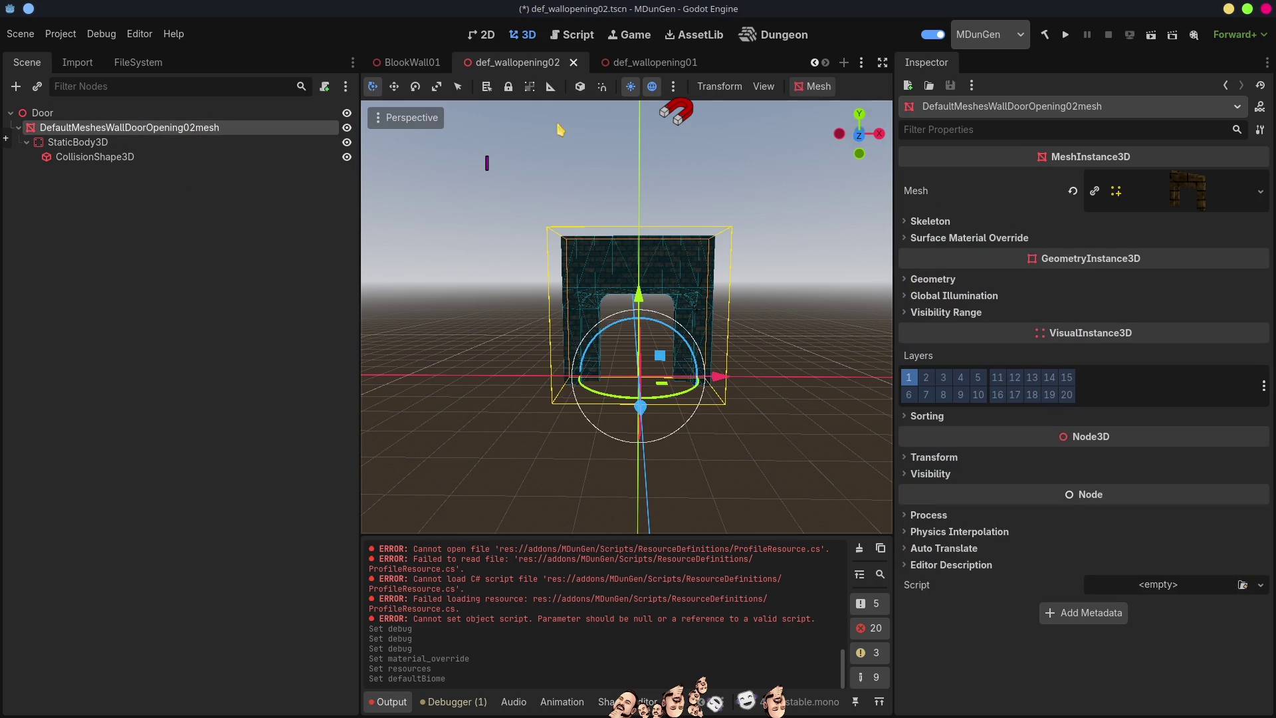
{"action": "middle_click", "coordinate": [541, 63]}
{"action": "middle_click", "coordinate": [528, 63]}
{"action": "middle_click", "coordinate": [528, 63]}
{"action": "middle_click", "coordinate": [525, 63]}
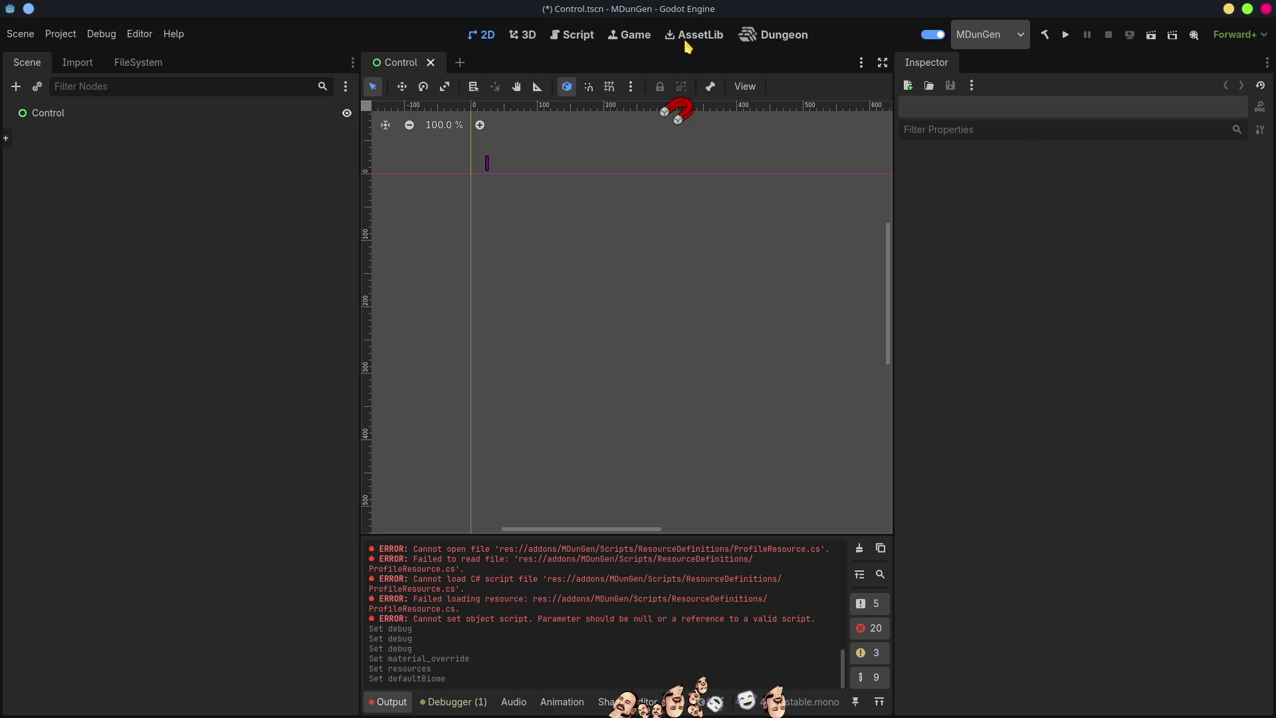
Revert Map03's Default Biome to def_biome.tres and enlarge the Output panel
{"action": "left_click", "coordinate": [784, 36]}
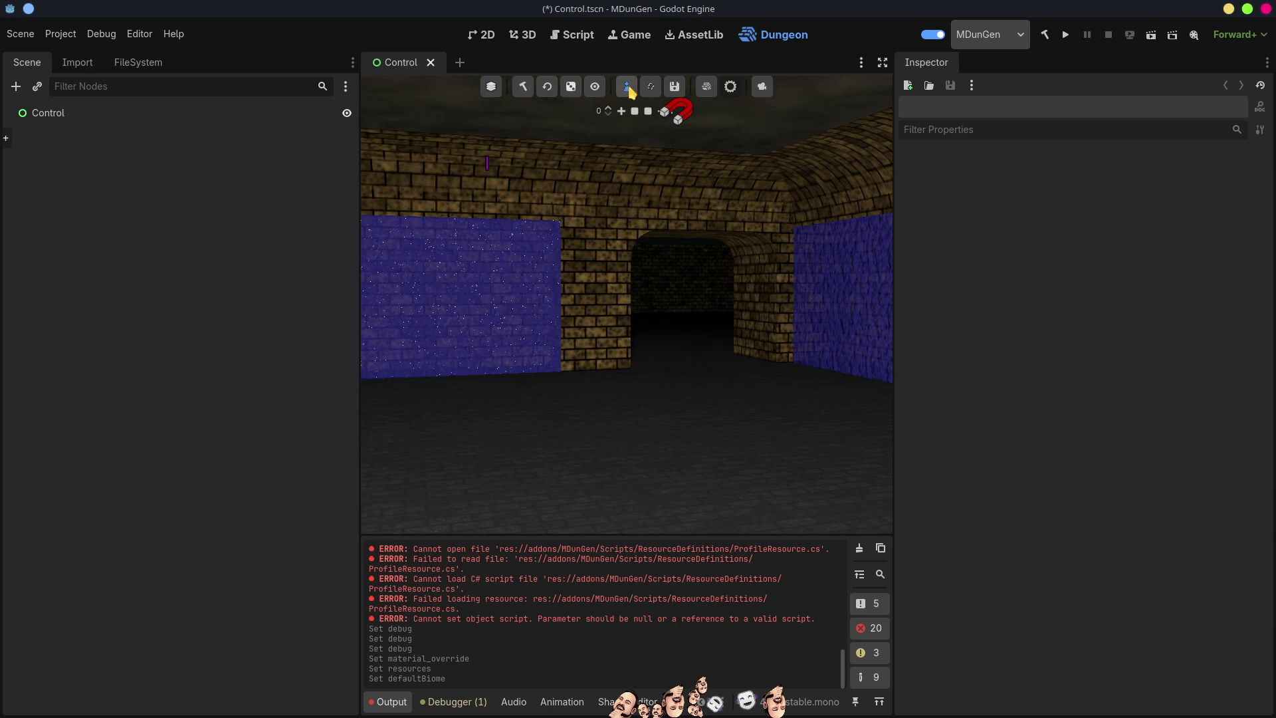
{"action": "left_click", "coordinate": [627, 87]}
{"action": "left_click", "coordinate": [1068, 199]}
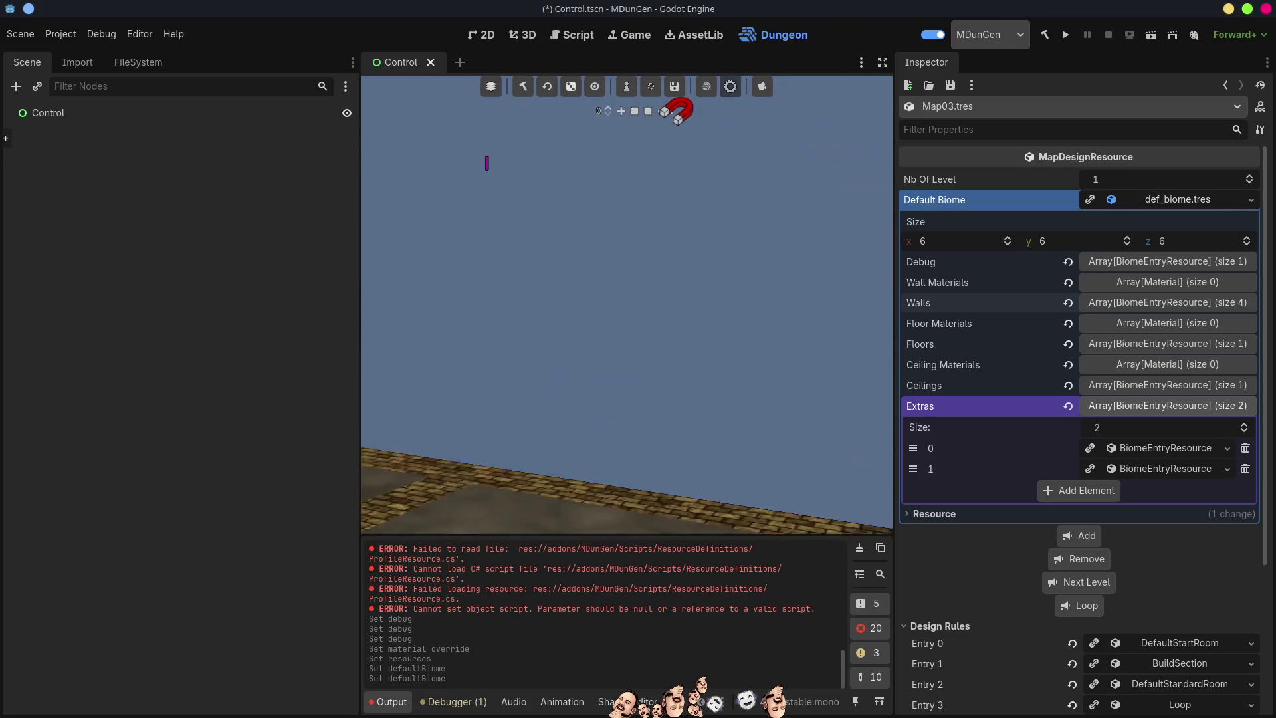
{"action": "scroll", "coordinate": [626, 304], "scroll_direction": "up", "scroll_amount": 2}
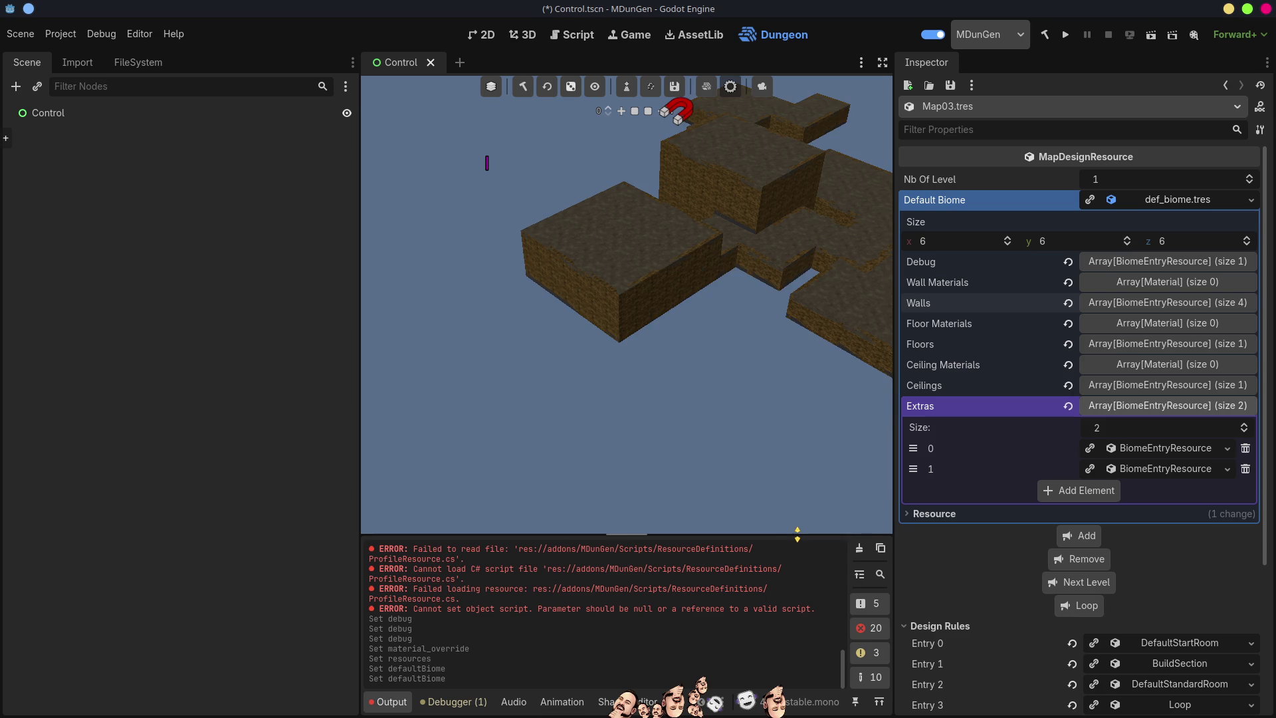
{"action": "left_click_drag", "start_coordinate": [796, 535], "coordinate": [804, 344]}
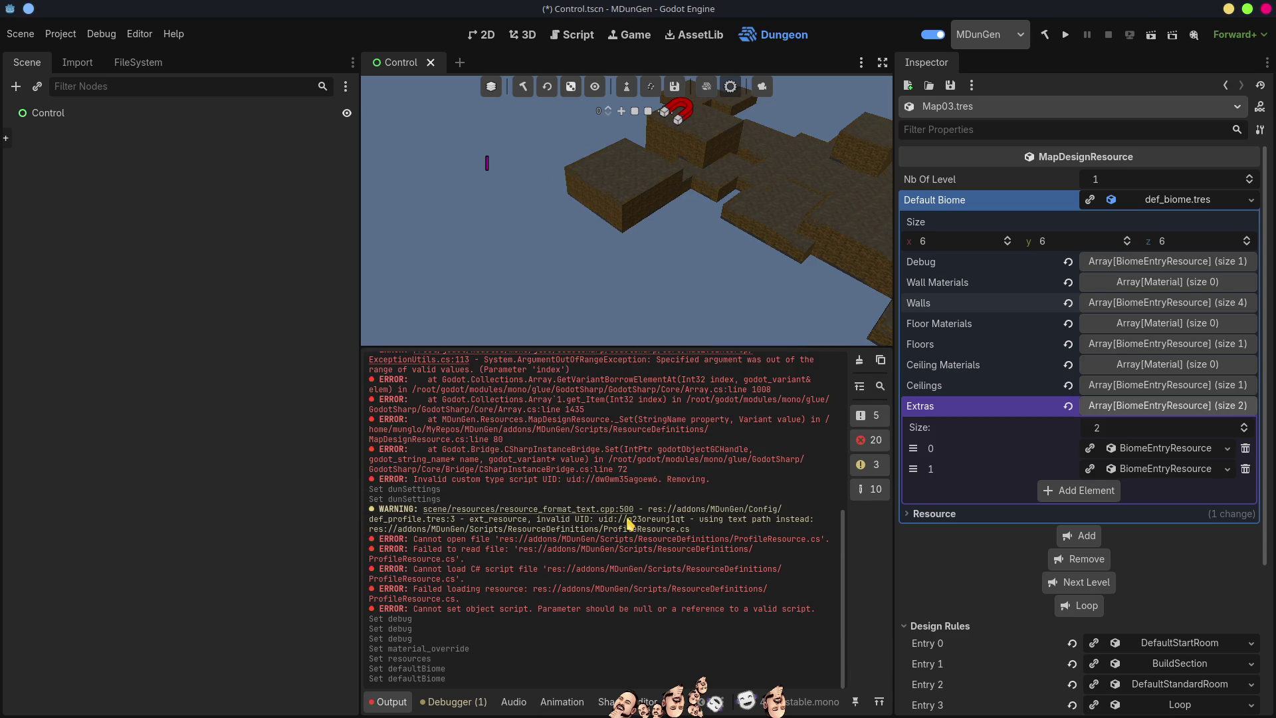
In a new terminal, go to MyRepos/MDunGen and stage all changes with git add
{"action": "key", "text": "ctrl+alt+t"}
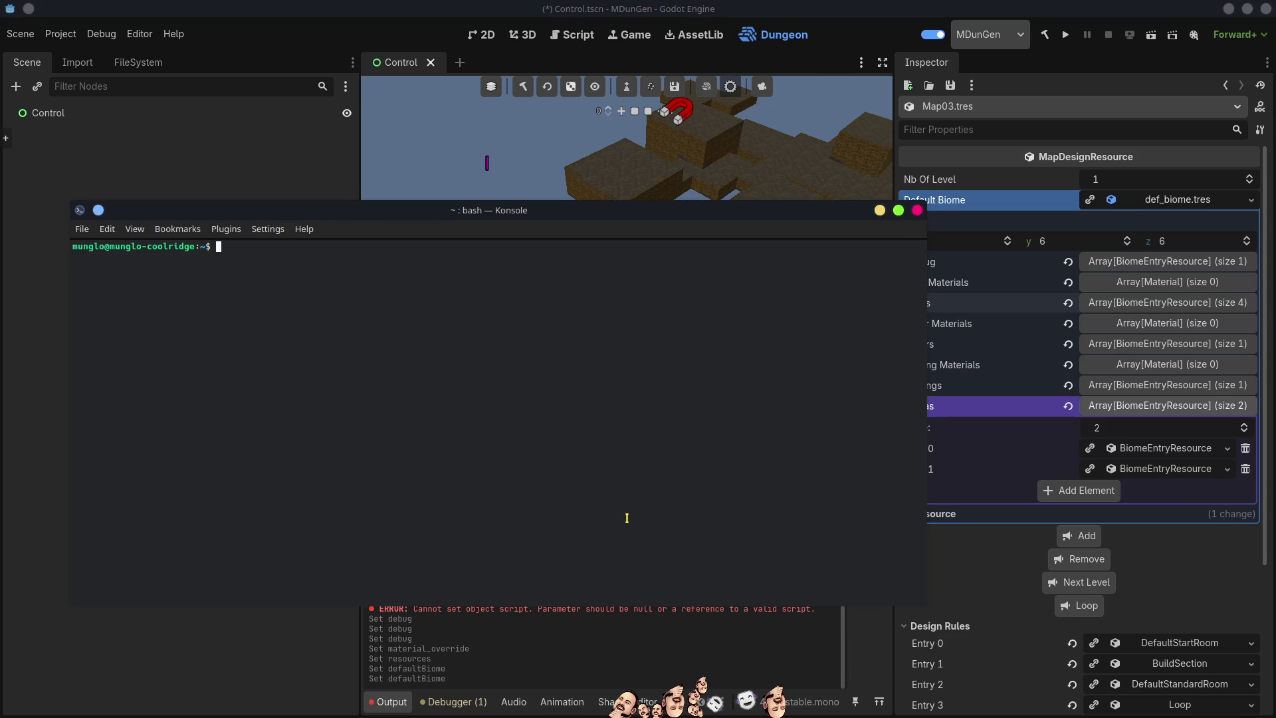
{"action": "type", "text": "cd My"}
{"action": "type", "text": "re"}
{"action": "key", "text": "Tab"}
{"action": "key", "text": "Tab"}
{"action": "key", "text": "Return"}
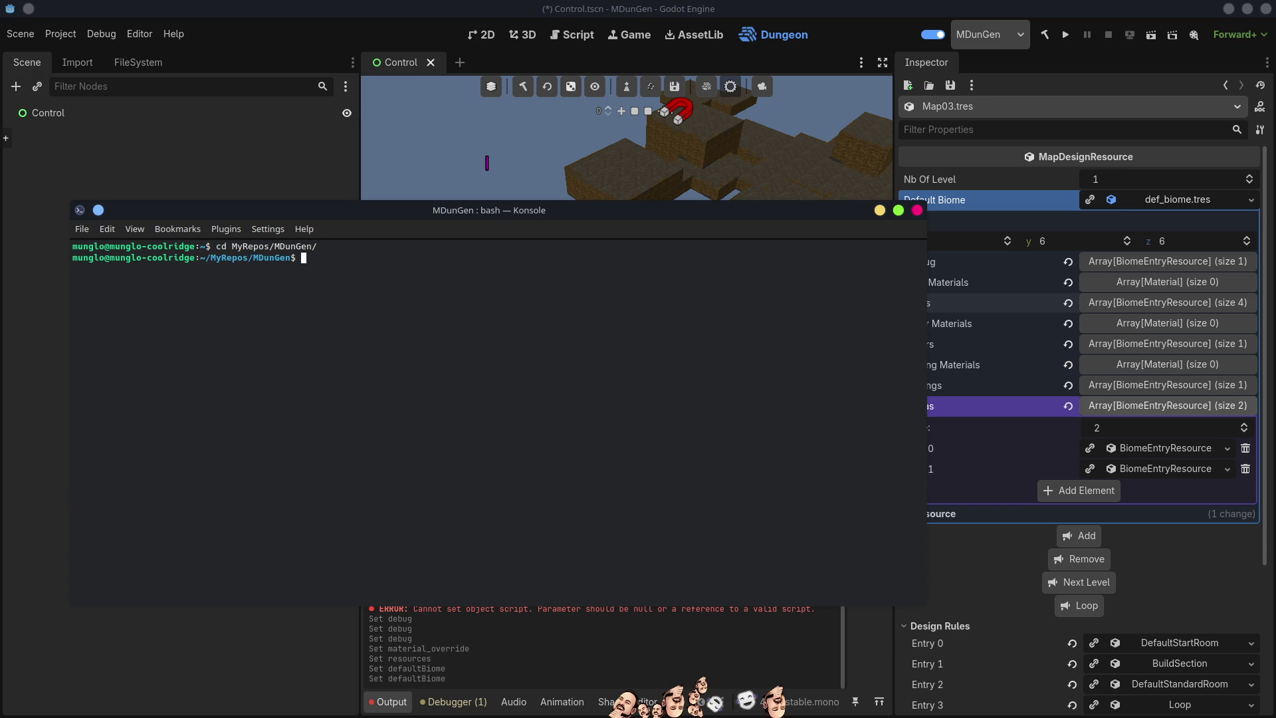
{"action": "type", "text": "git add ."}
{"action": "key", "text": "Return"}
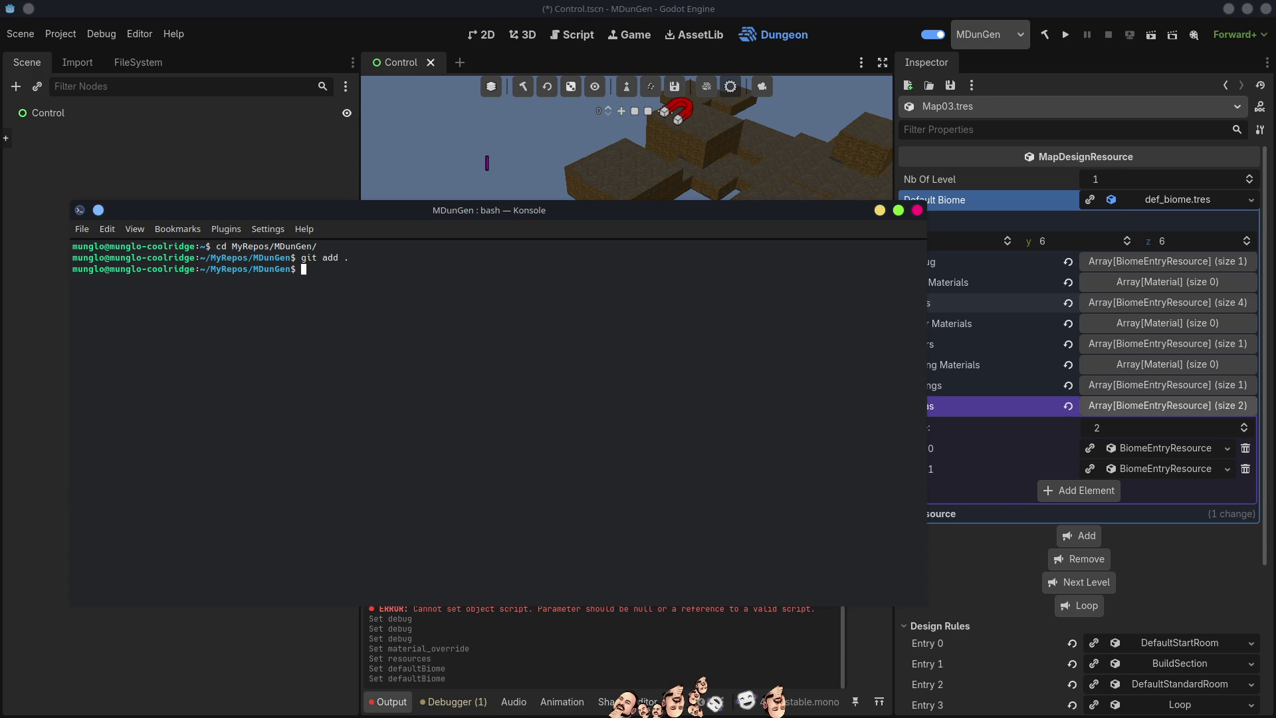
Commit the staged changes with the message 'Pathing fixed for vertical pathing'
{"action": "type", "text": "git commit -m \"Path"}
{"action": "type", "text": "ing fixed "}
{"action": "type", "text": "for vertical "}
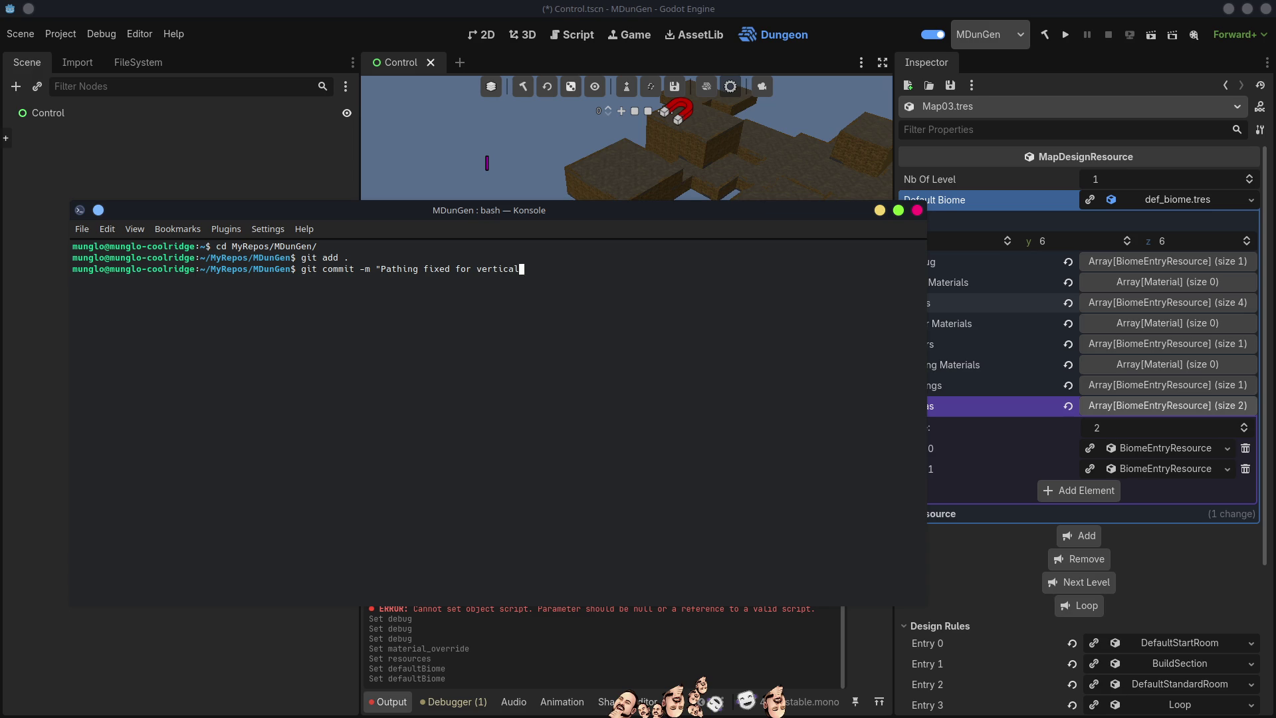
{"action": "type", "text": "pathing"}
{"action": "key", "text": "Return"}
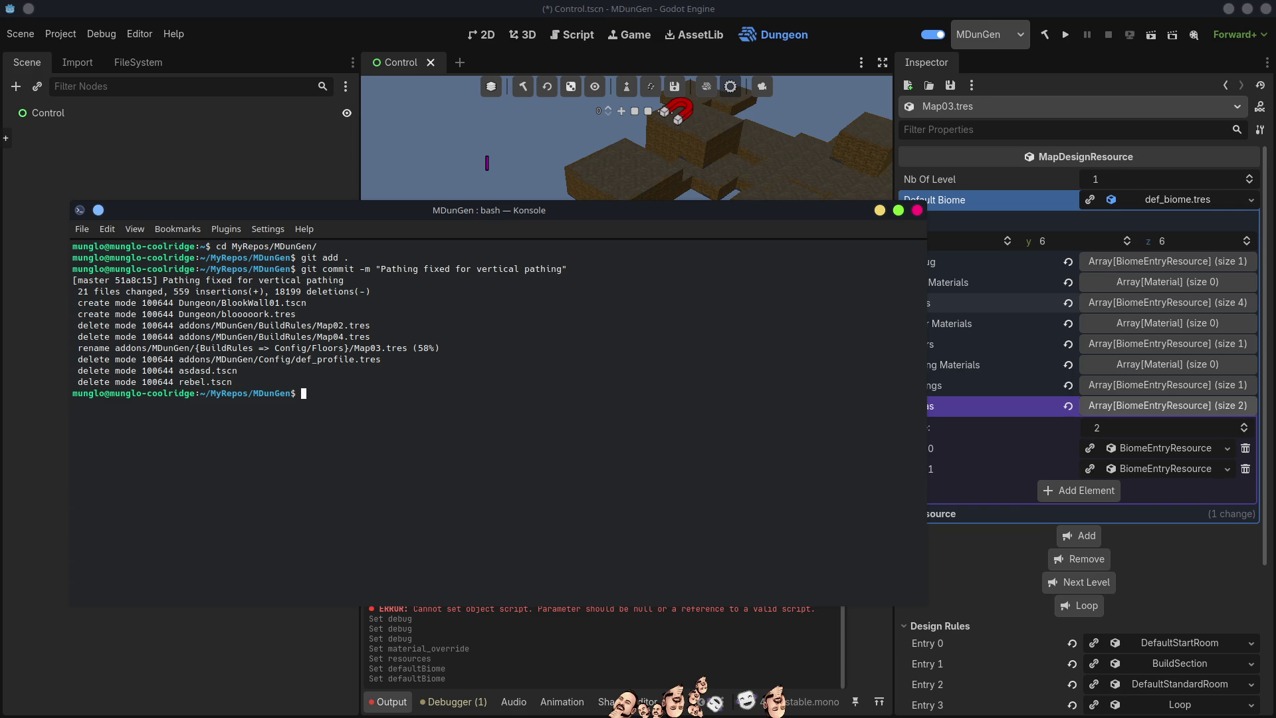
{"action": "key", "text": "Up"}
{"action": "key", "text": "Up"}
{"action": "key", "text": "Up"}
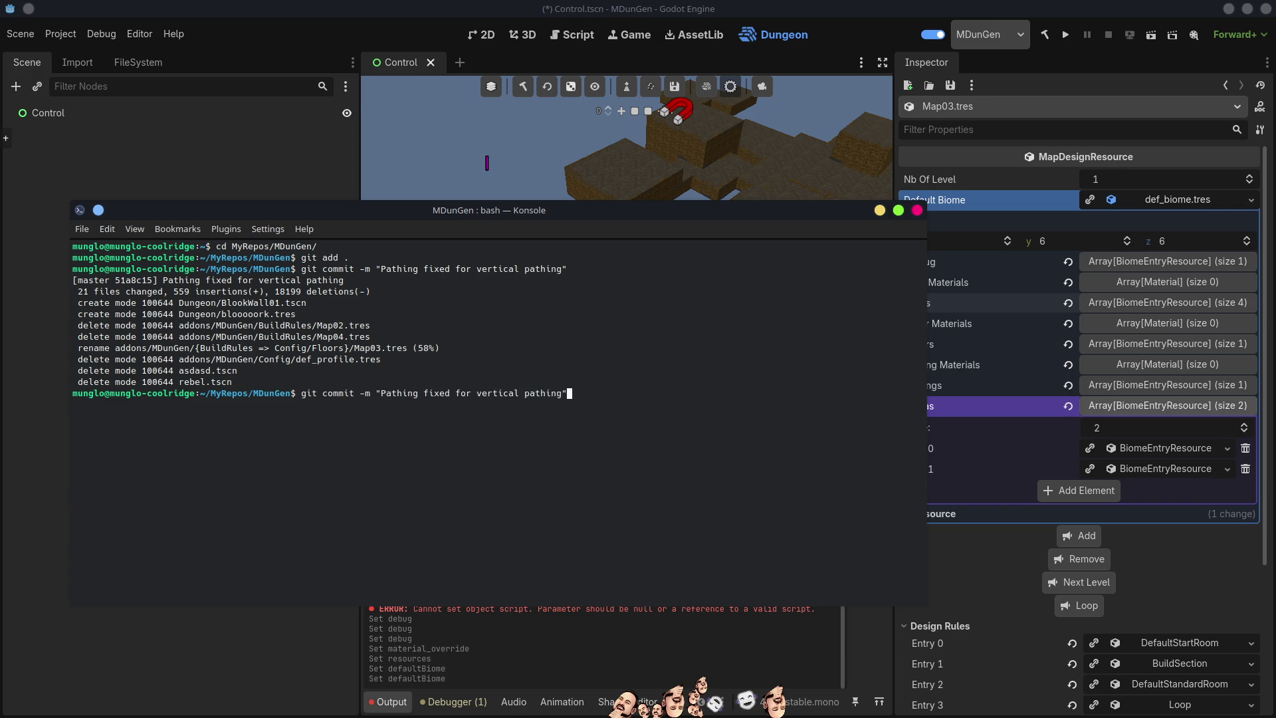
{"action": "key", "text": "Up"}
{"action": "key", "text": "Up"}
{"action": "key", "text": "Up"}
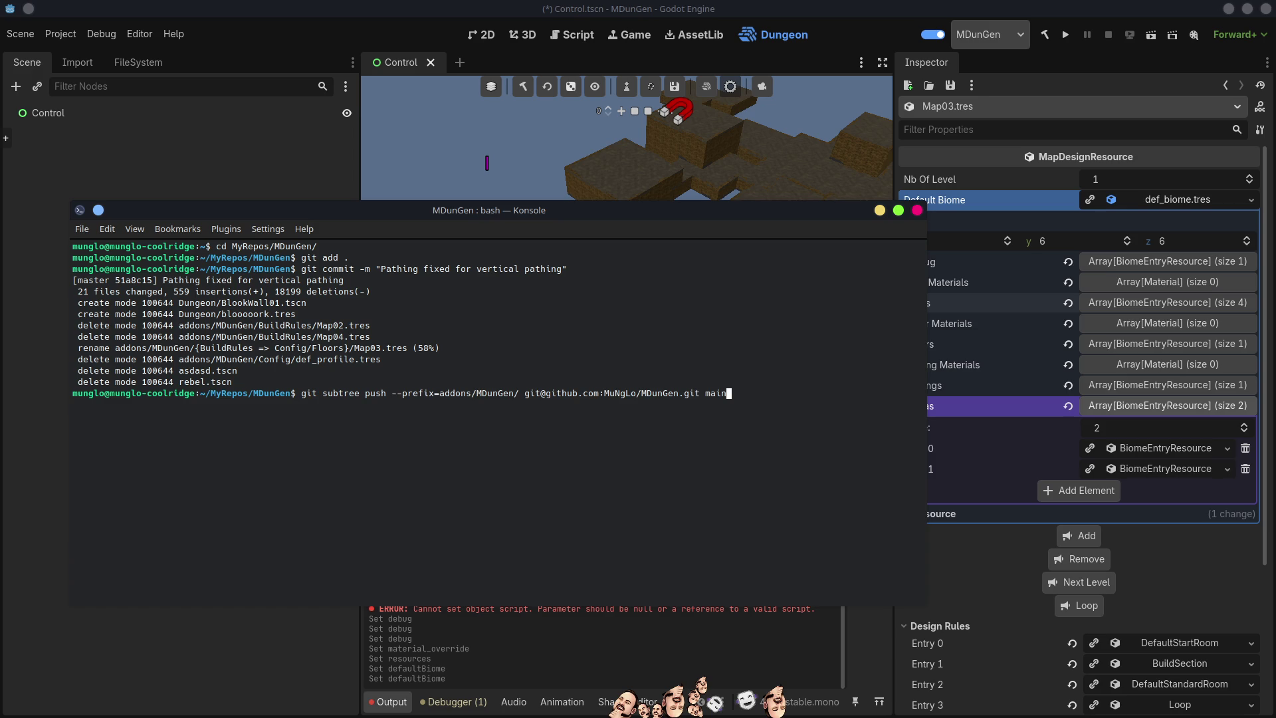
Run the subtree push of addons/MDunGen to main, enter the SSH key passphrase, and close Konsole
{"action": "key", "text": "Return"}
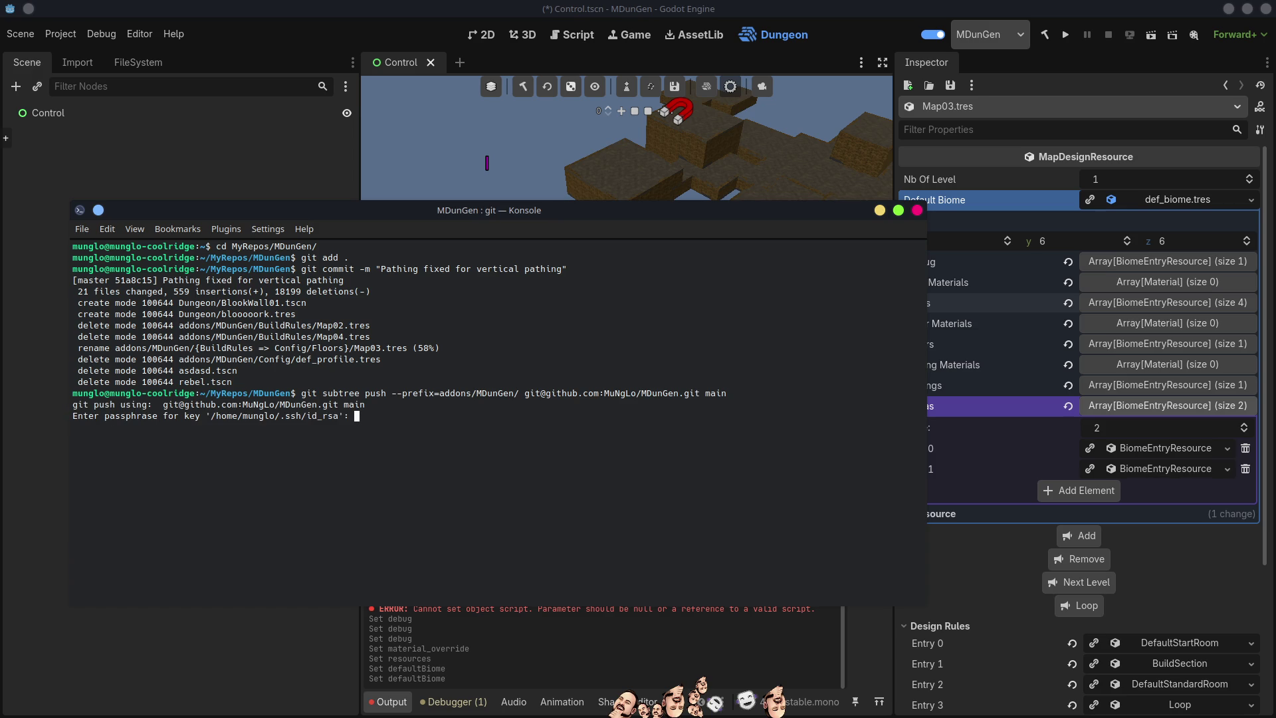
{"action": "key", "text": "Return"}
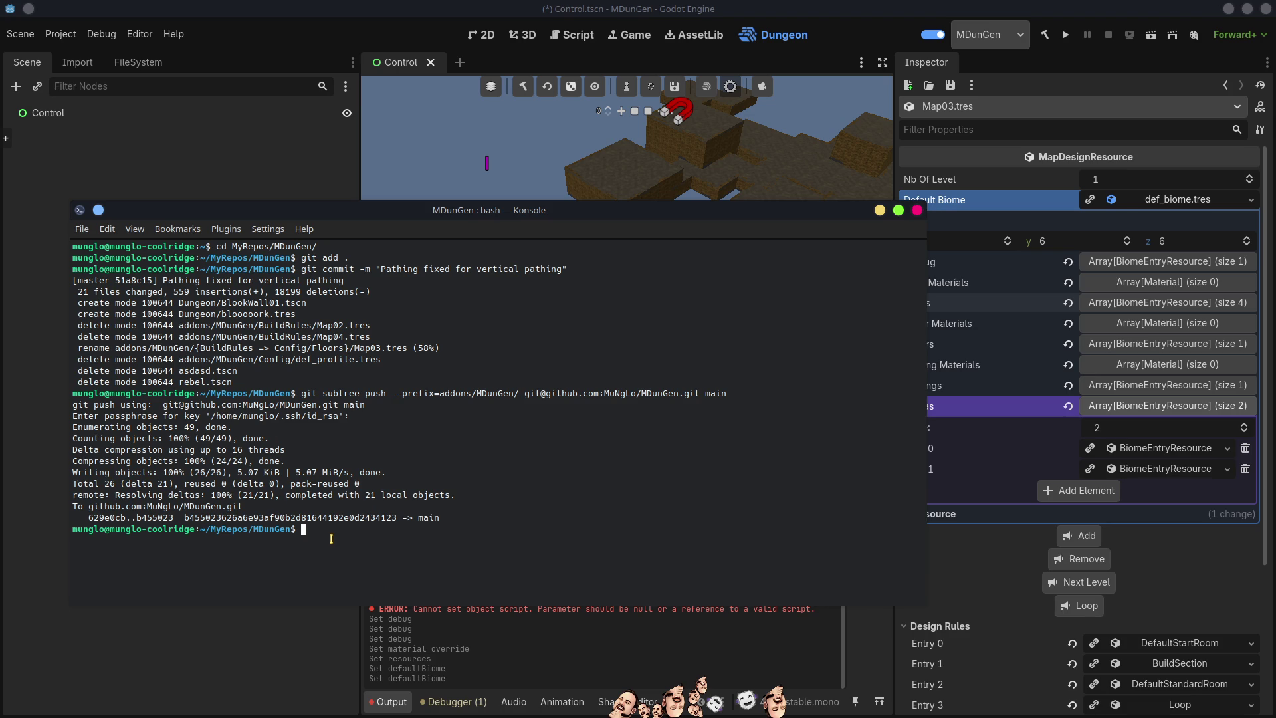
{"action": "left_click", "coordinate": [917, 210]}
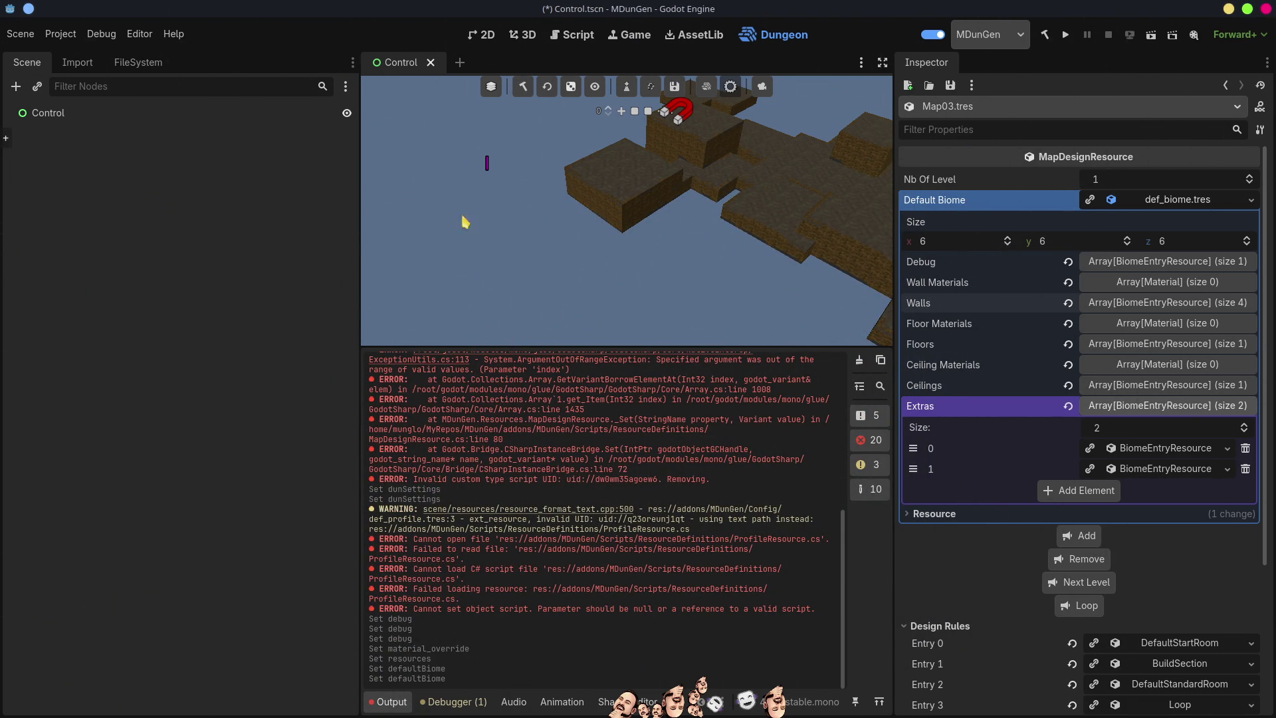
Widen the viewport, clear the output log, collapse Default Biome, and save Control.tscn
{"action": "left_click_drag", "start_coordinate": [359, 310], "coordinate": [167, 310]}
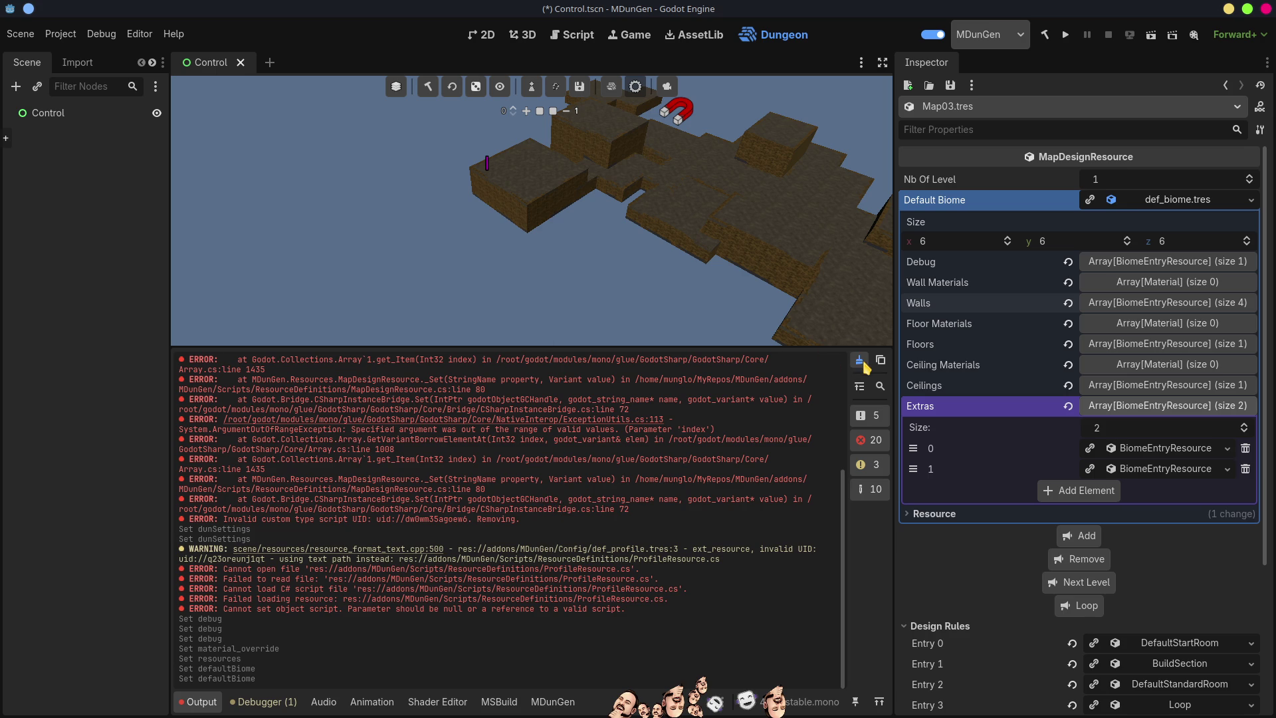
{"action": "left_click", "coordinate": [859, 360]}
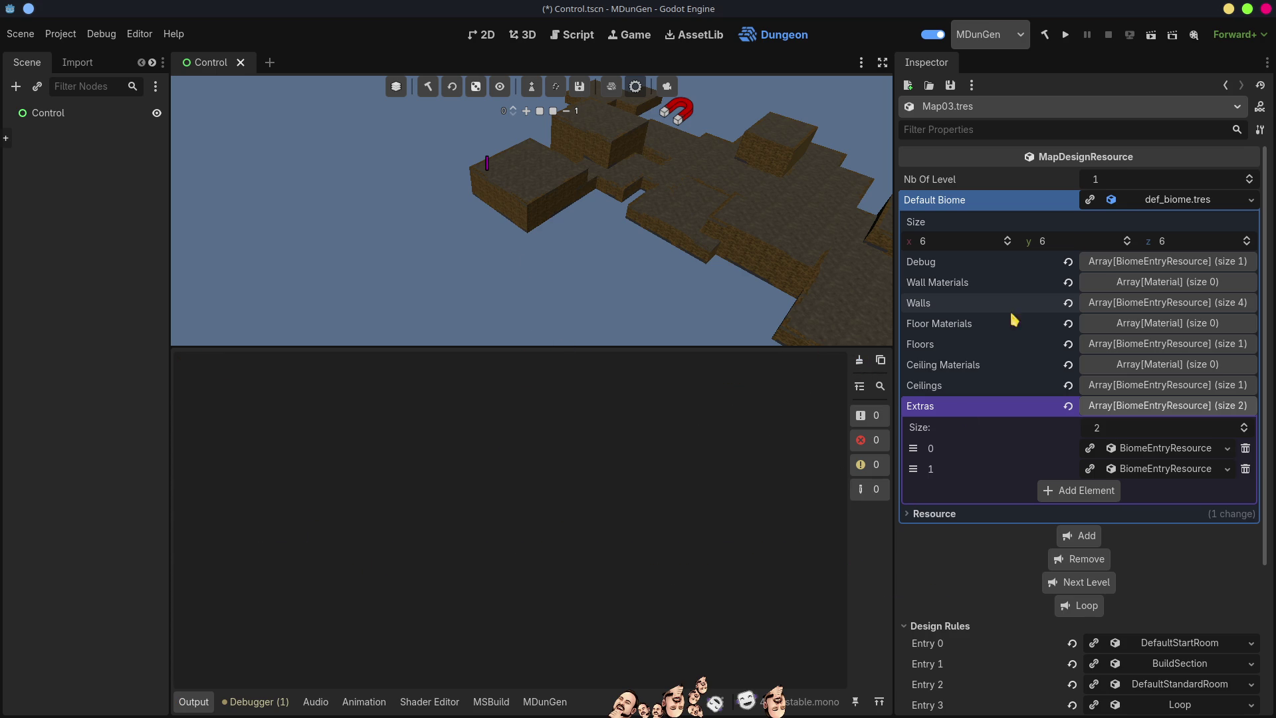
{"action": "left_click", "coordinate": [1195, 200]}
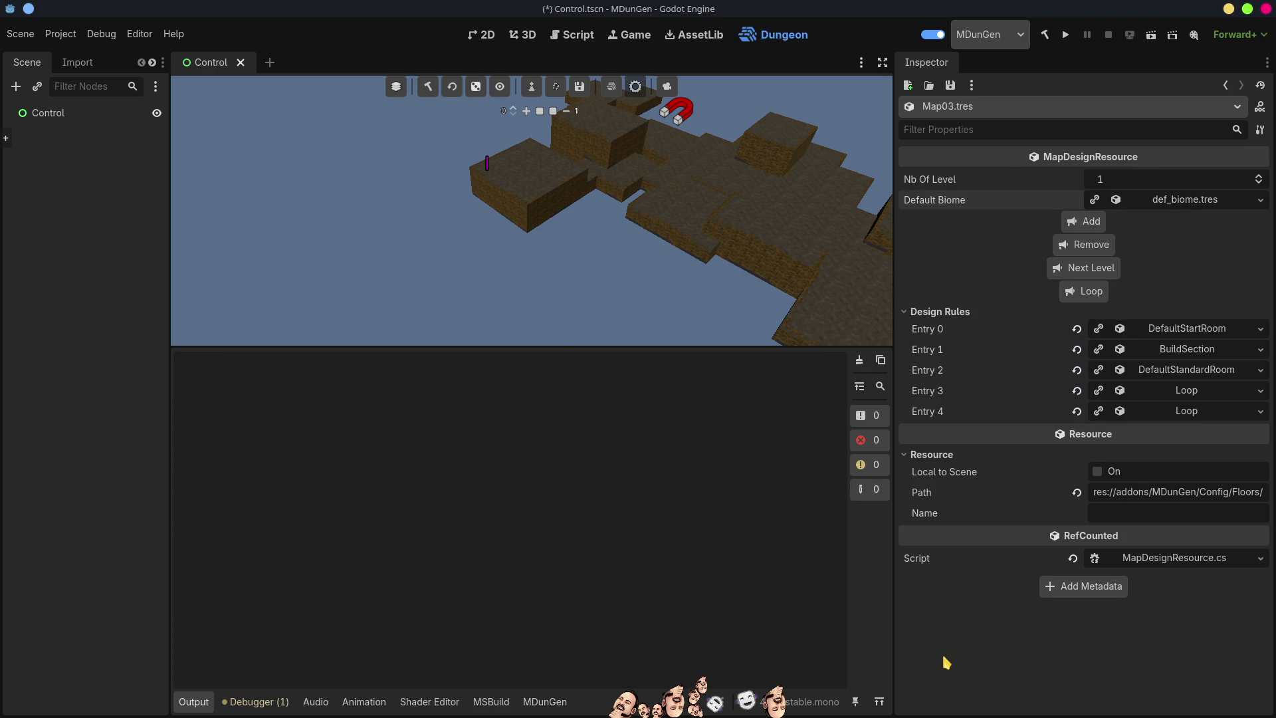
{"action": "key", "text": "ctrl+s"}
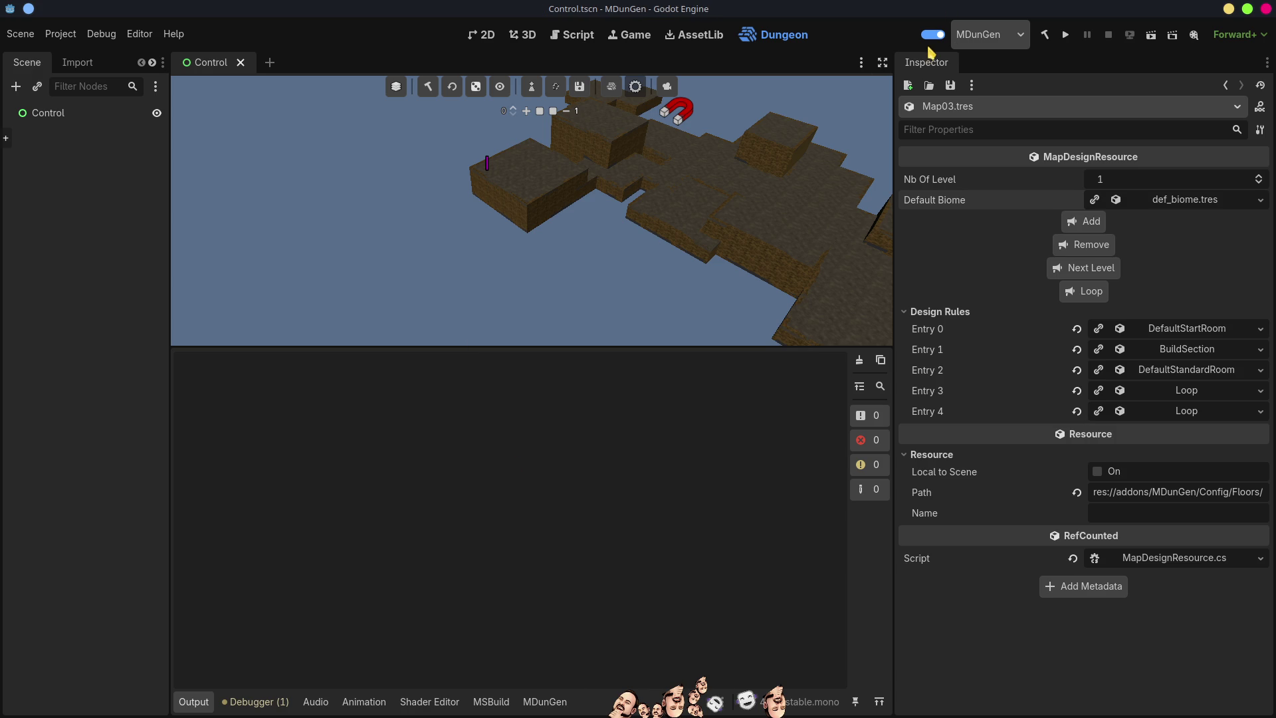